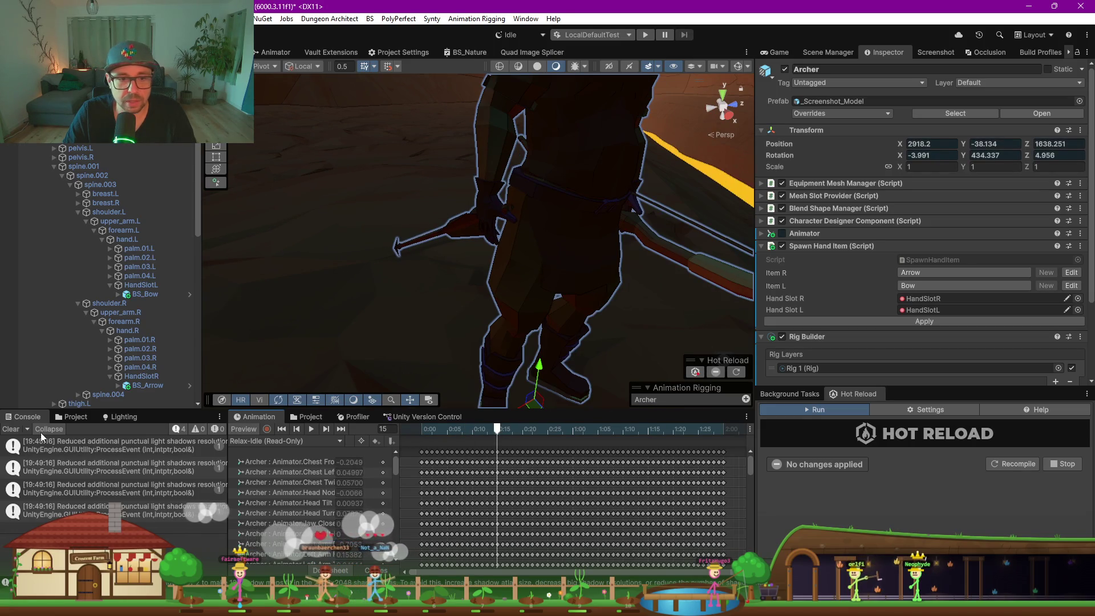
Select Rig 1 to inspect its Multi-Aim Constraint pointing HandSlotR toward HandSlotL
scroll(812, 313, "down", 3)
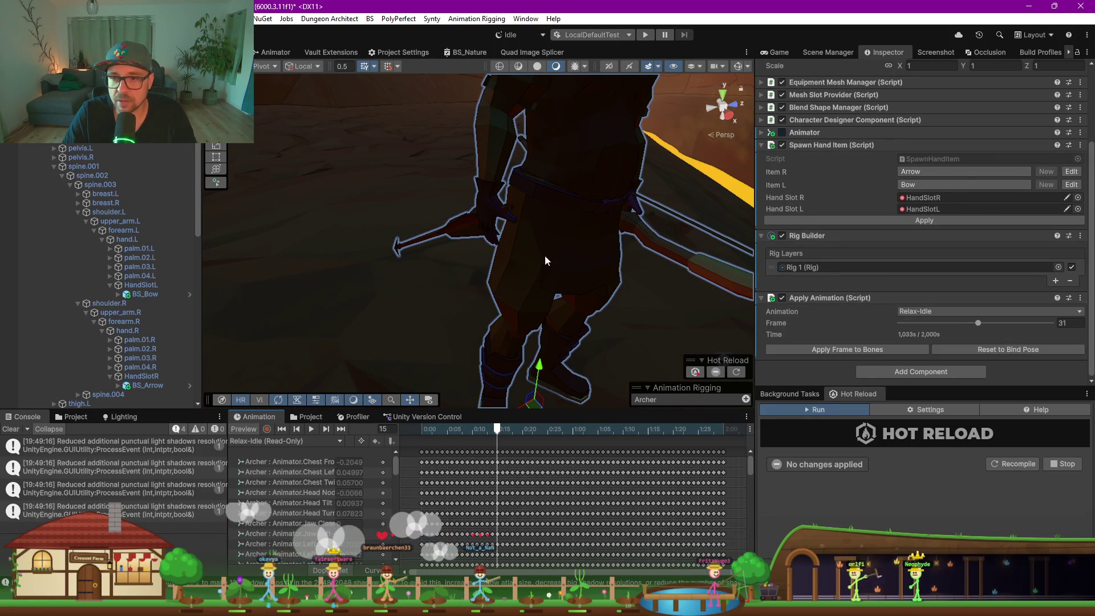
scroll(86, 285, "down", 10)
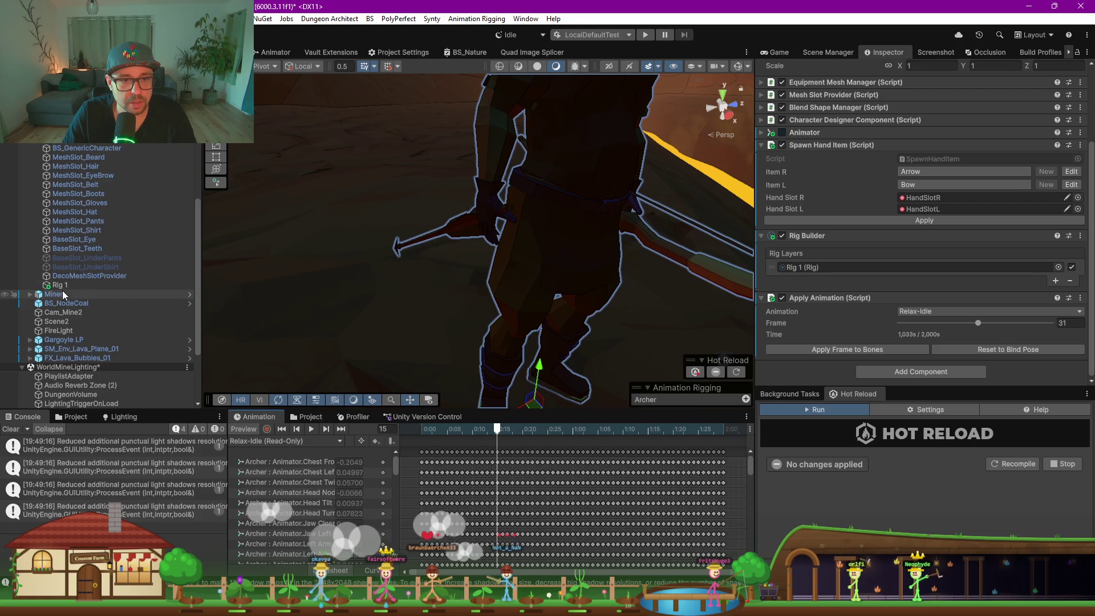
left_click(66, 284)
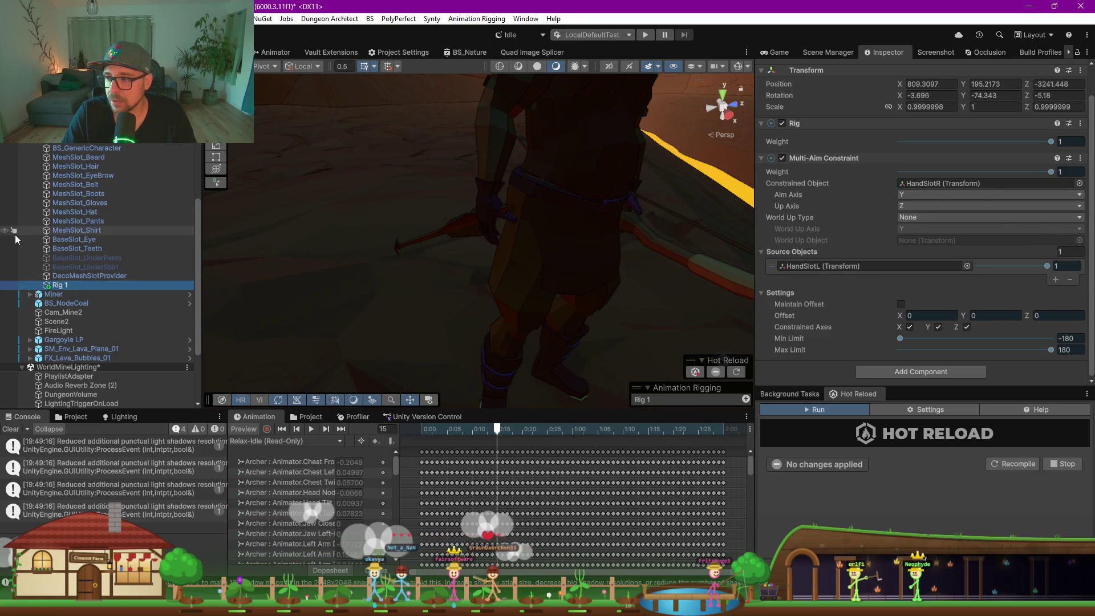
Select HandSlotR, the right hand item slot holding BS_Arrow
scroll(131, 252, "up", 5)
scroll(130, 252, "down", 1)
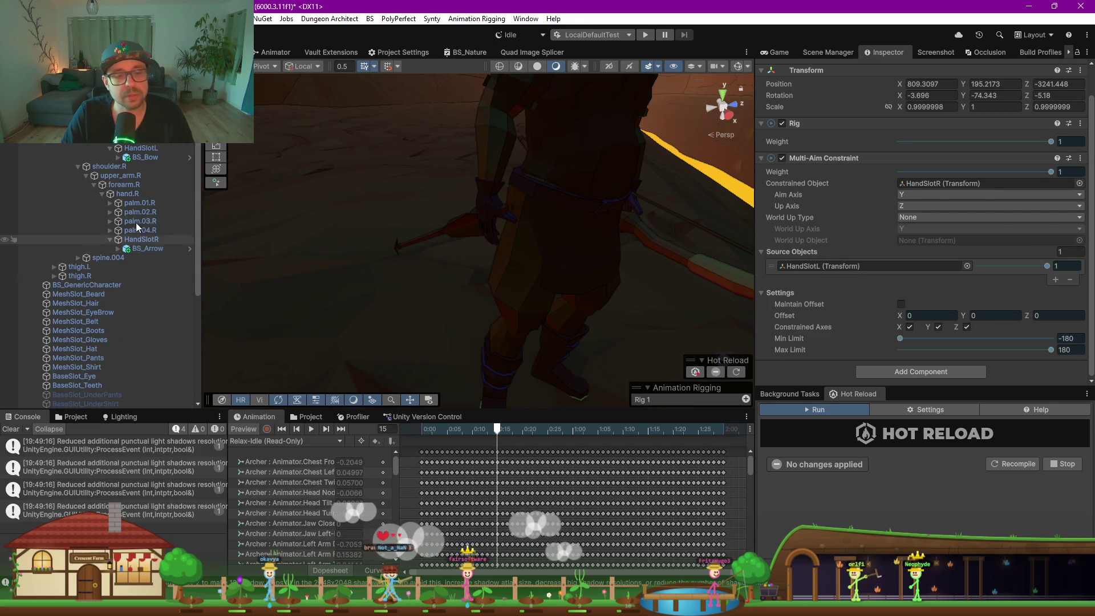
scroll(144, 192, "up", 3)
scroll(144, 195, "up", 1)
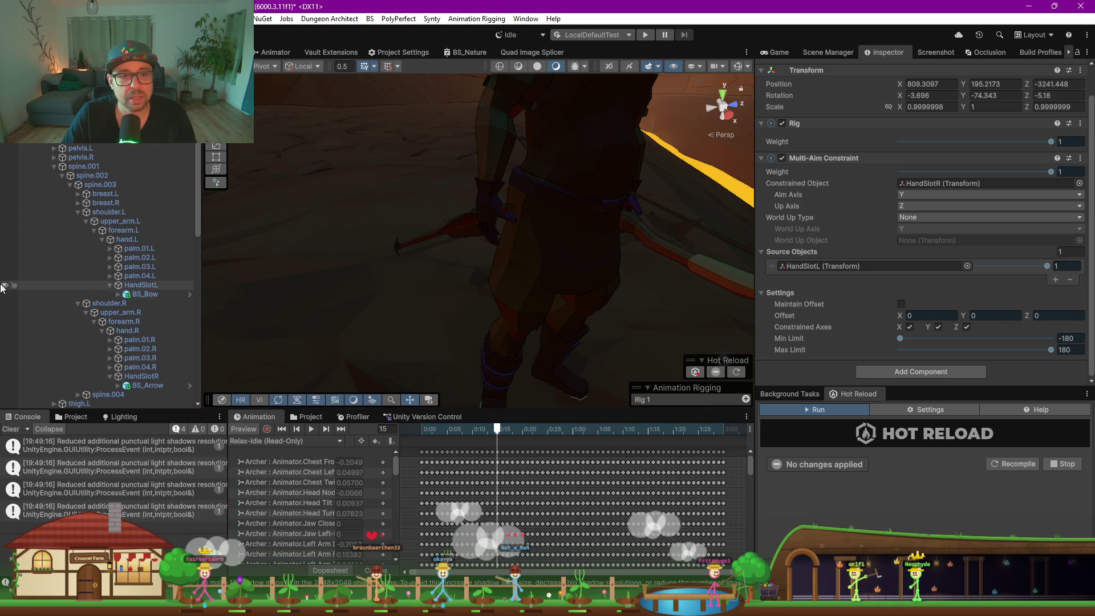
left_click(142, 376)
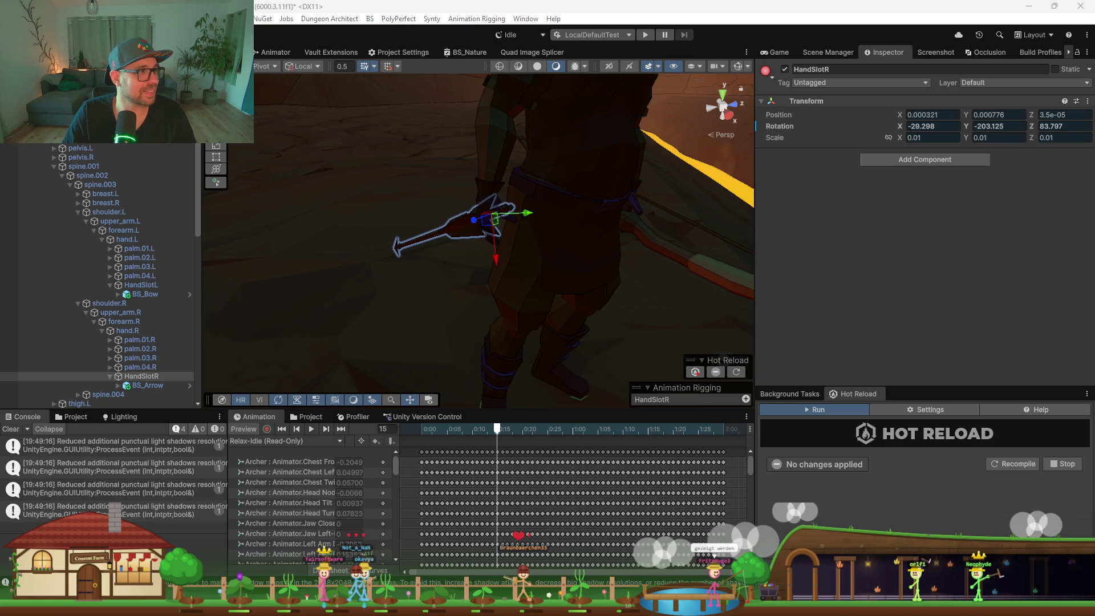
Drag the shared photo into view in the chat app's image viewer
mouse_move(0, 245)
left_mouse_down()
mouse_move(469, 232)
mouse_move(757, 145)
mouse_move(658, 122)
left_mouse_up()
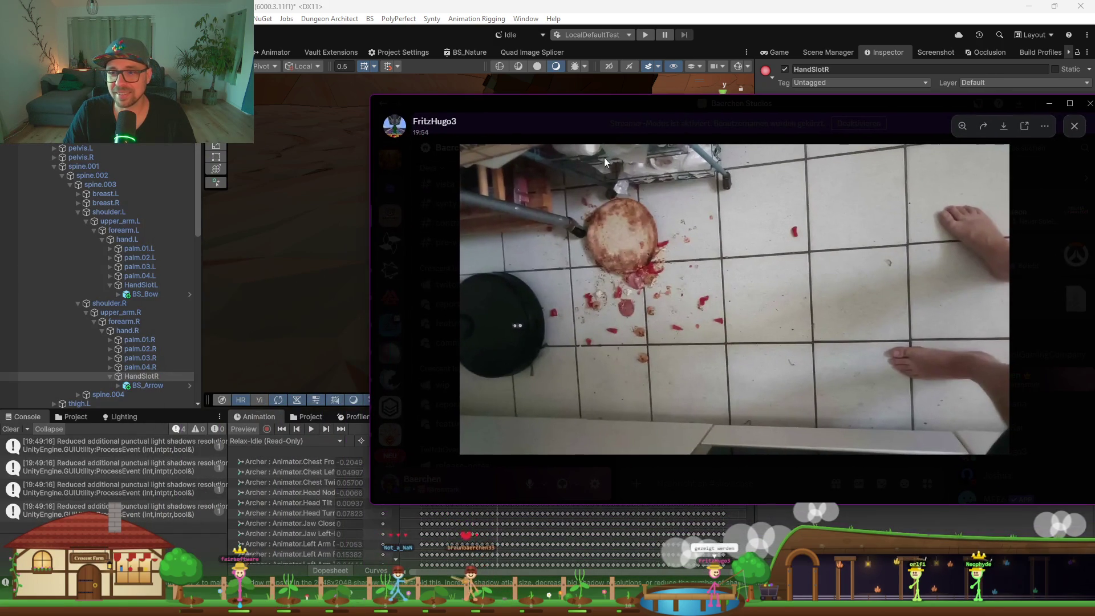
left_click(645, 252)
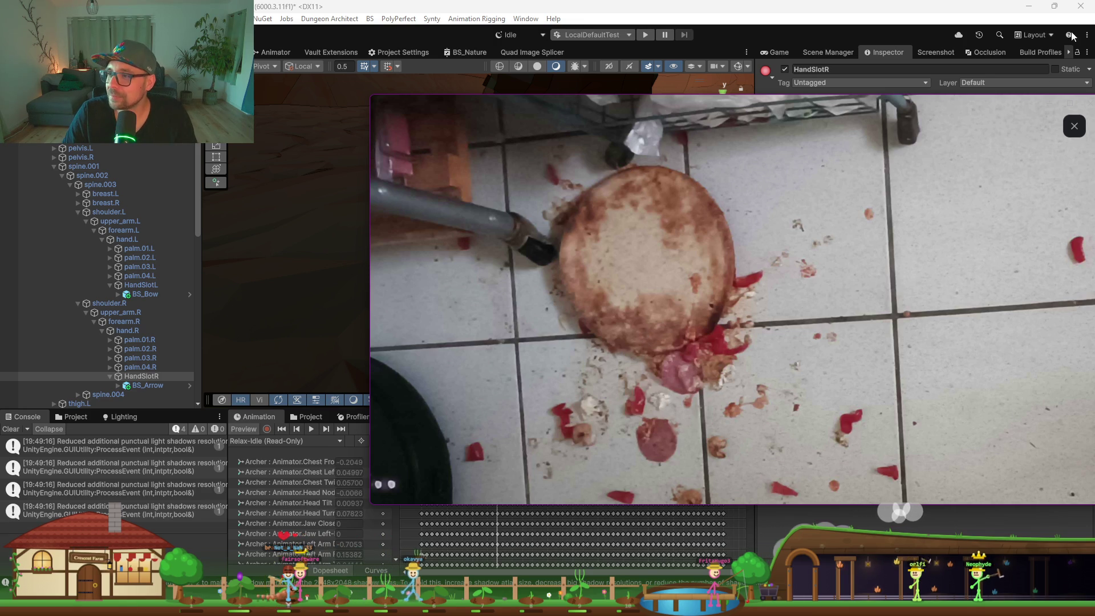
left_click(1077, 124)
left_click(1008, 99)
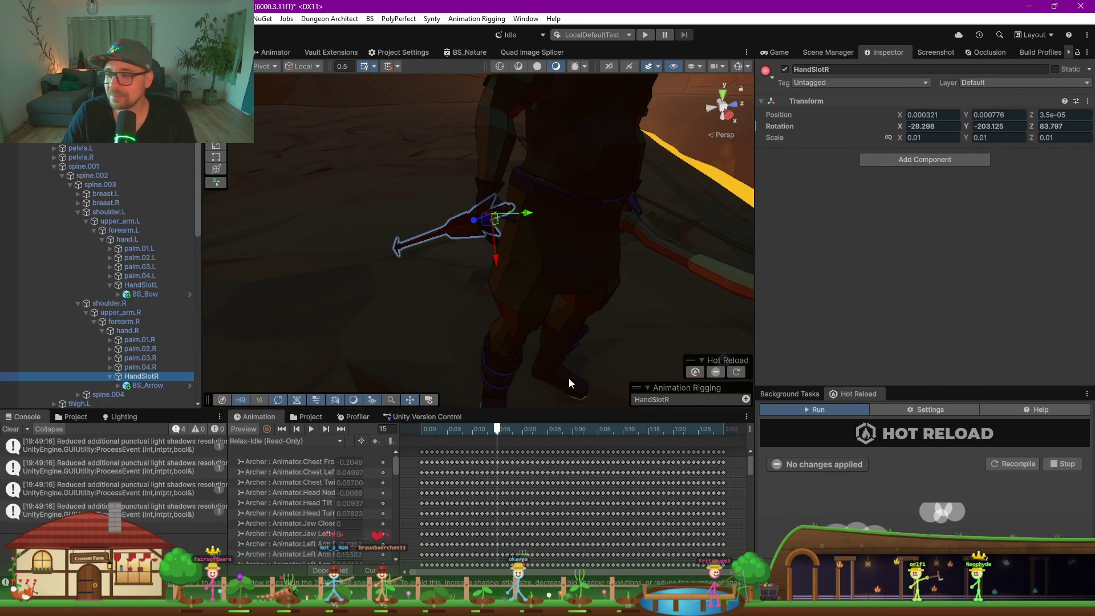
Zoom out and orbit around the archer beside the lava, then select the Archer
scroll(492, 333, "down", 5)
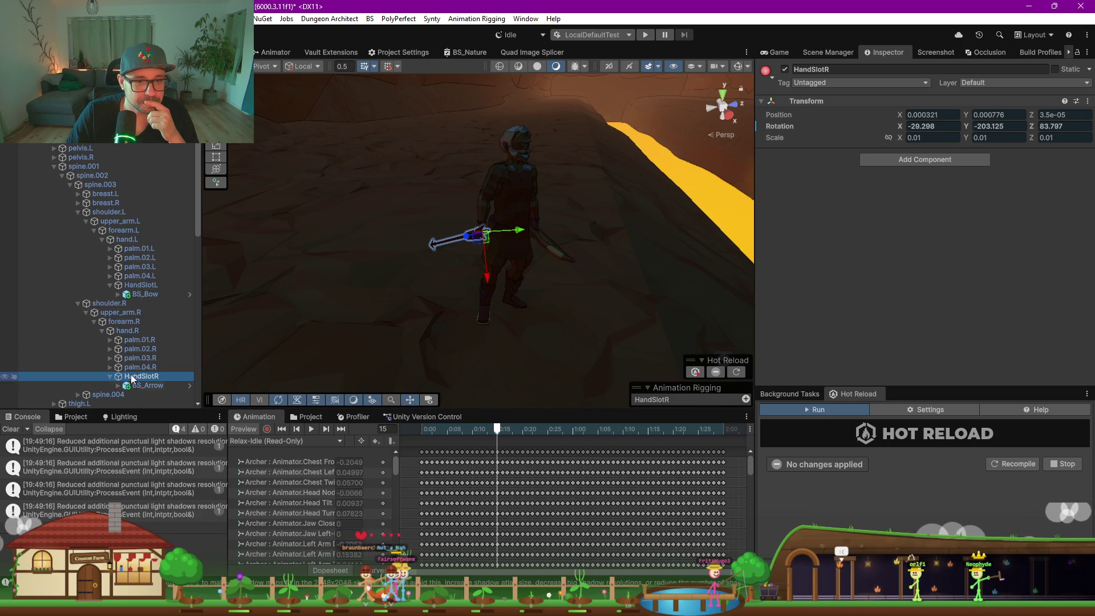
mouse_move(503, 309)
left_mouse_down()
mouse_move(636, 310)
mouse_move(601, 324)
left_mouse_up()
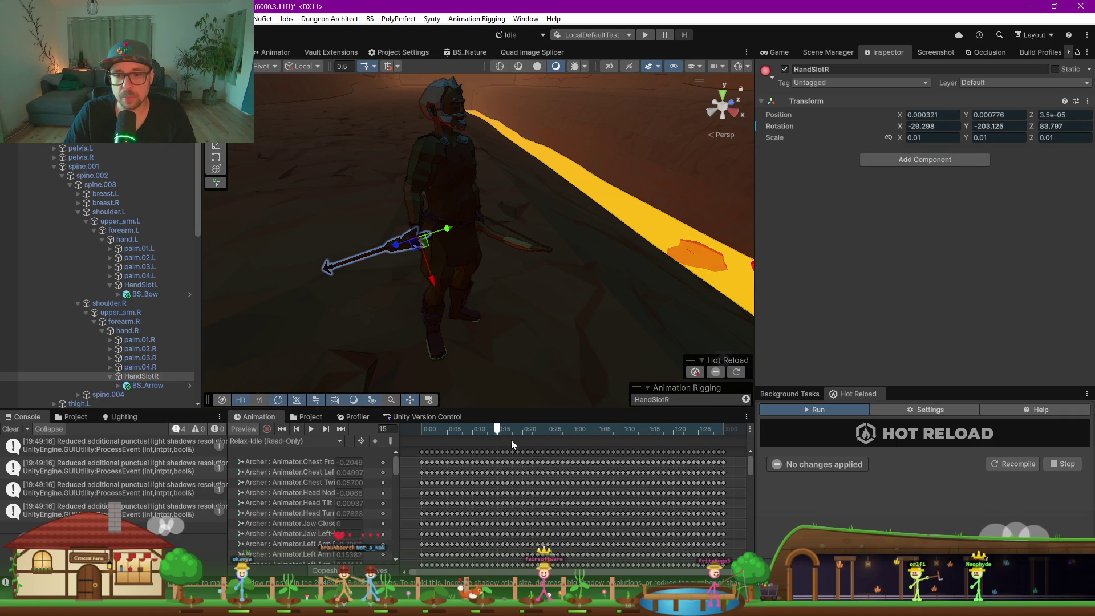
left_click(450, 211)
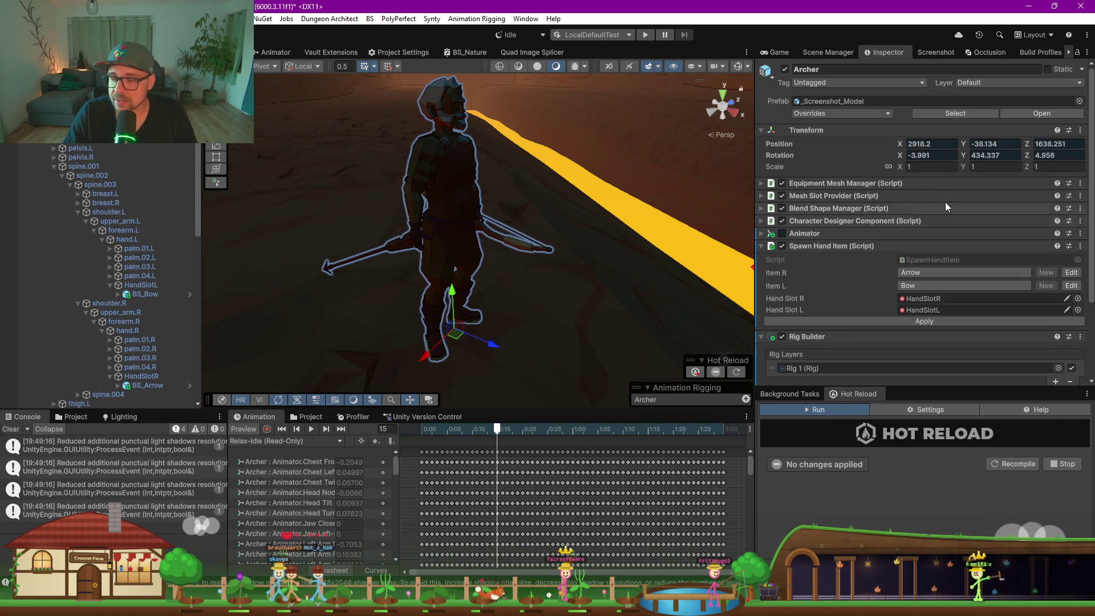
Remove the Rig Builder component from the Archer
scroll(879, 299, "down", 3)
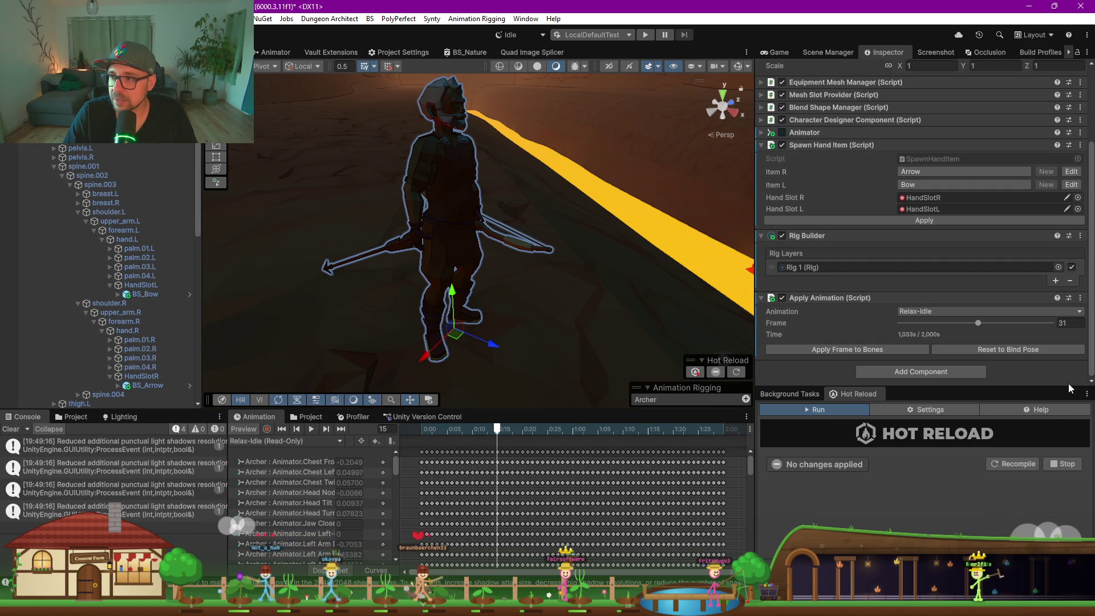
left_click(1080, 236)
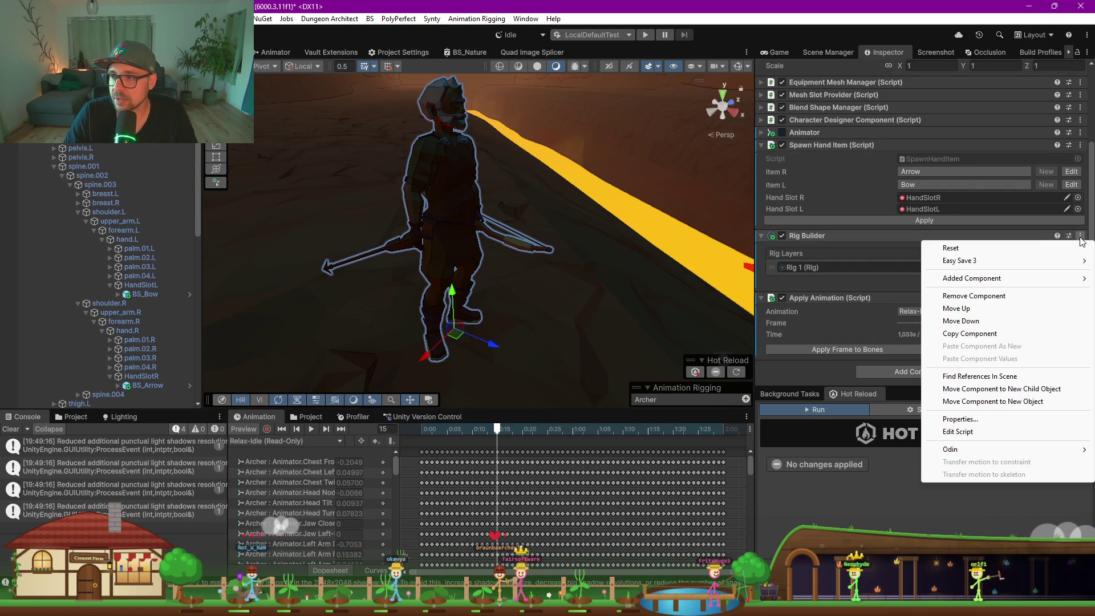
left_click(980, 296)
Delete the Rig 1 object from the Hierarchy
scroll(791, 271, "up", 3)
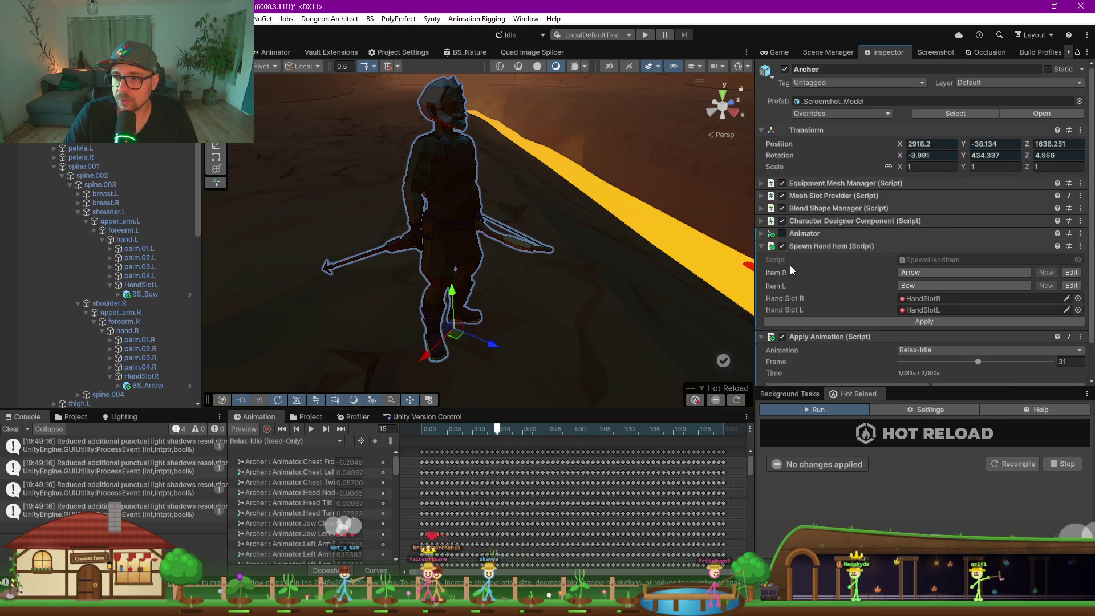
scroll(71, 340, "down", 7)
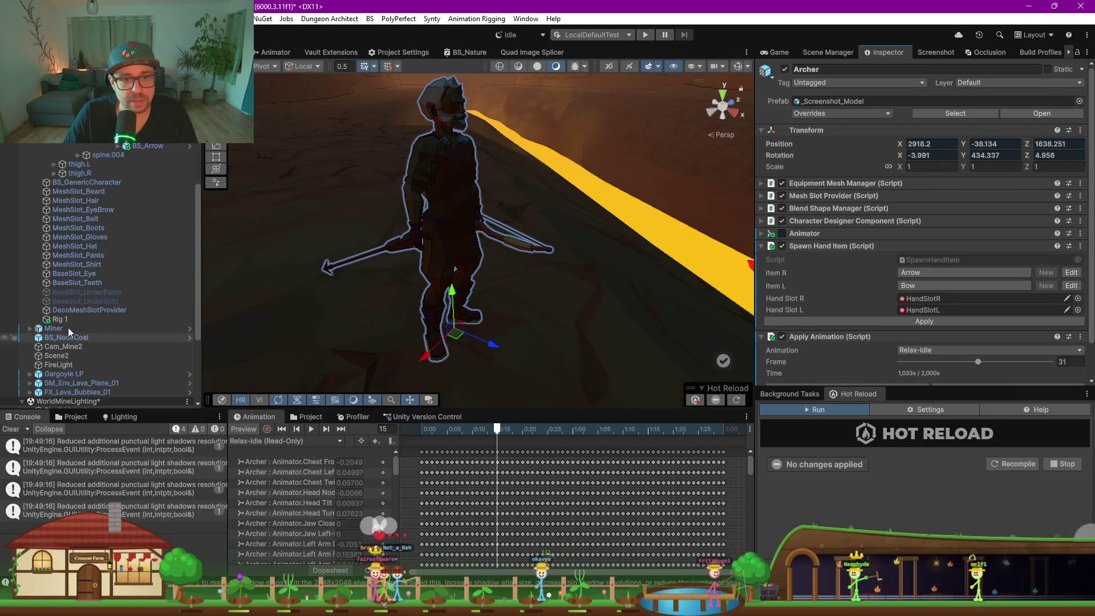
left_click(67, 320)
key("Delete")
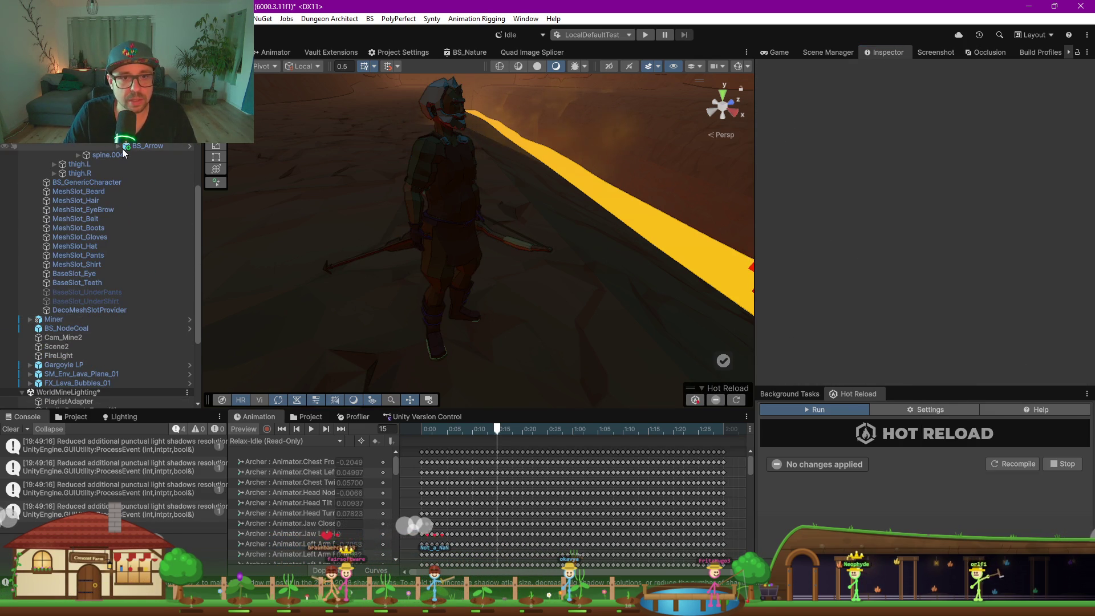
Check the arrow in HandSlotR, then add an empty child GameObject under hand.R
left_click(125, 149)
mouse_move(305, 207)
left_mouse_down()
mouse_move(486, 283)
mouse_move(470, 268)
mouse_move(406, 277)
mouse_move(484, 278)
left_mouse_up()
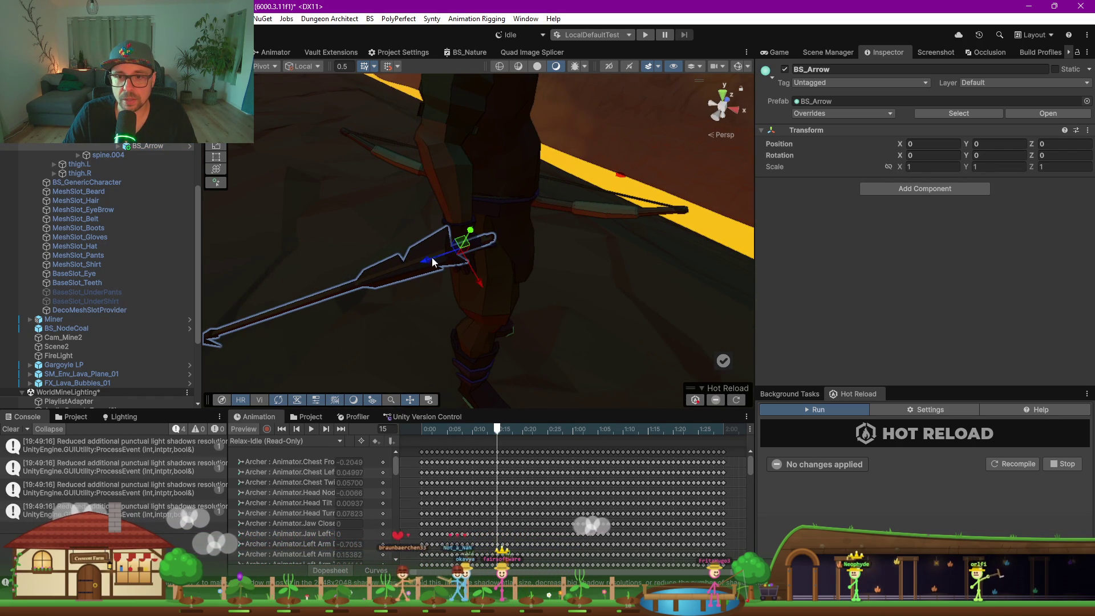
left_click(566, 240)
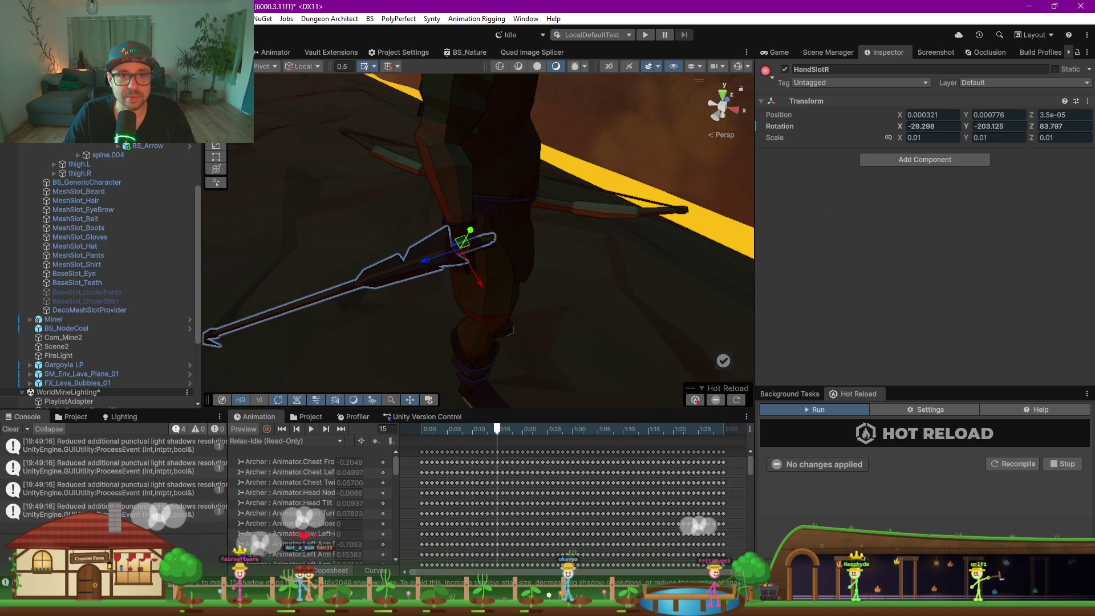
left_click(456, 237)
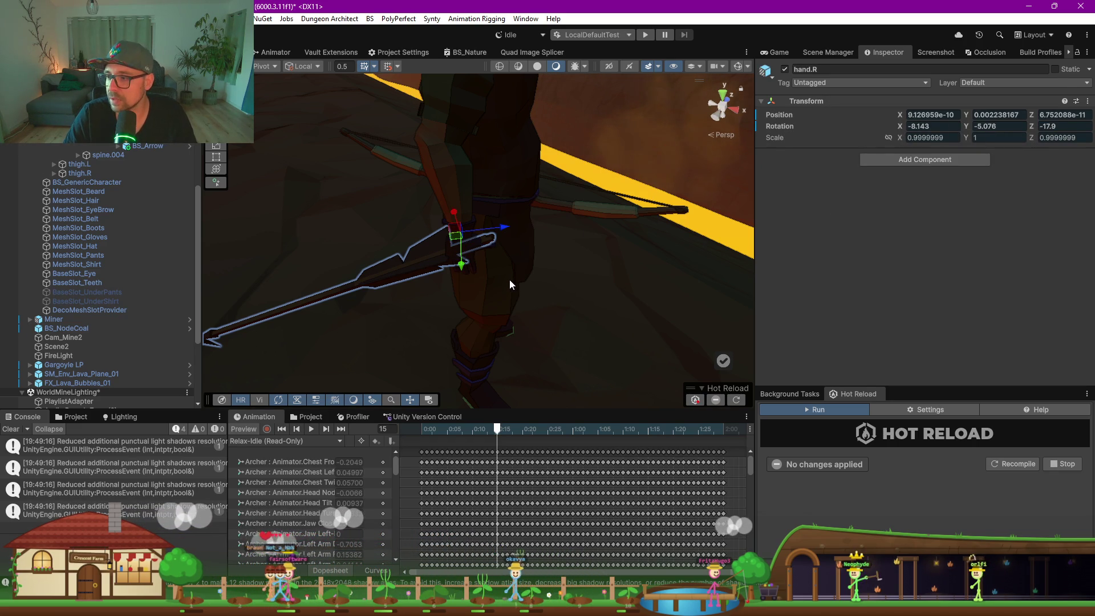
left_click_drag(622, 335, 344, 219)
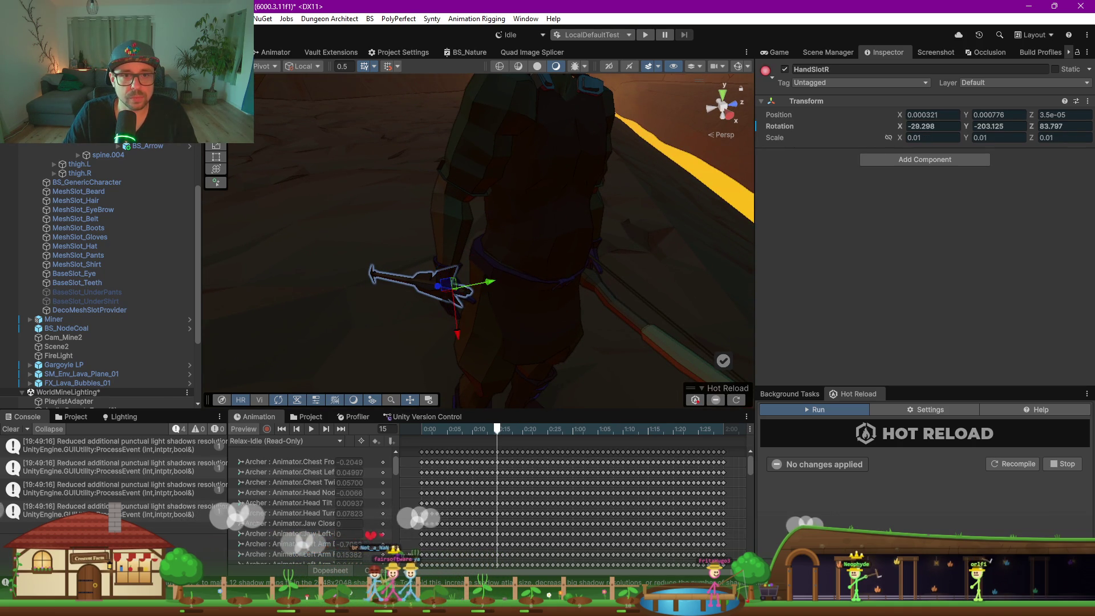
right_click(137, 146)
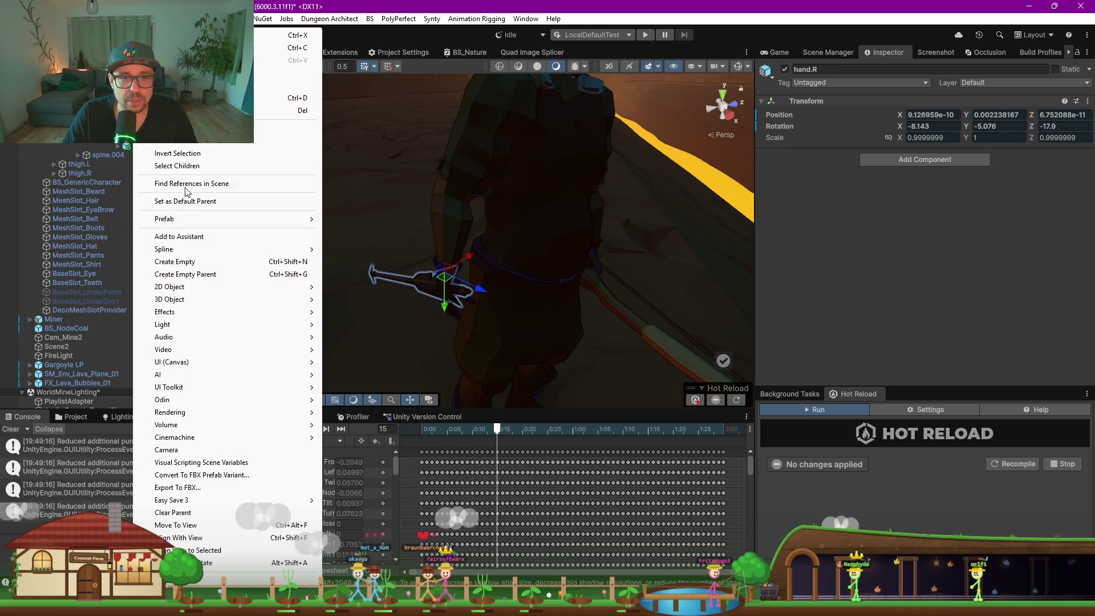
left_click(193, 261)
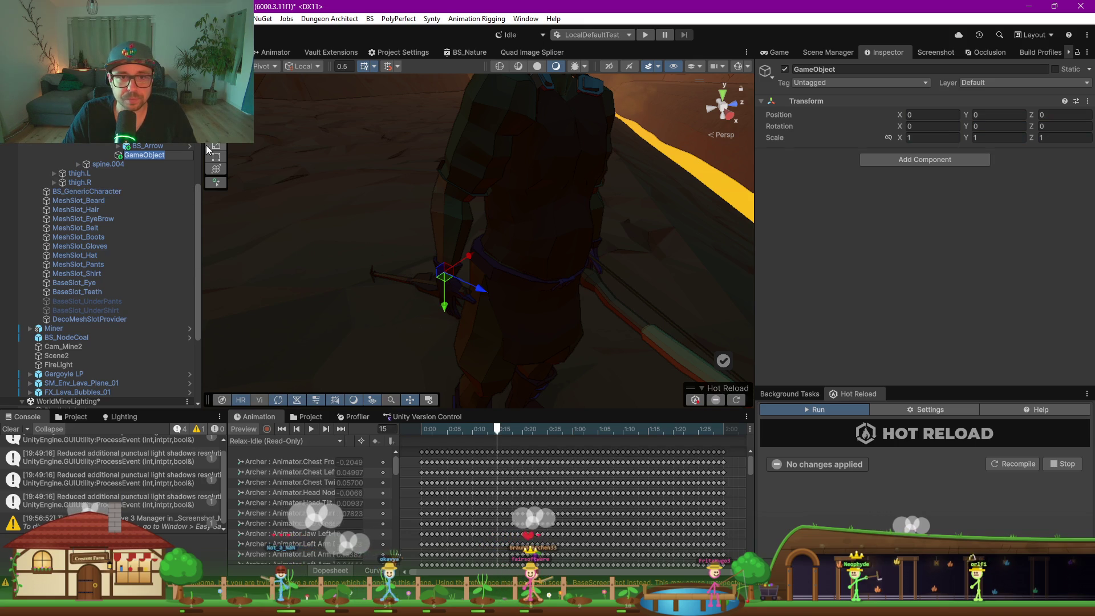
Accept the new GameObject's name and compare its placement with HandSlotR in the right hand
key("Return")
mouse_move(322, 271)
left_mouse_down()
mouse_move(542, 262)
mouse_move(529, 285)
mouse_move(548, 257)
mouse_move(539, 250)
mouse_move(491, 283)
mouse_move(456, 249)
mouse_move(434, 269)
left_mouse_up()
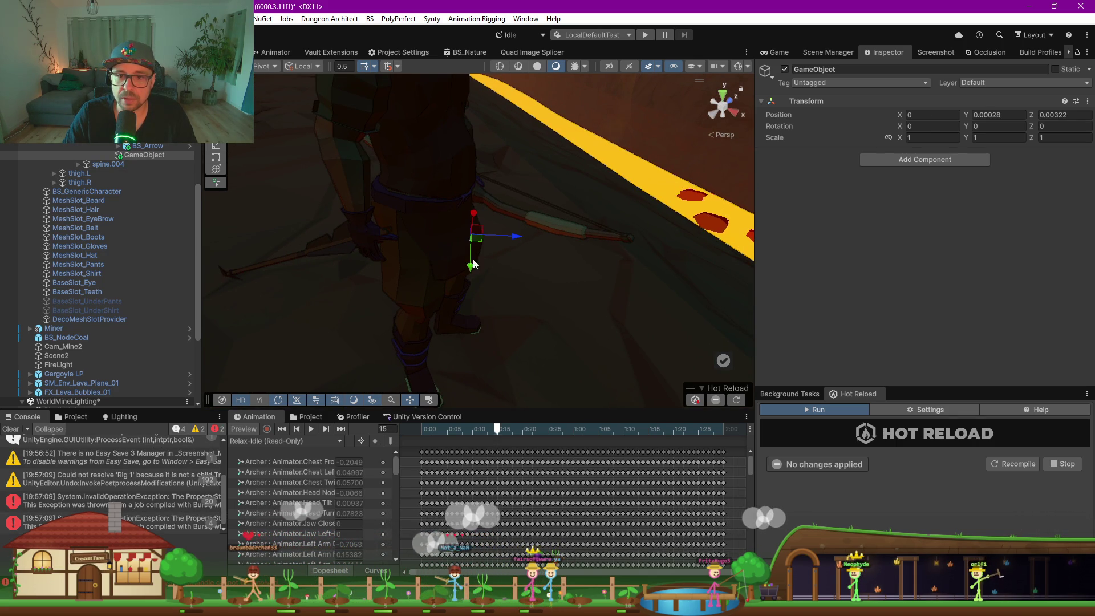
left_click(335, 252)
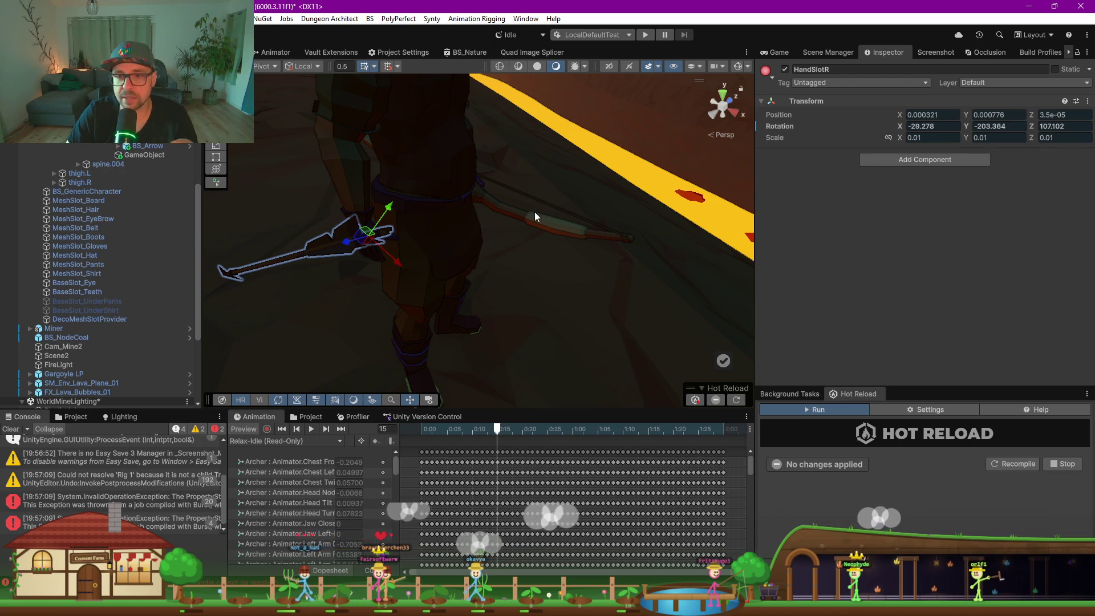
left_click(152, 157)
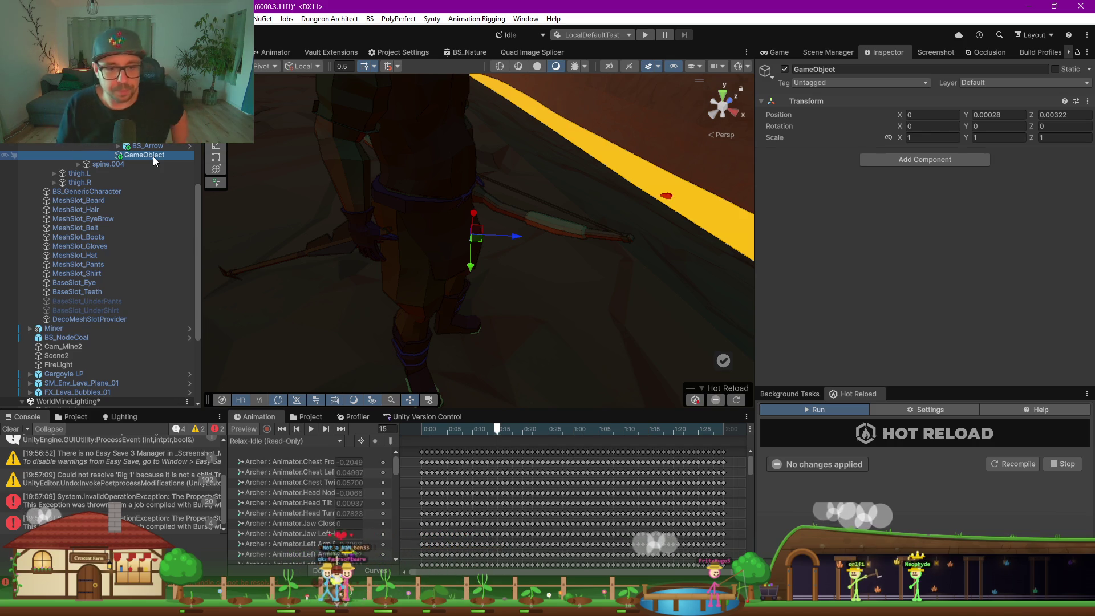
key("alt+Tab")
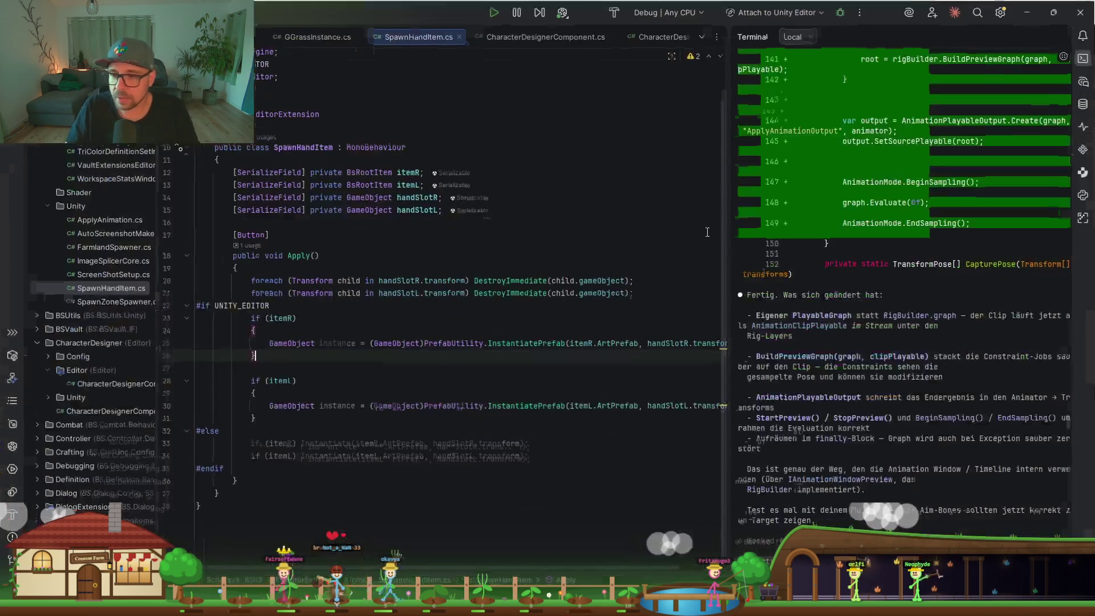
Widen the terminal beside SpawnHandItem.cs to read the latest change summary
left_click_drag(726, 255, 596, 256)
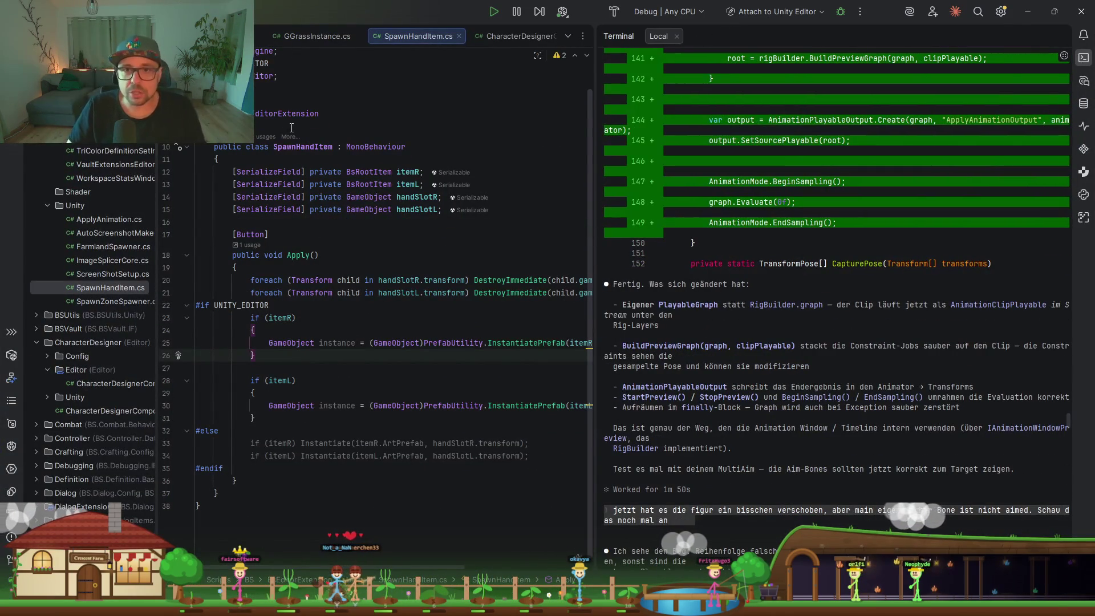
scroll(473, 37, "down", 1)
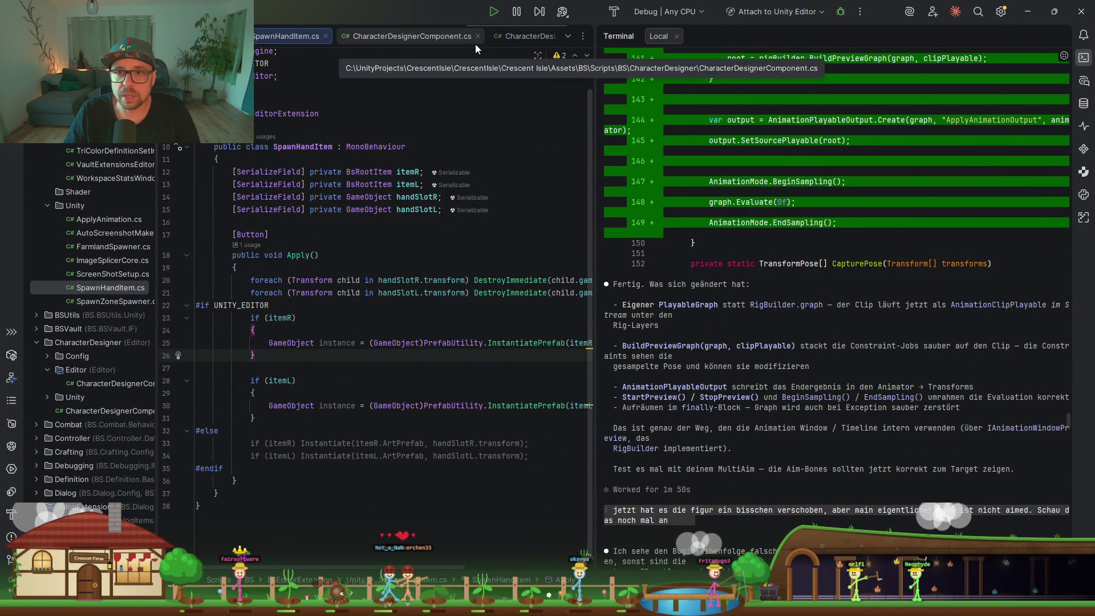
scroll(474, 44, "down", 1)
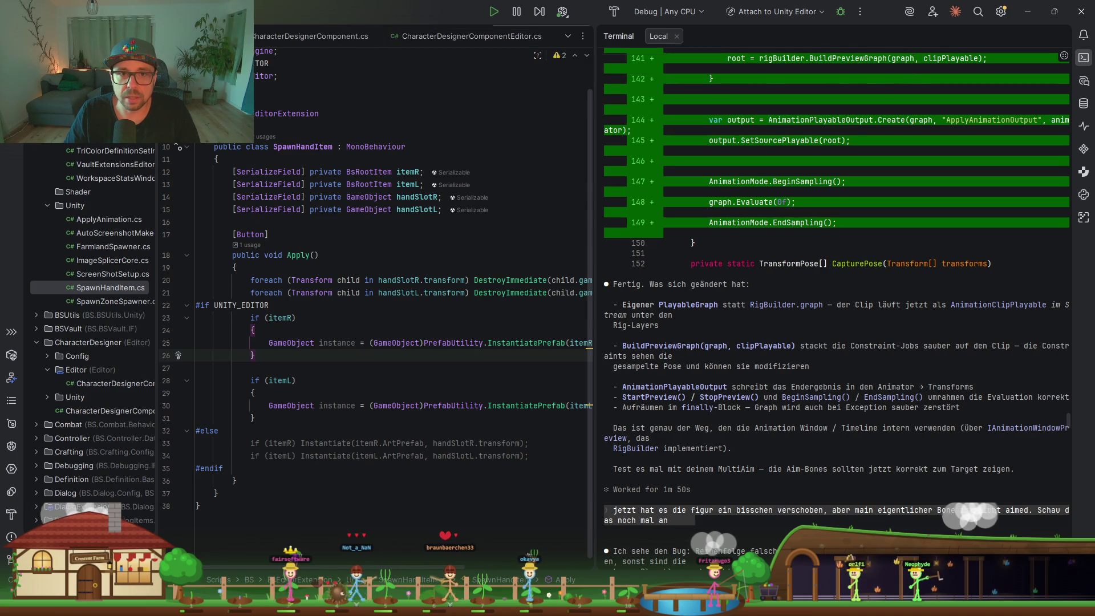
scroll(321, 35, "up", 2)
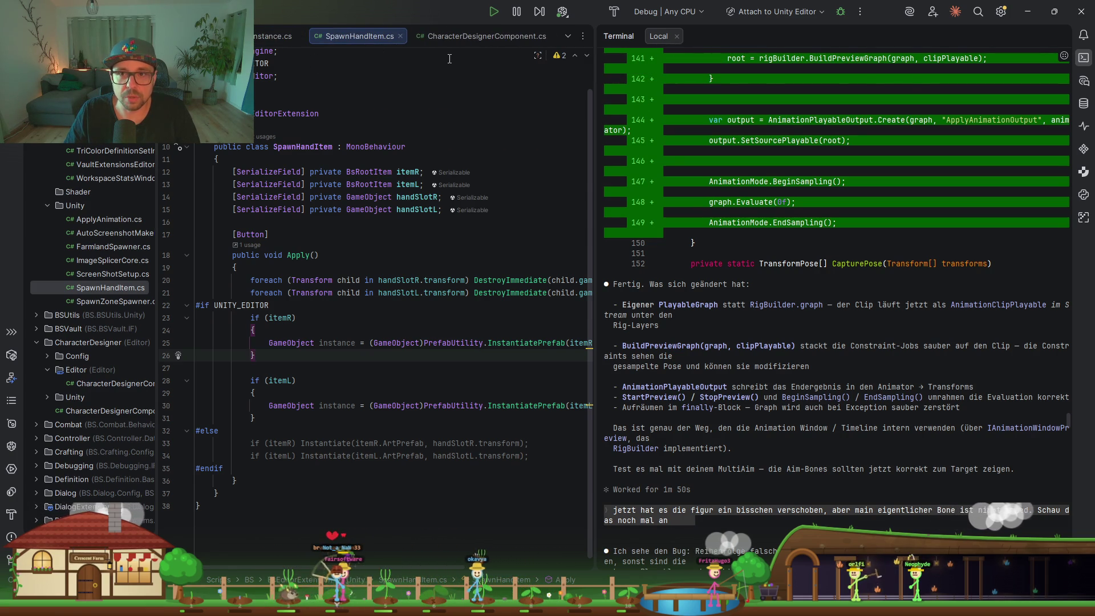
scroll(454, 39, "down", 2)
key("ctrl+shift+t")
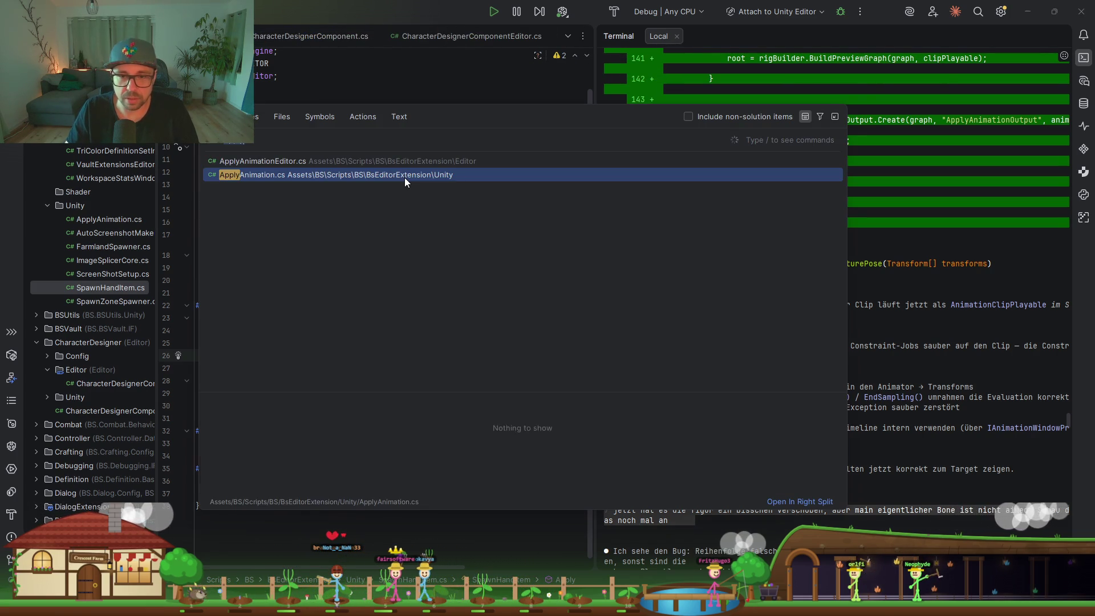
Search project files for 'Appl' and open ApplyAnimationEditor.cs
key("BackSpace")
key("BackSpace")
key("BackSpace")
type("ppl")
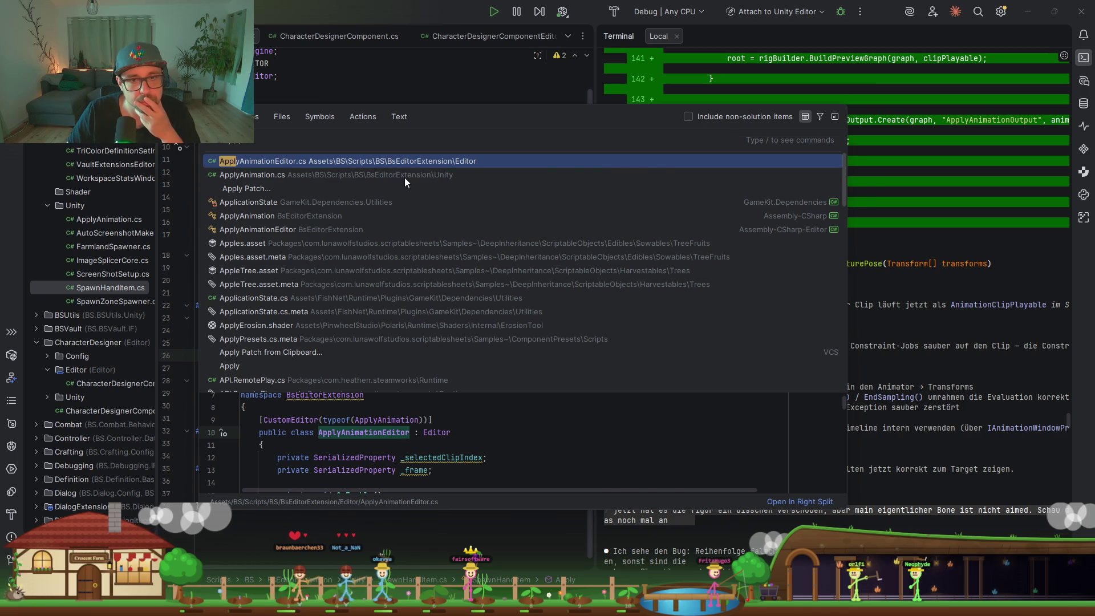
key("Return")
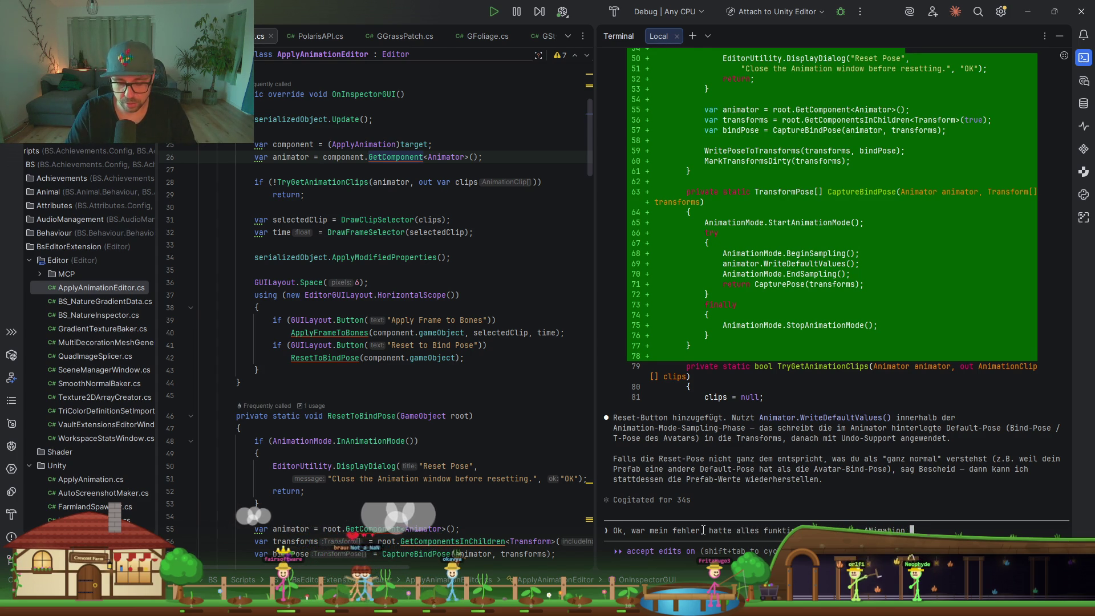
type("Ok")
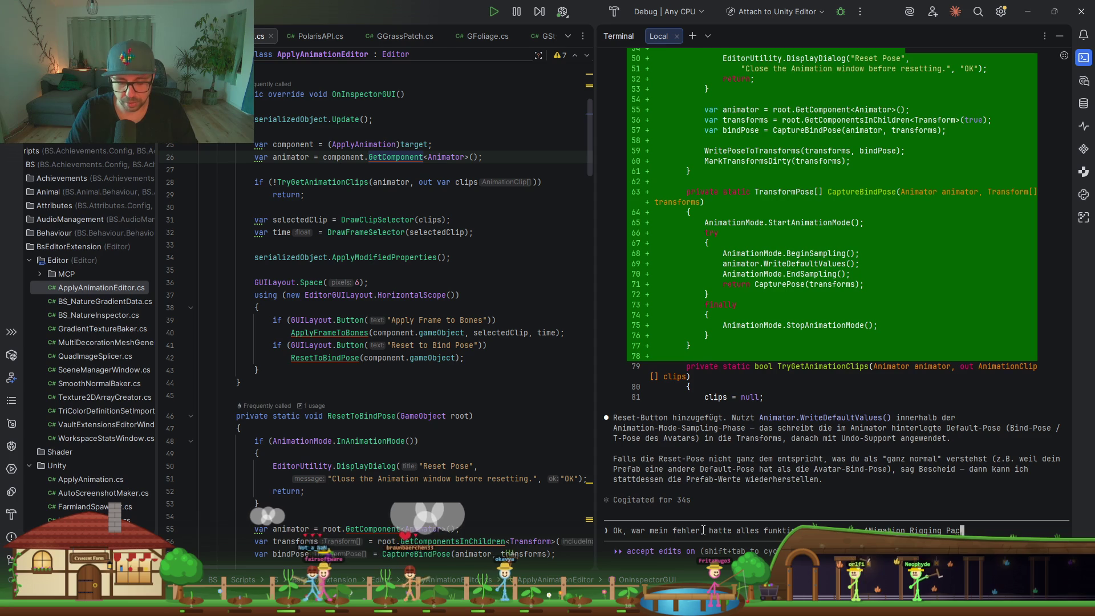
Write in German that the wrong Animation Rigging package was the issue and the code can stay
type(", war nicht da")
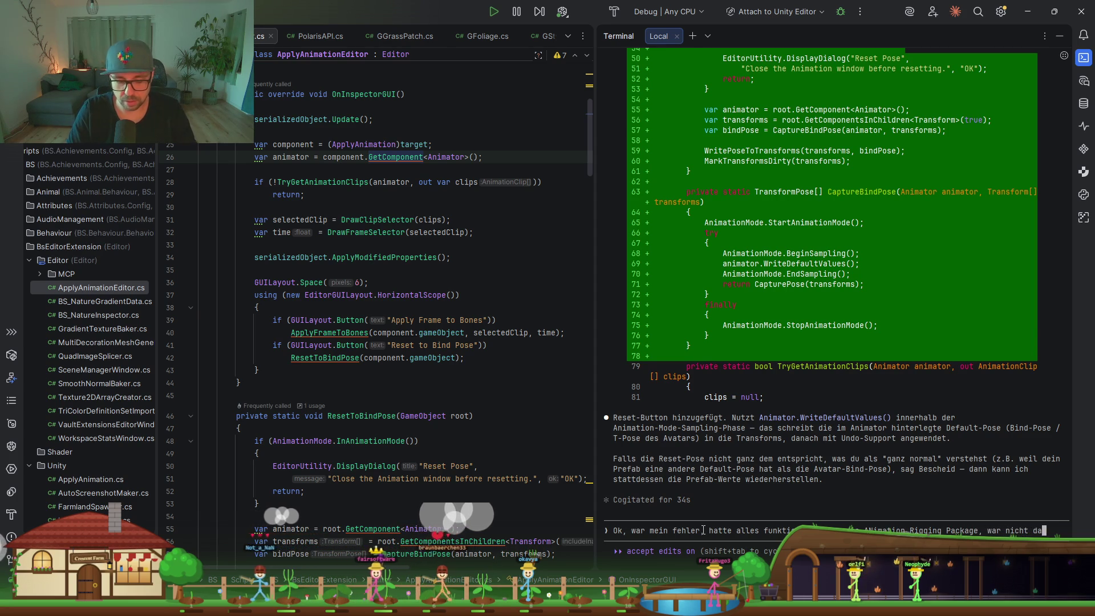
type("s richti")
type("ge.")
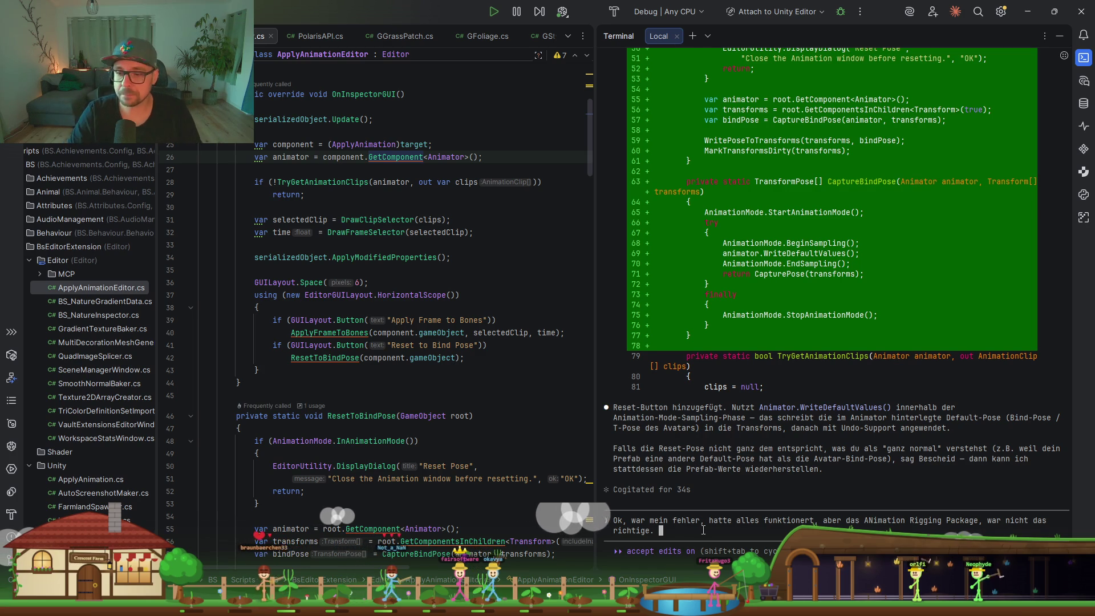
type("Ich moe")
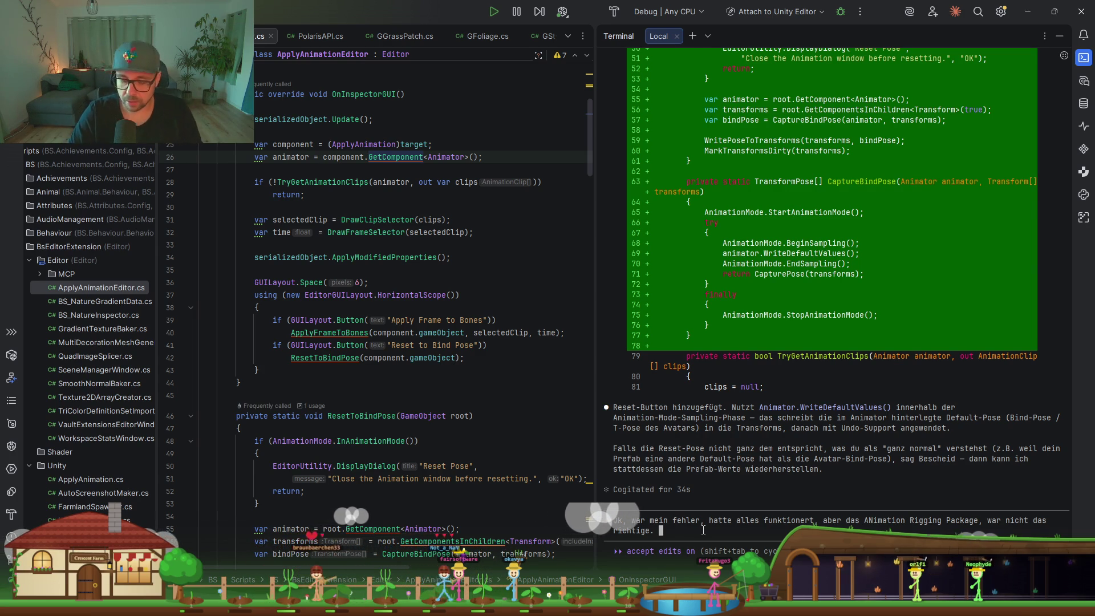
key("BackSpace")
key("BackSpace")
key("BackSpace")
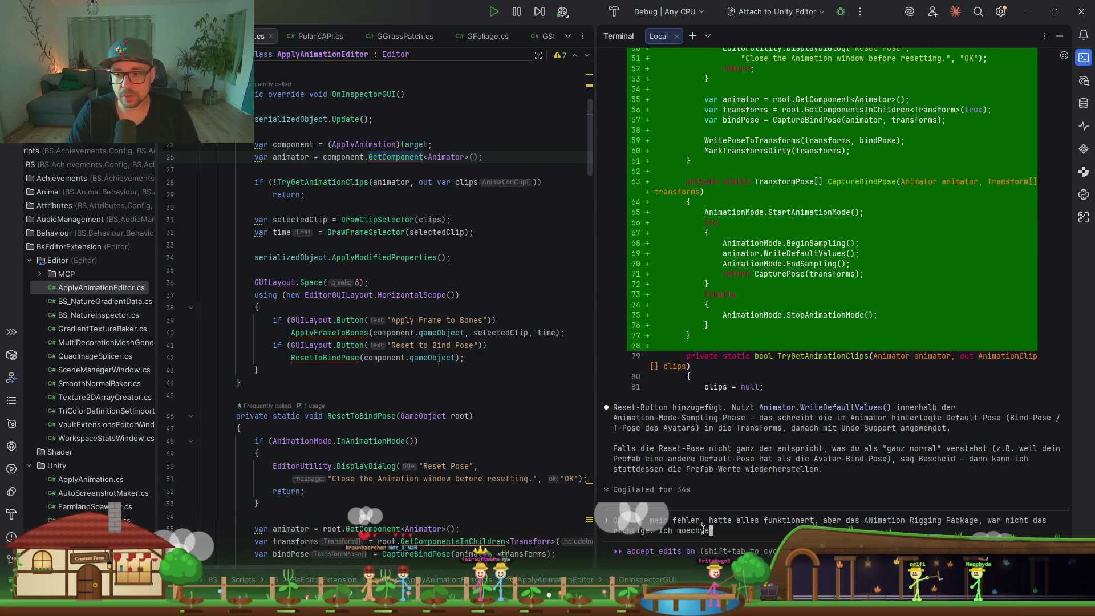
type("Reverte alles, w")
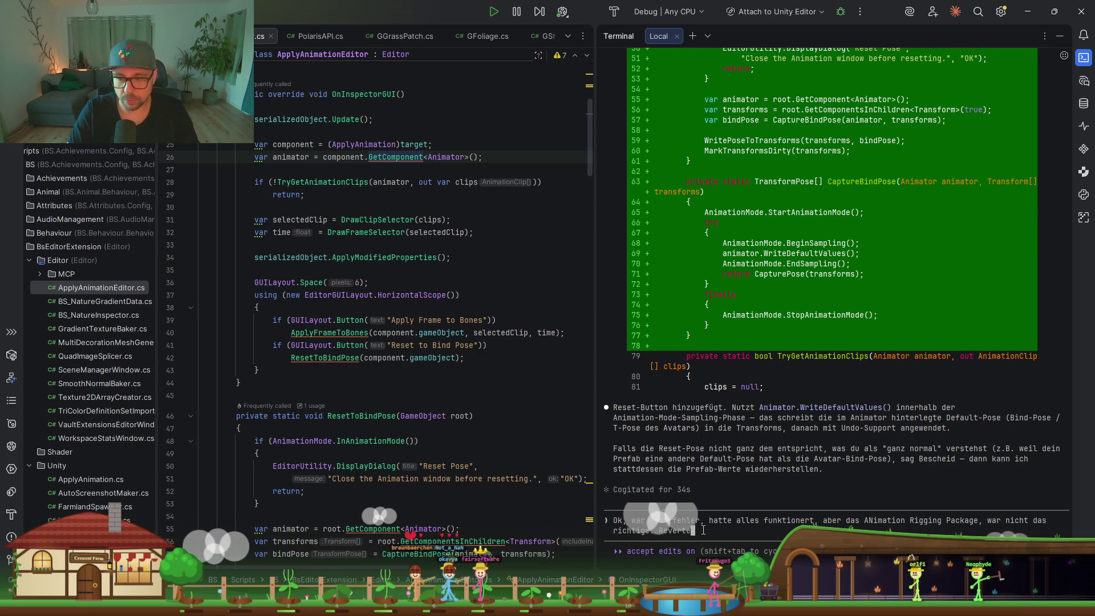
type("as du hier ge")
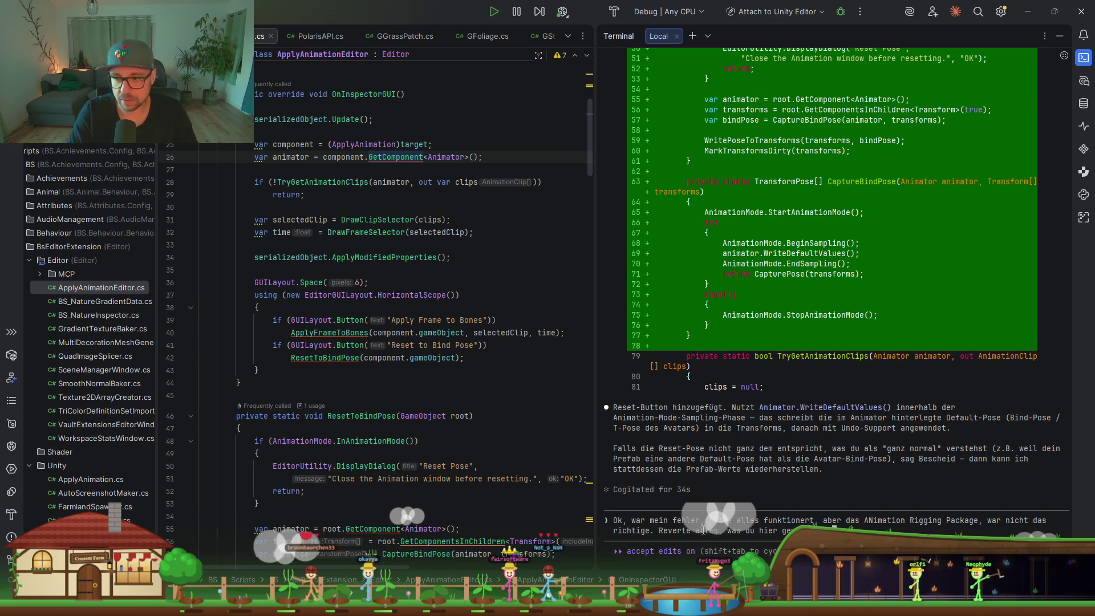
key("BackSpace")
key("BackSpace")
key("BackSpace")
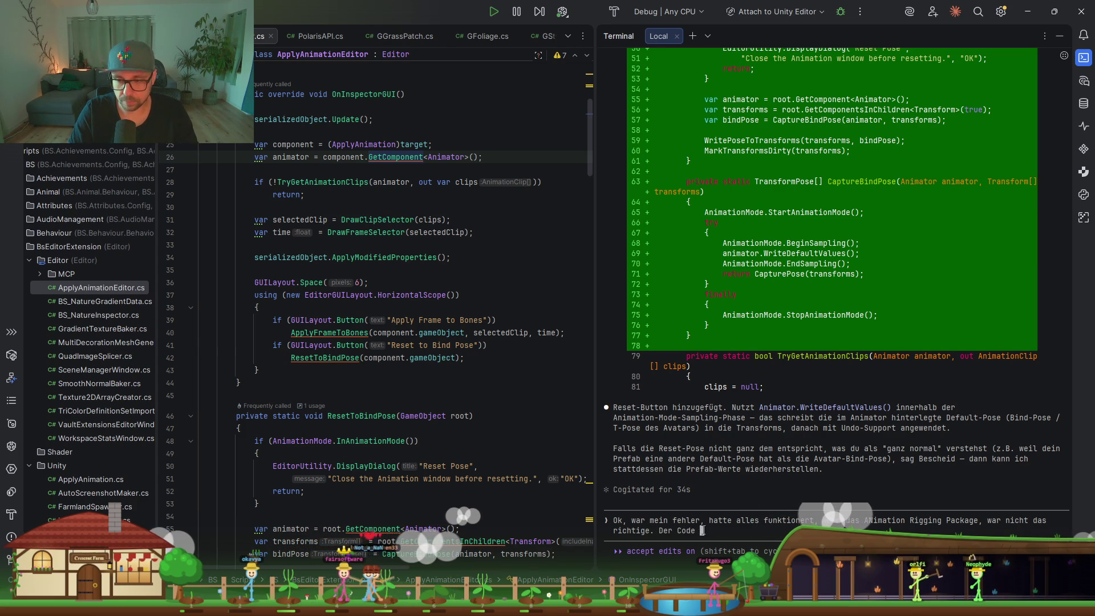
type("kann aber so bleiben")
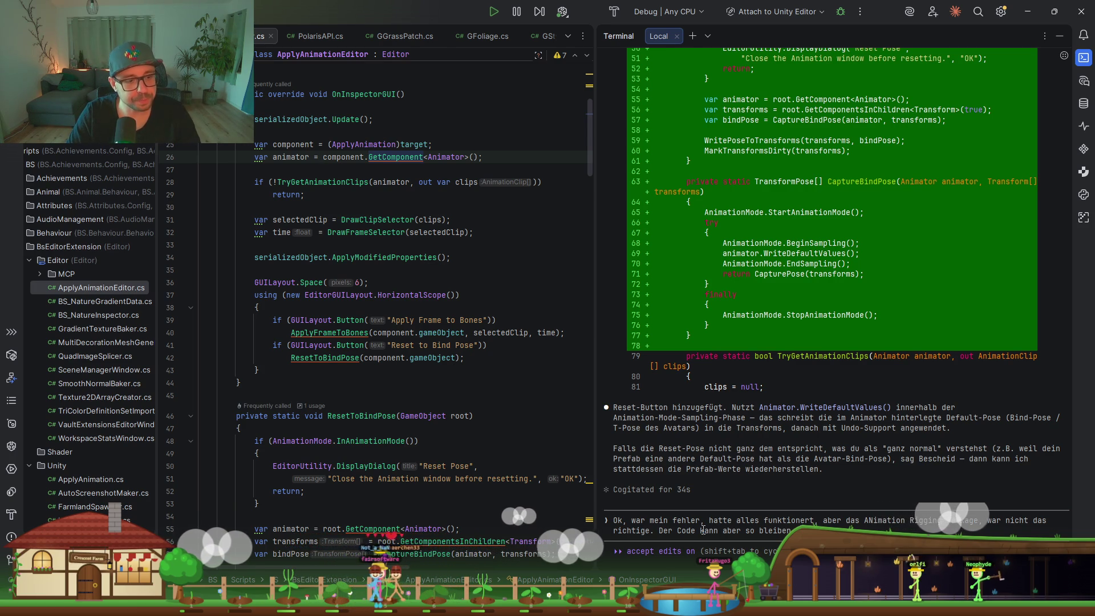
type(".")
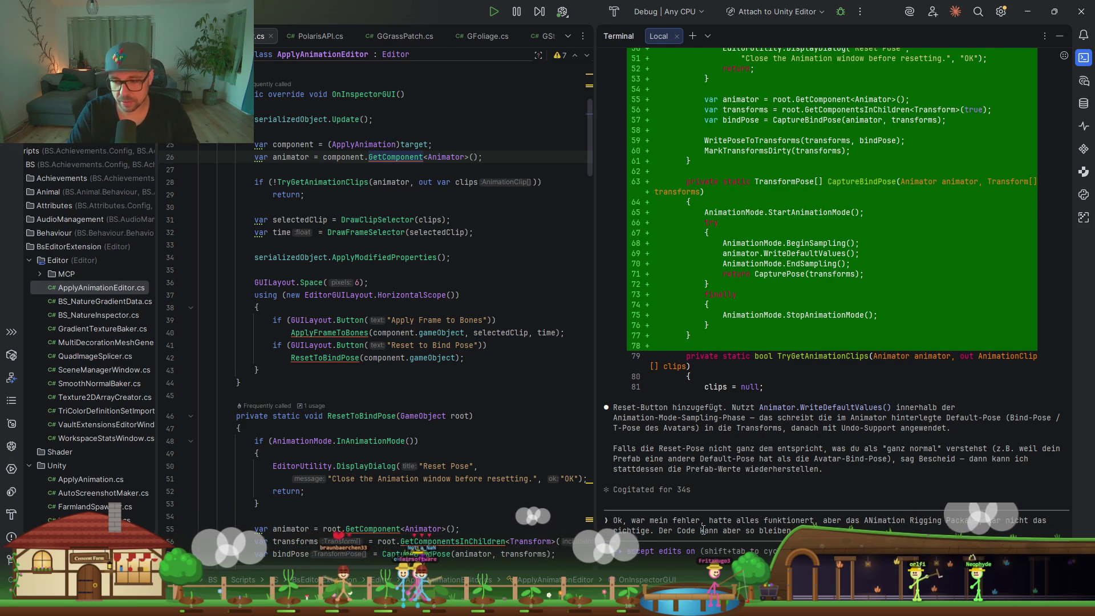
Add a new line 'Stattdessen wolle wir im SpiwnHand' redirecting work to SpawnHandItem
key("shift+Return")
type("Stattdessen w")
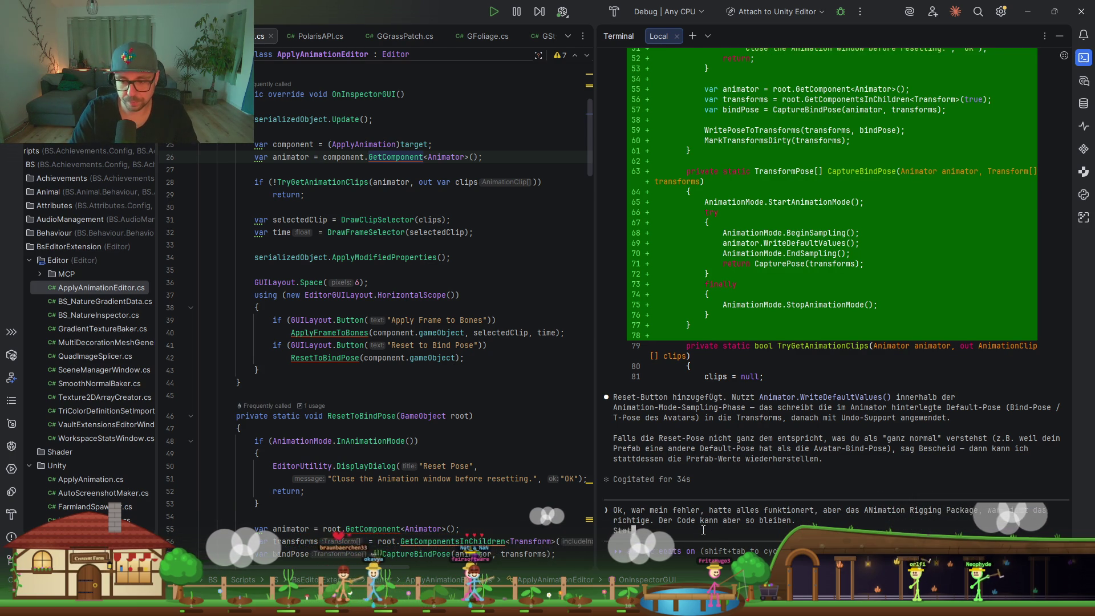
type("oll")
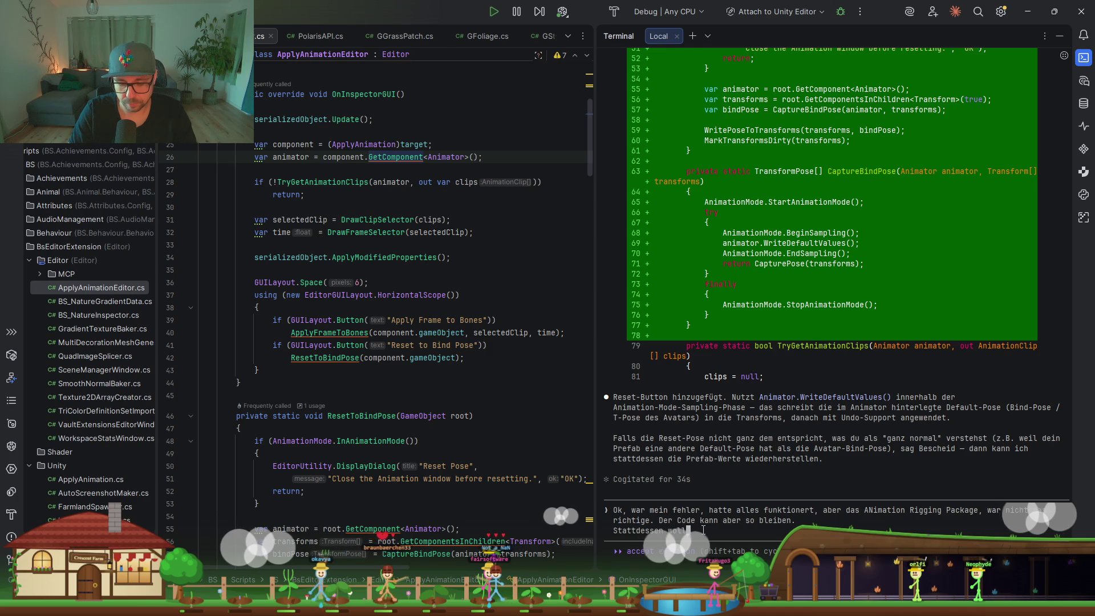
type("e wir im Spi")
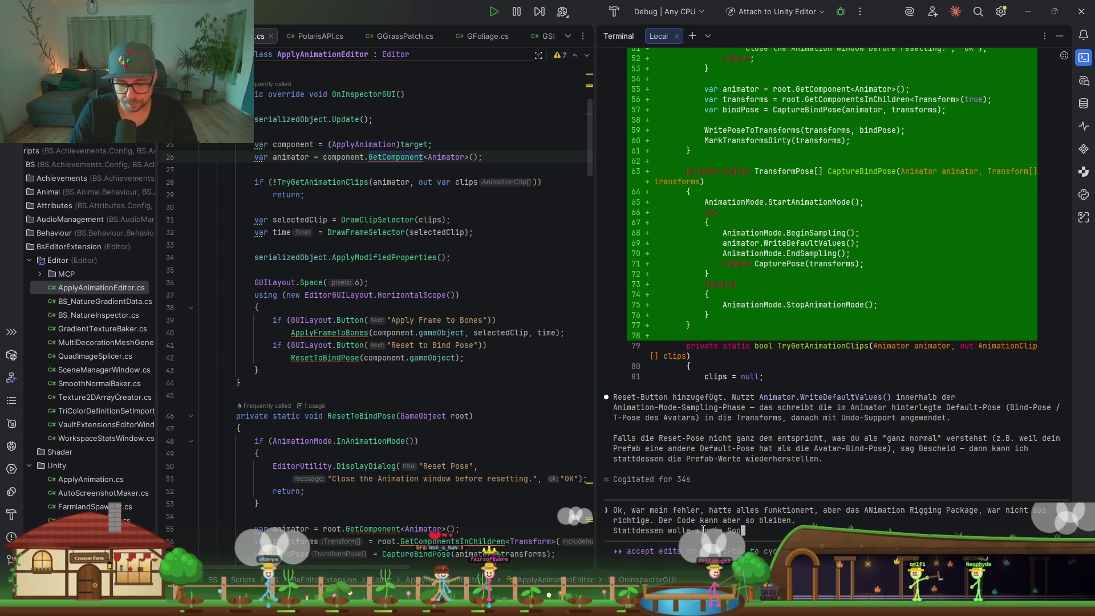
type("wnHand")
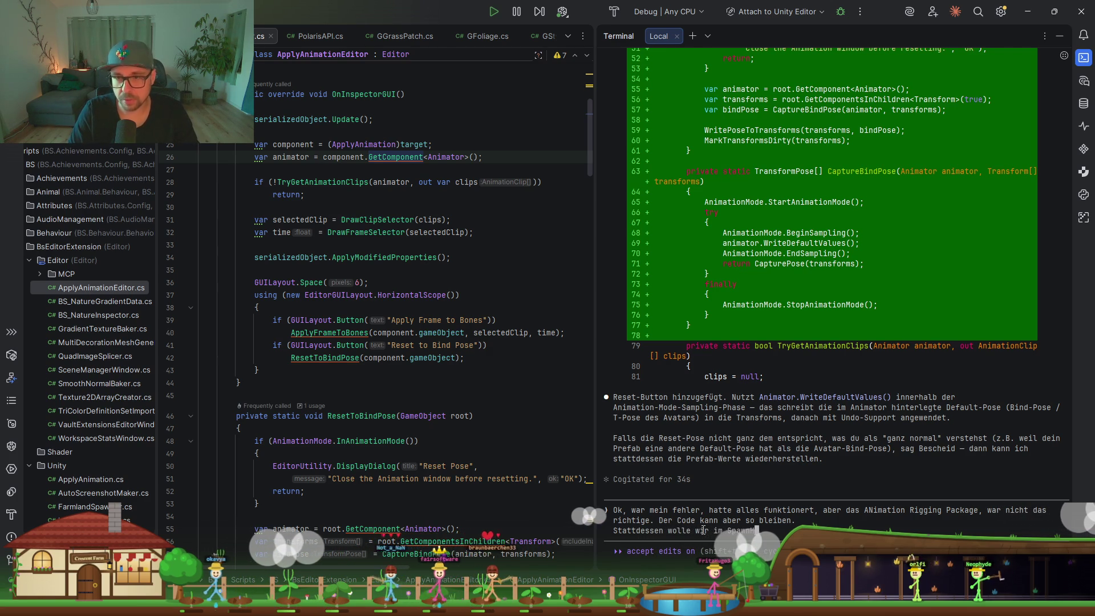
scroll(319, 36, "up", 5)
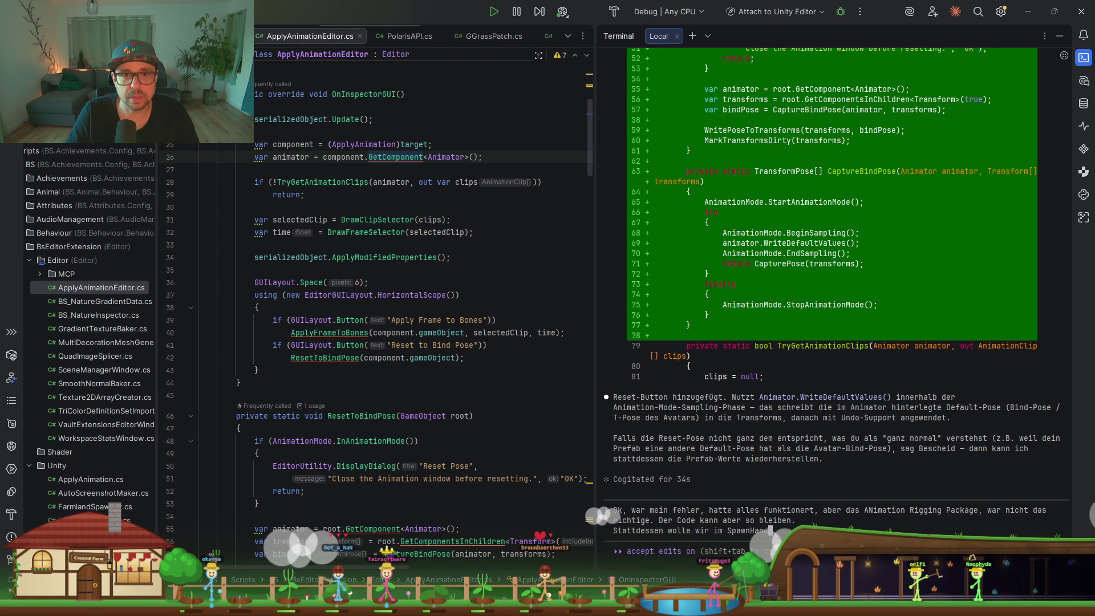
scroll(308, 54, "up", 5)
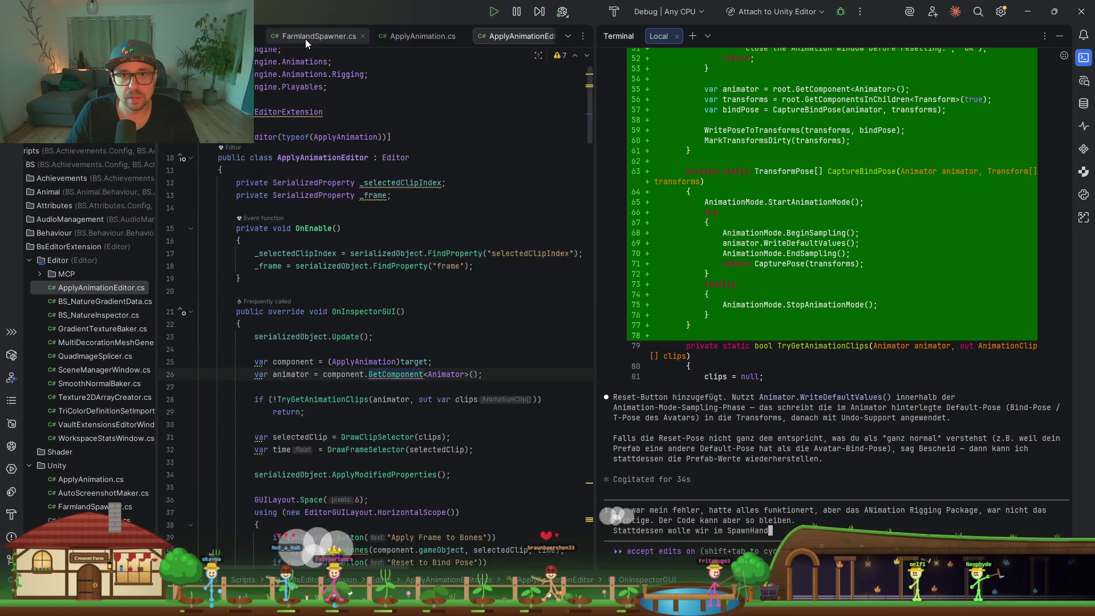
scroll(305, 35, "up", 5)
scroll(306, 36, "down", 5)
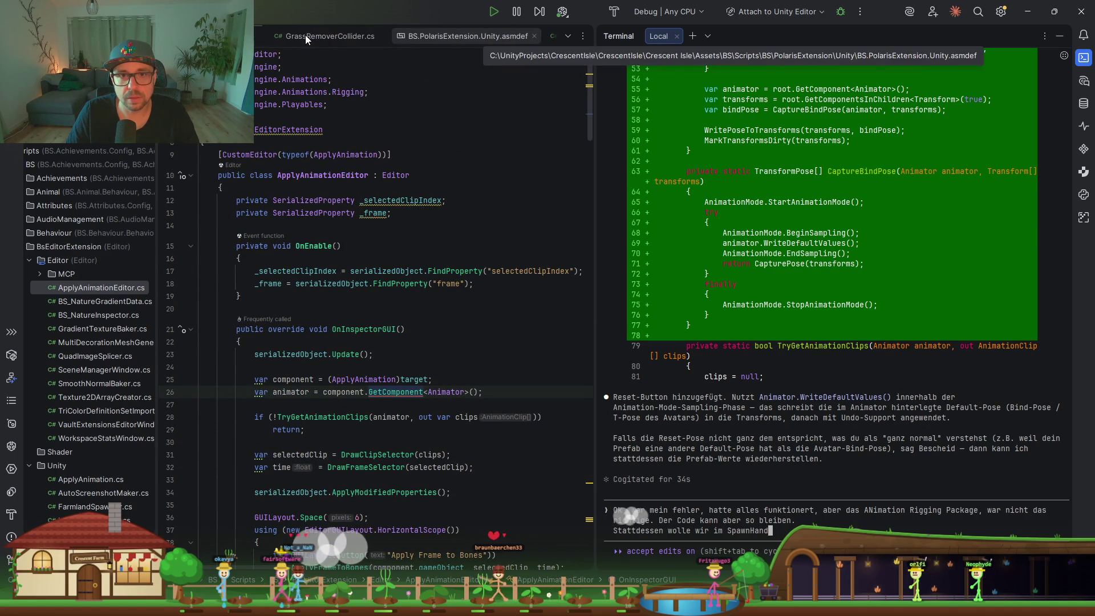
right_click(398, 29)
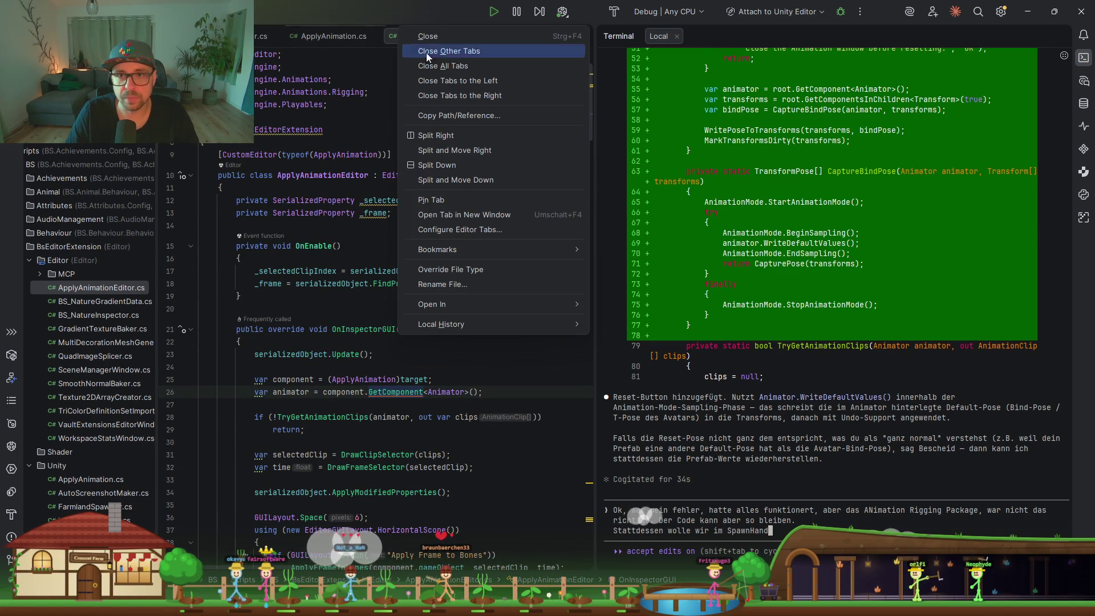
Close Rider's other tabs and check the _Screenshot_Model's Spawn Hand Item (Arrow, Bow) in Unity
left_click(446, 52)
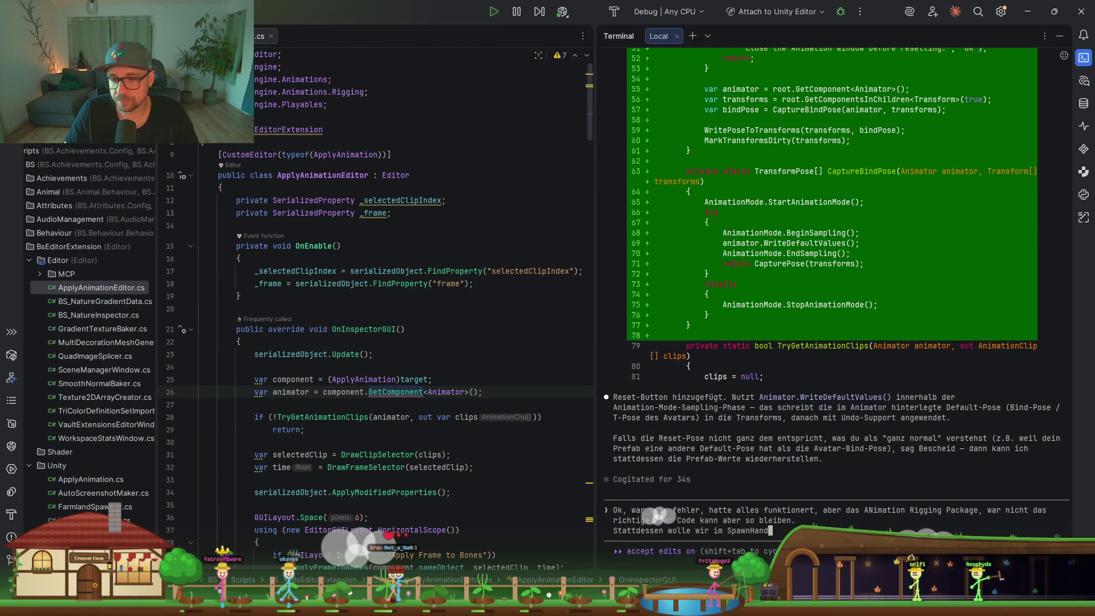
key("alt+Tab")
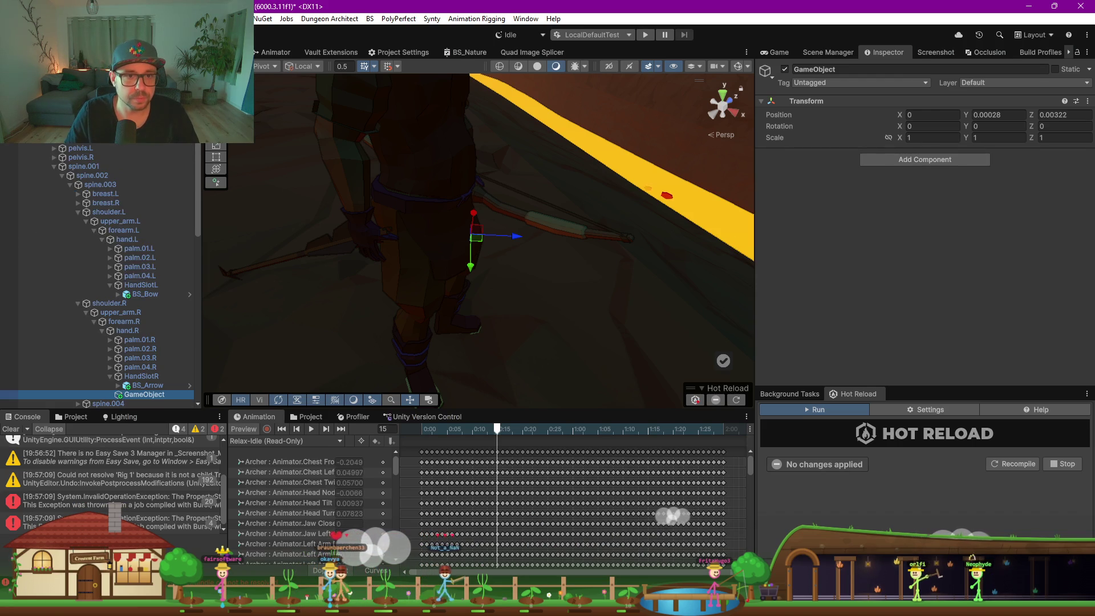
left_click(575, 223)
left_click(576, 222)
scroll(867, 268, "down", 1)
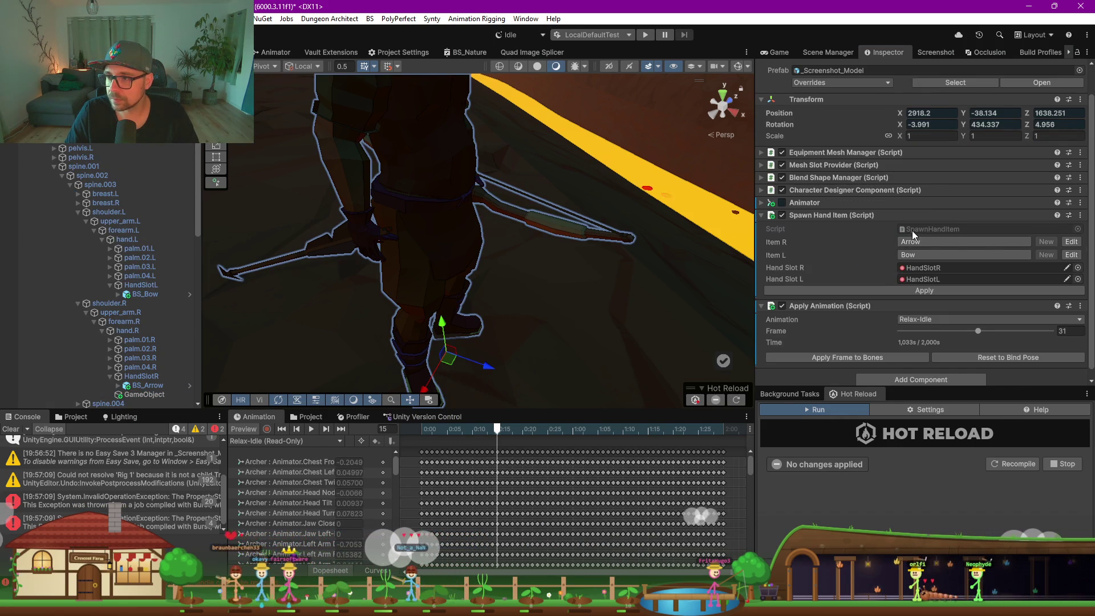
key("alt+Tab")
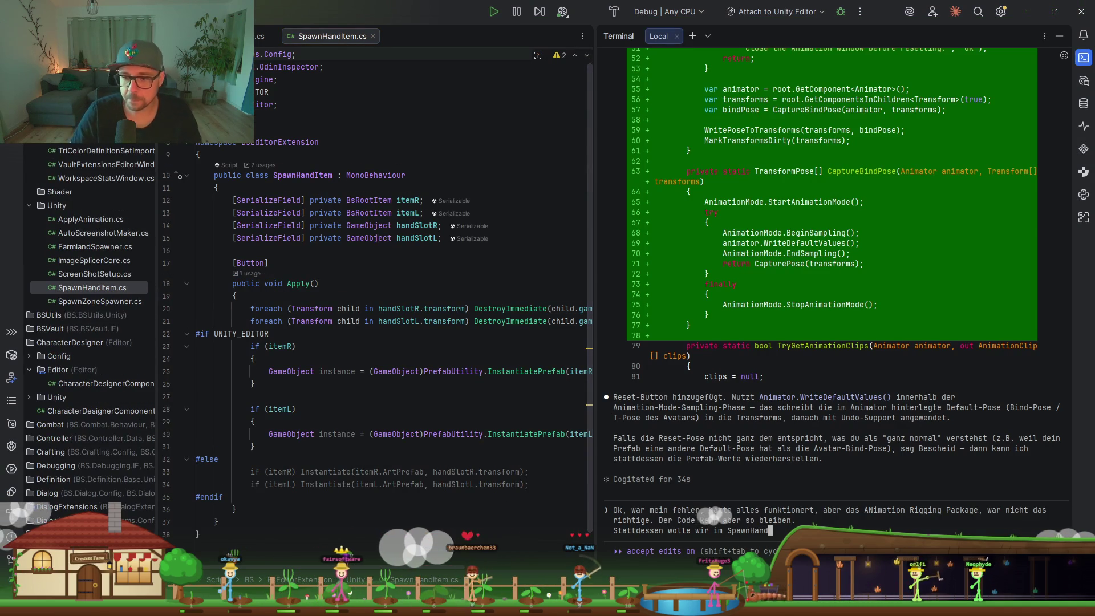
Send Claude a German request for targetR/targetL fields so HandItems point toward their targets
type("Item ")
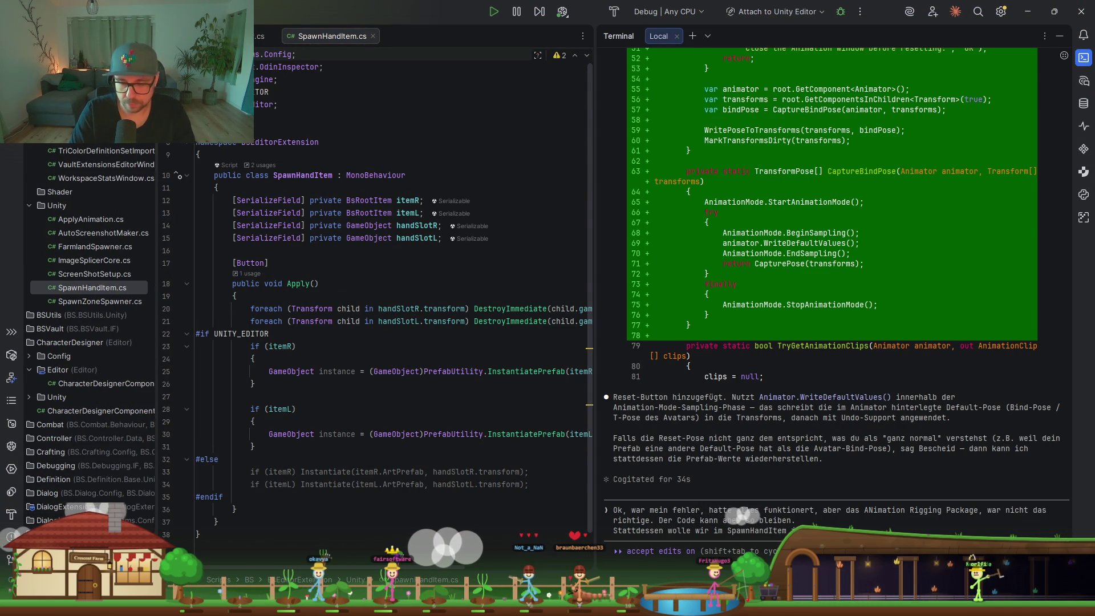
type("eine")
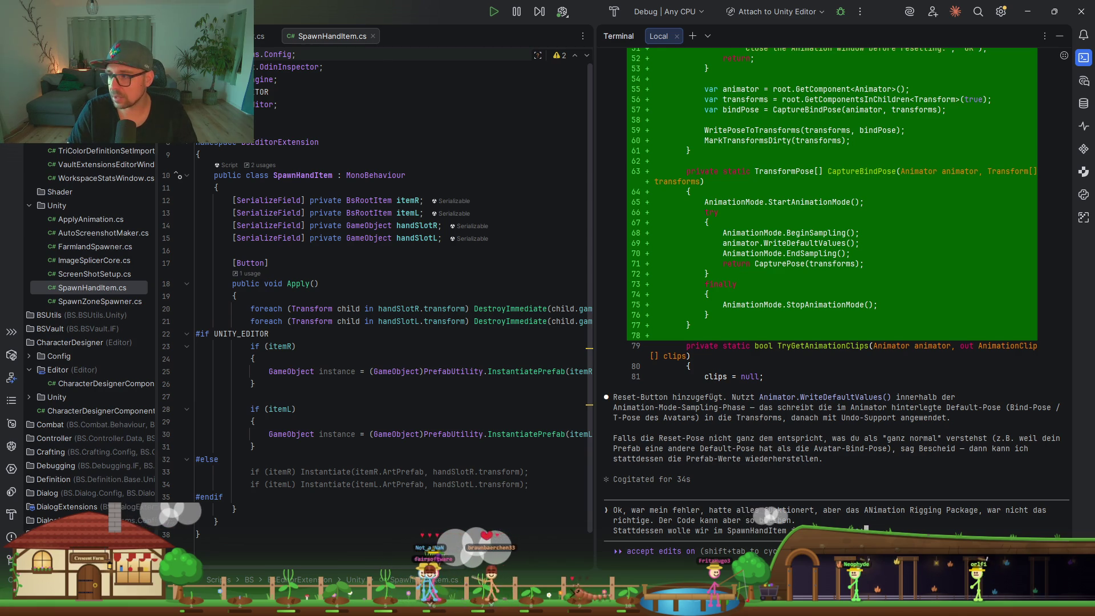
key("shift+Return")
type("1) ")
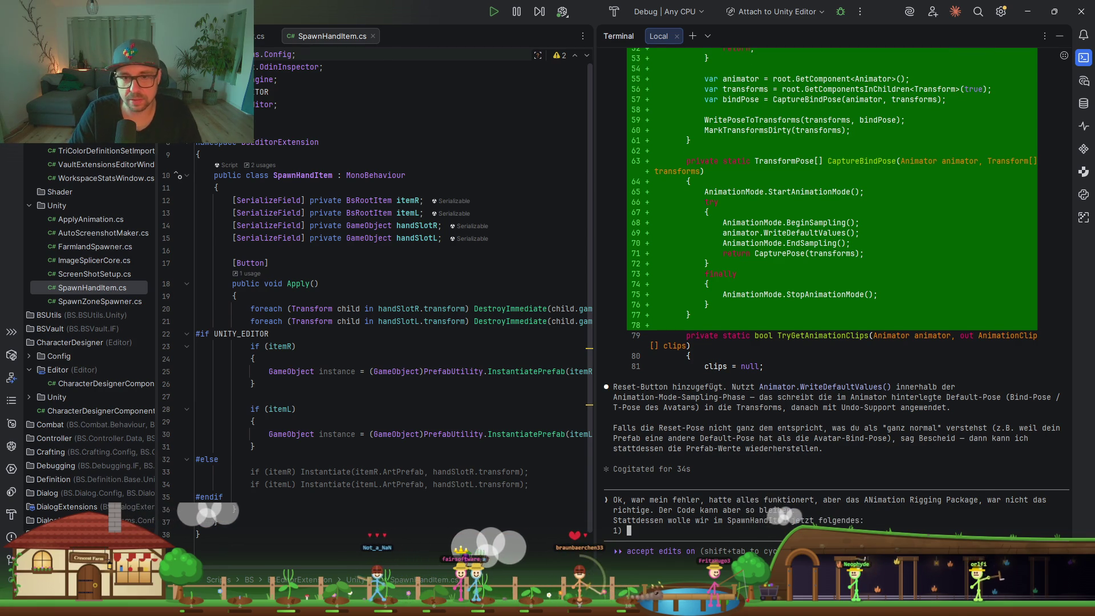
type("2 weitre")
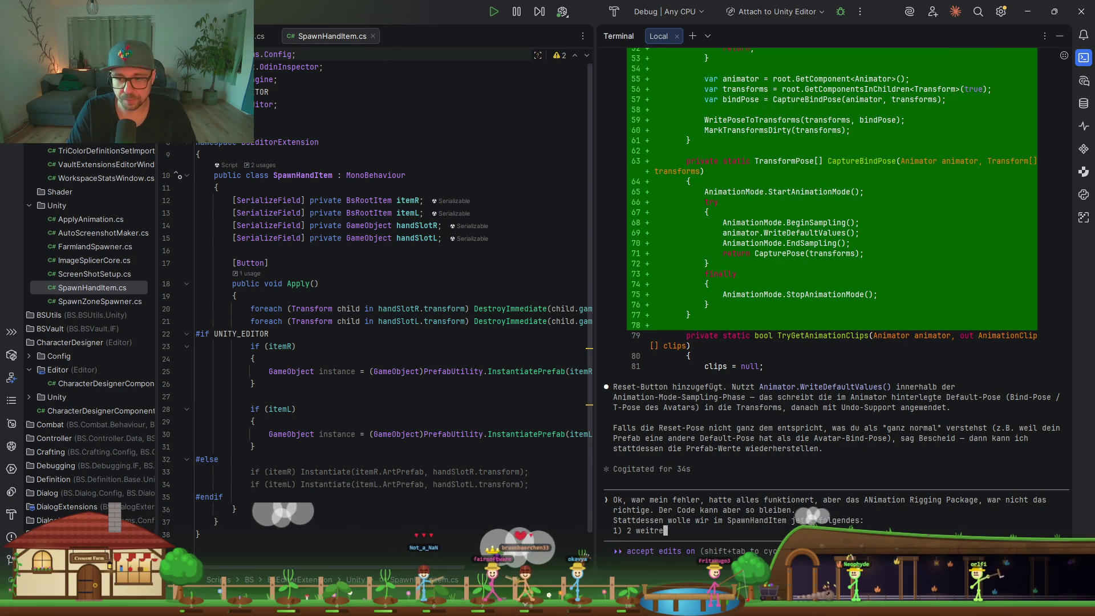
type(" GameObejcts im serielzed fi")
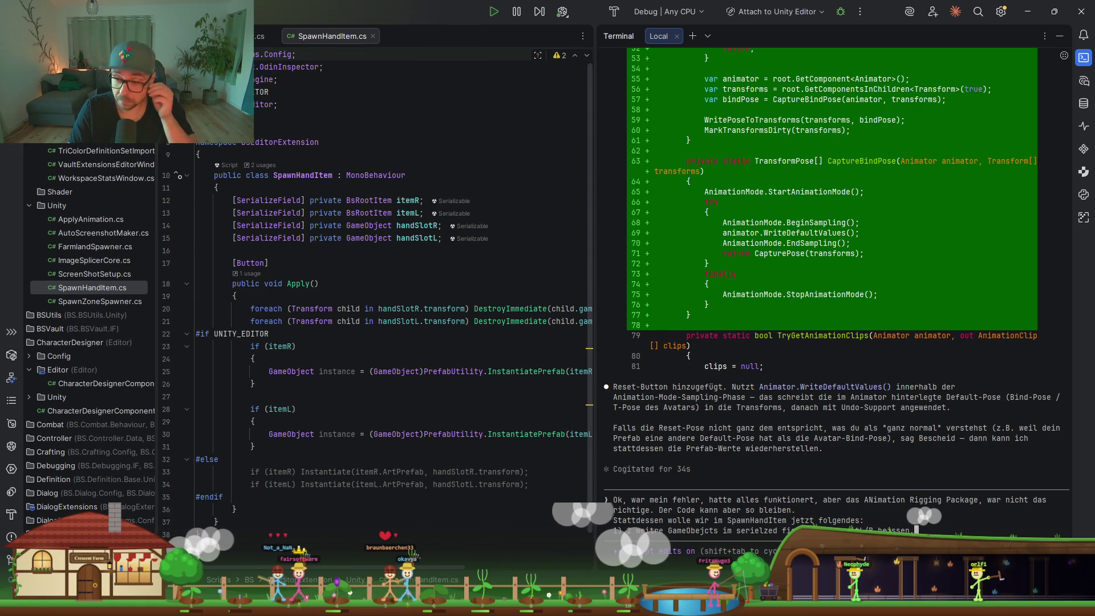
key("shift+Return")
type("2)")
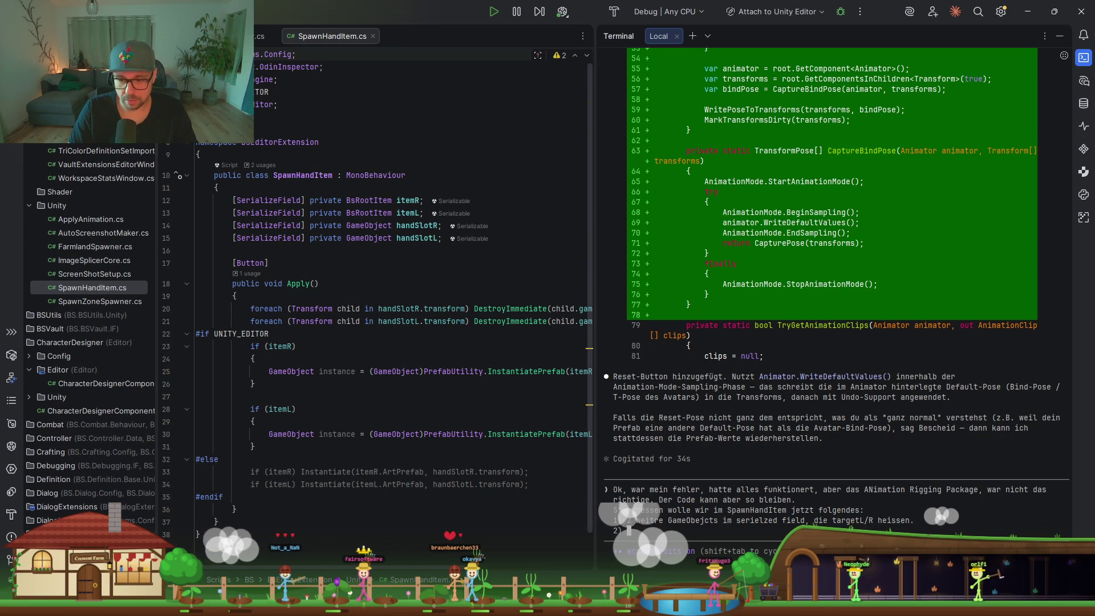
type("sind diese nich")
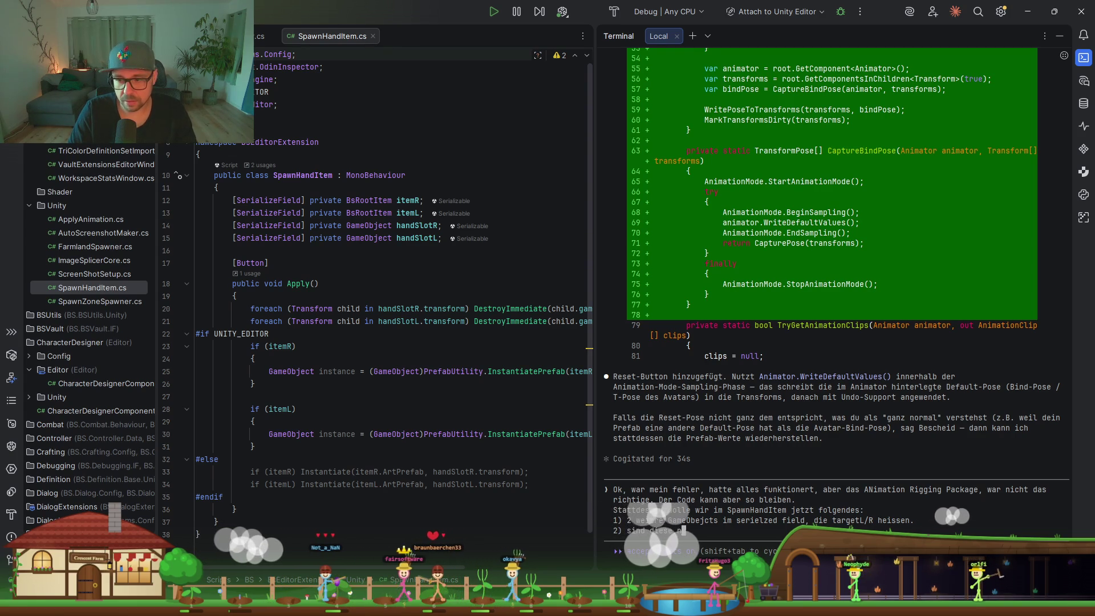
type("t ")
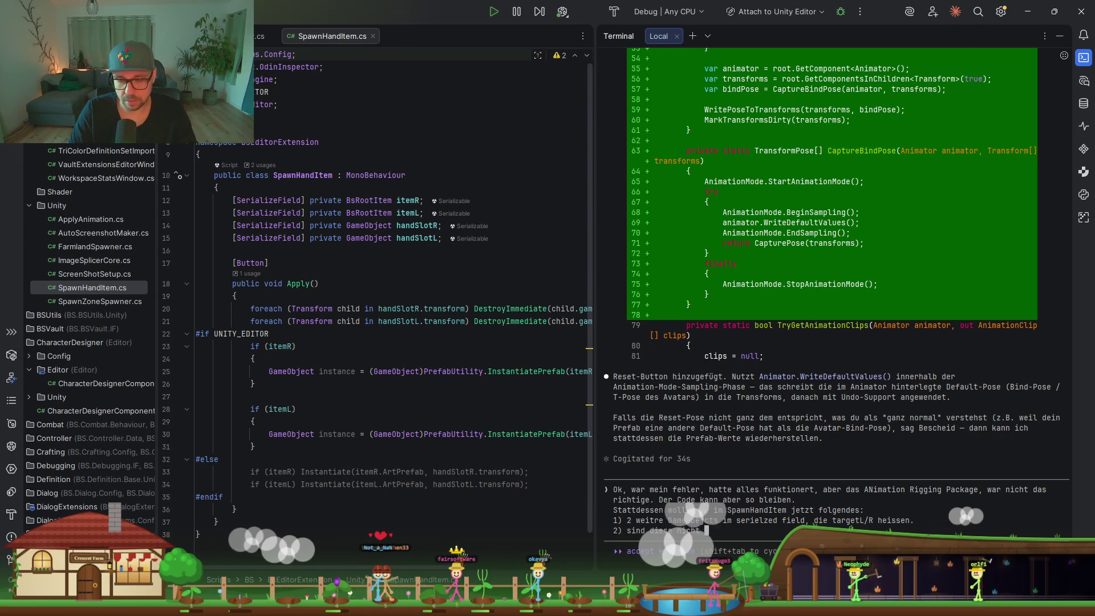
type("nukll")
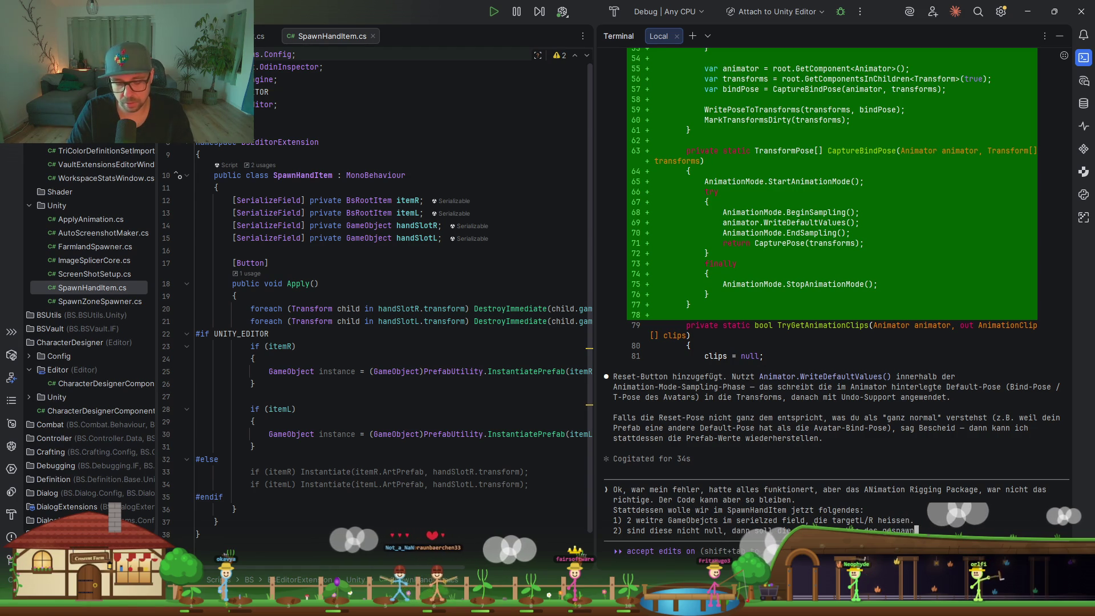
type("HandI")
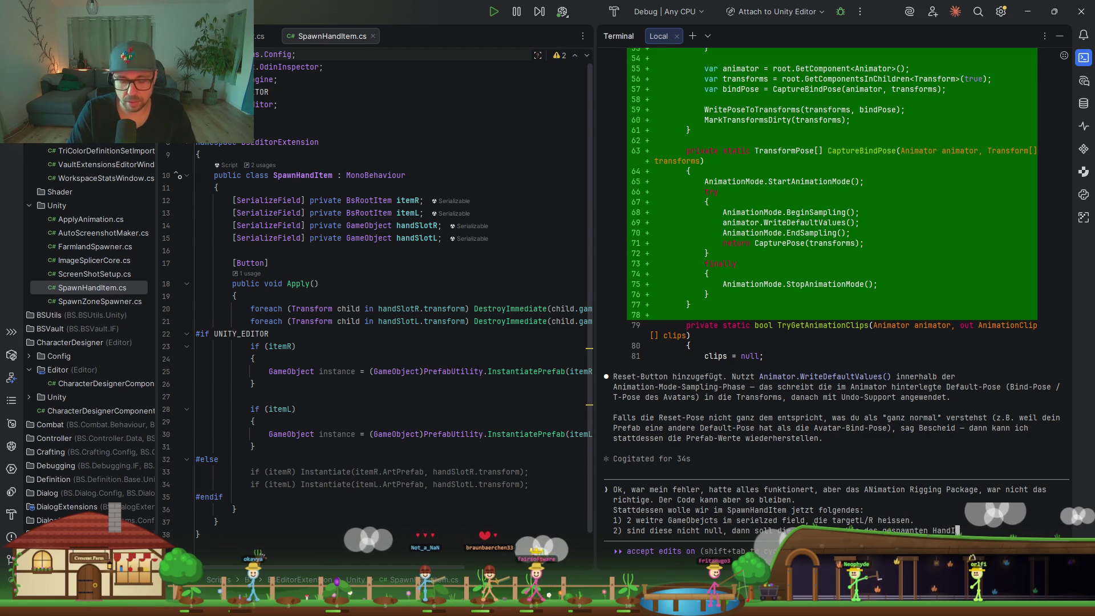
type("tems auf")
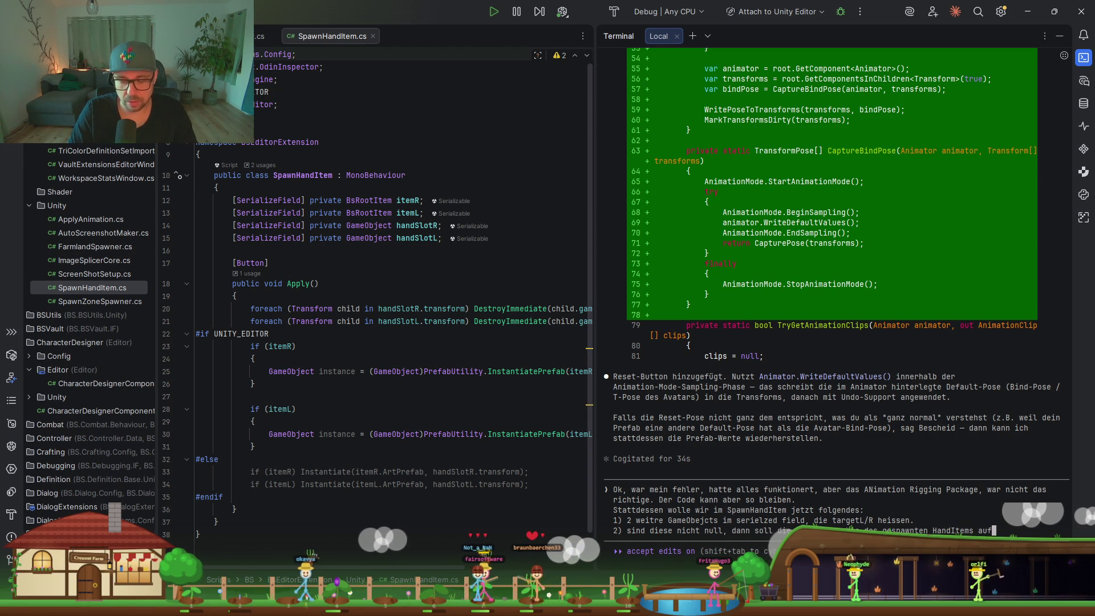
key("BackSpace")
key("BackSpace")
key("BackSpace")
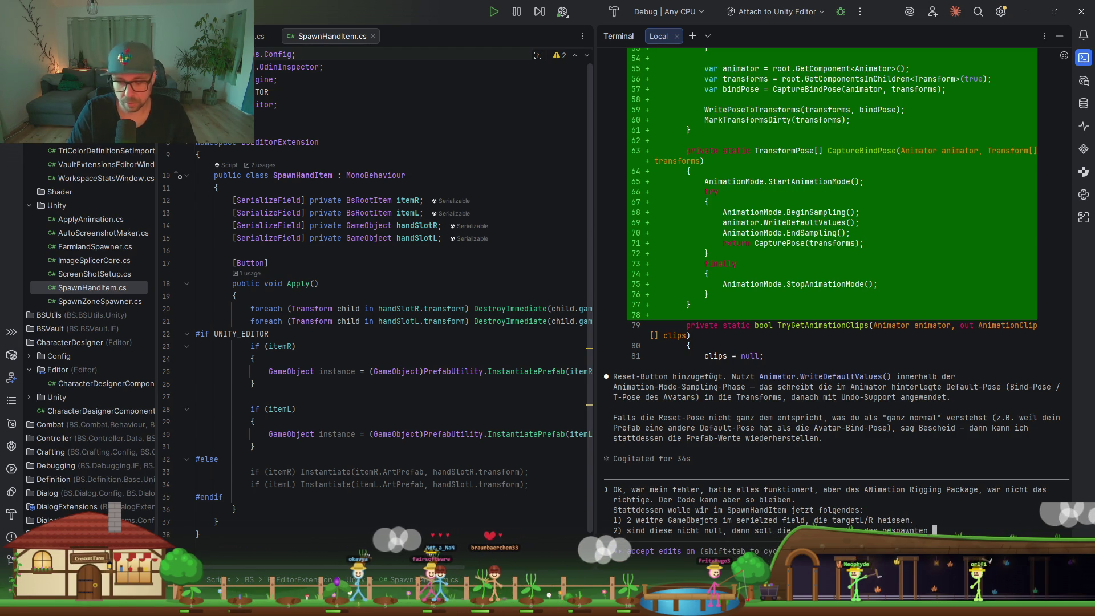
type("HandItems in Ri")
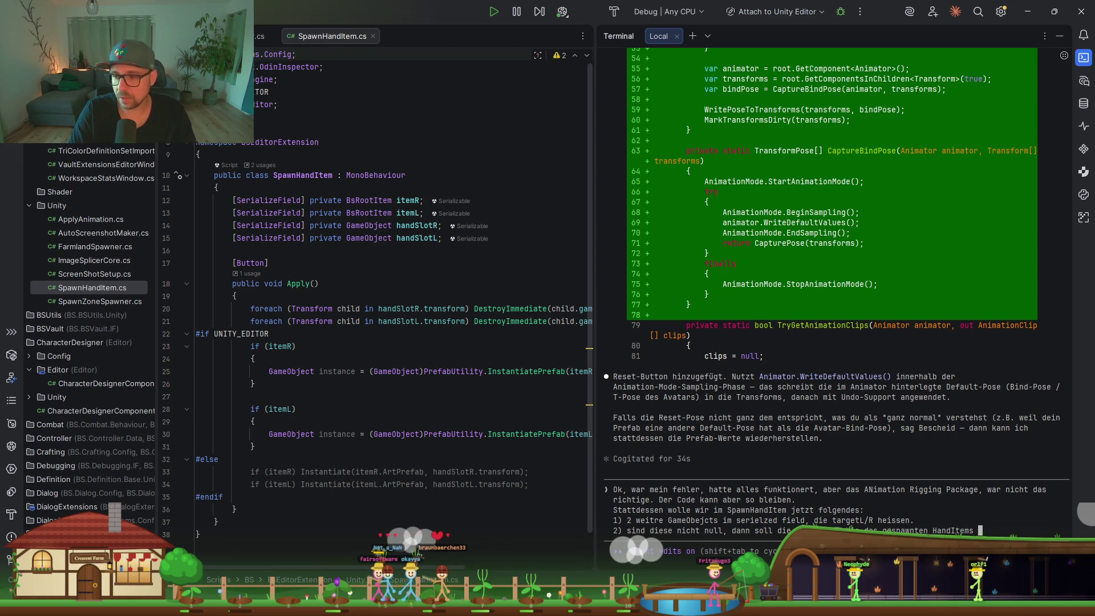
type("chtung des ")
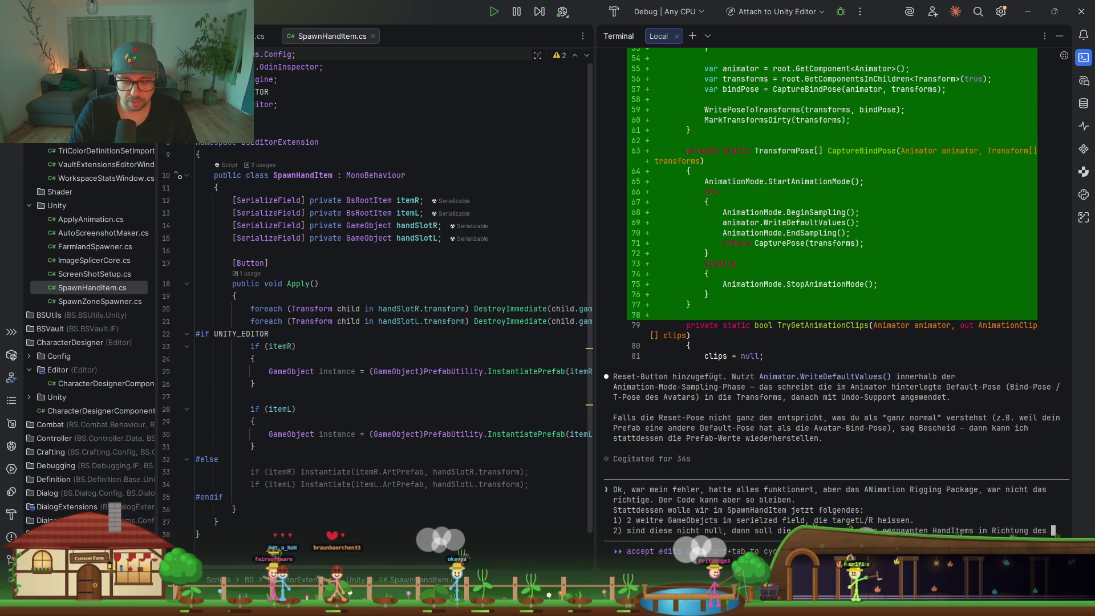
type("targets zeigen.")
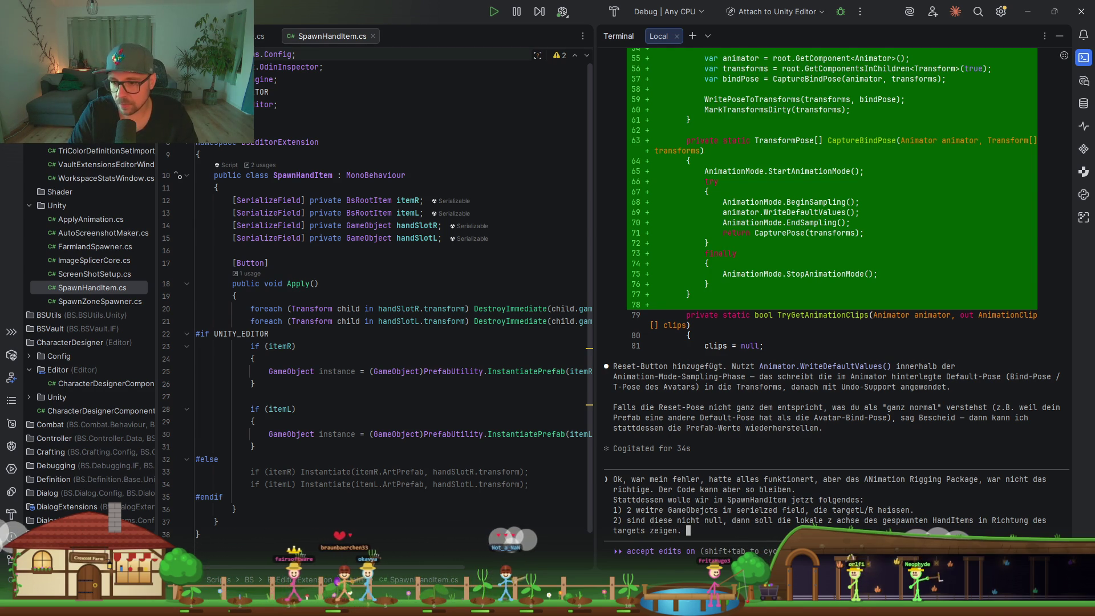
key("Return")
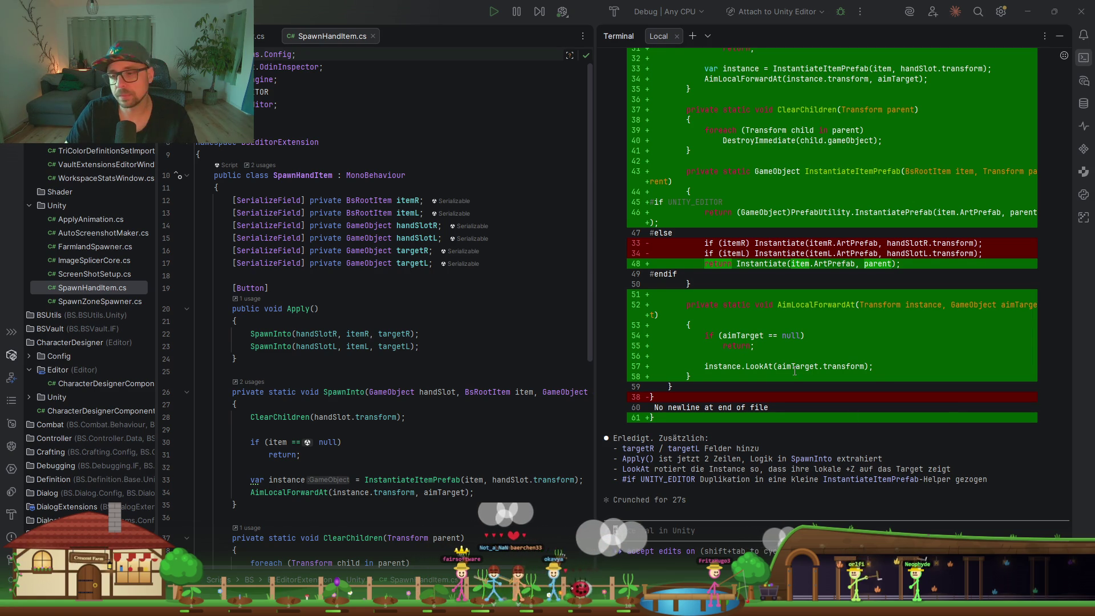
Focus the assistant's diff summary once it finishes reworking SpawnHandItem.cs
left_click(720, 475)
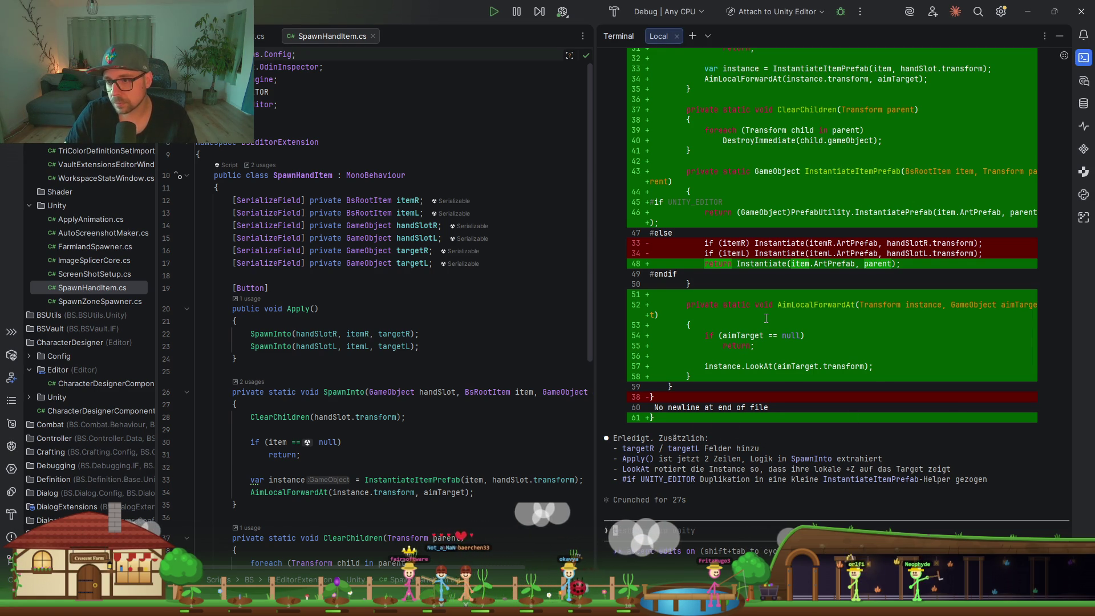
Review the new SpawnInto method, its ClearChildren call and the null check on item
scroll(770, 318, "up", 7)
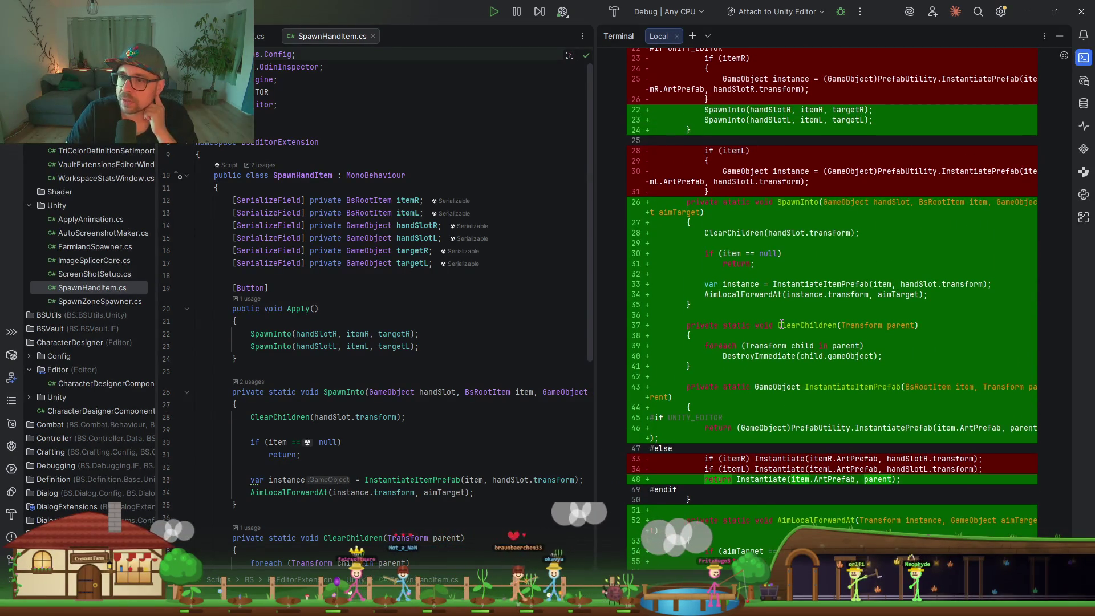
scroll(781, 324, "down", 5)
left_click(393, 360)
scroll(371, 256, "down", 7)
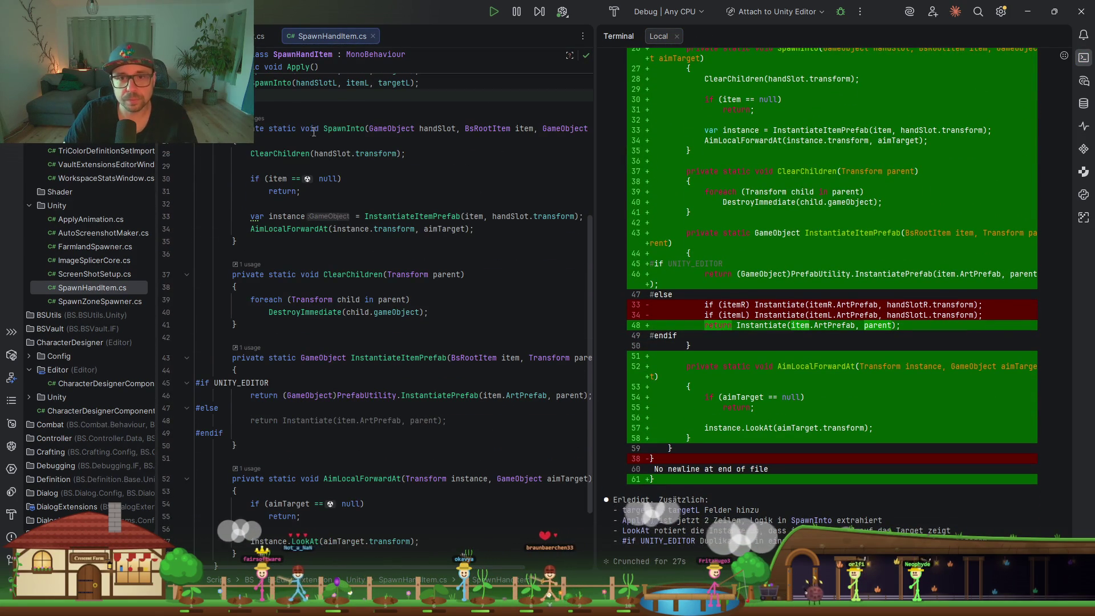
left_click(273, 154)
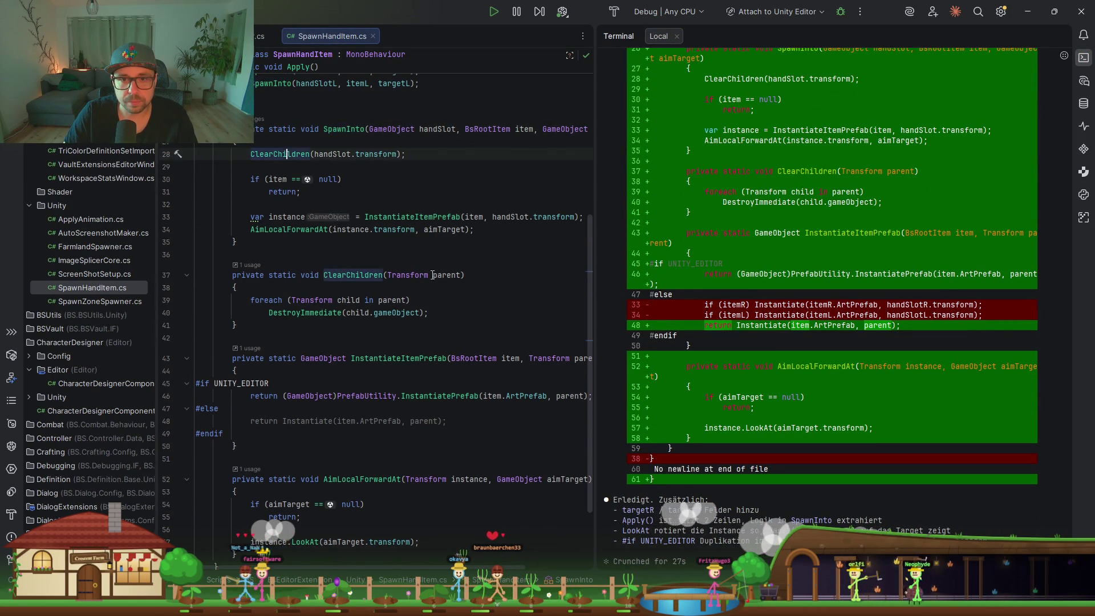
scroll(360, 207, "up", 2)
left_click(341, 204)
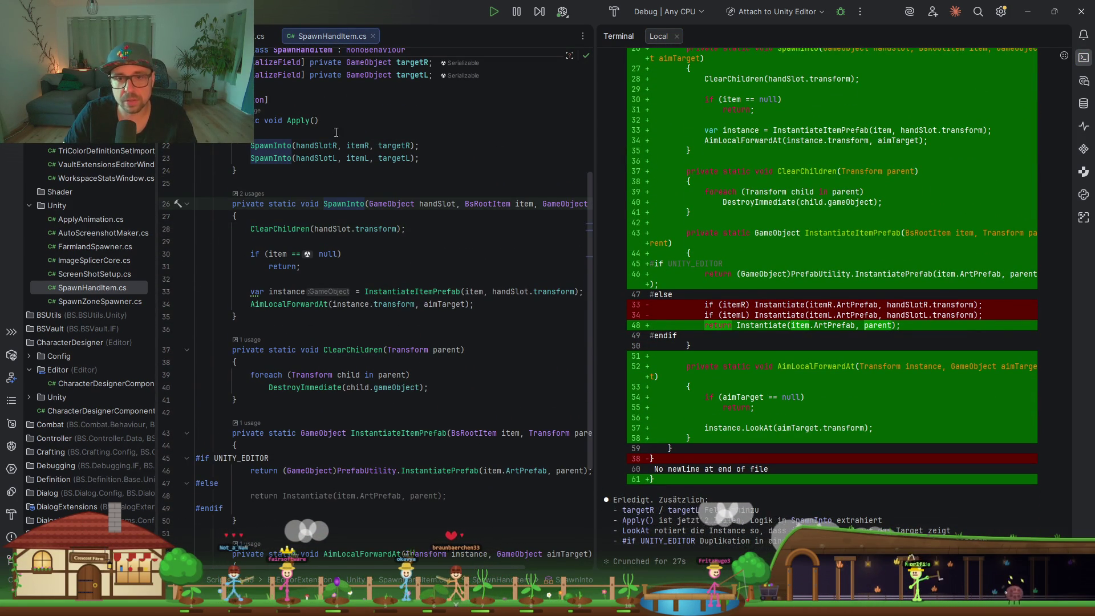
left_click(272, 254)
Widen the code view and inspect AimLocalForwardAt and its LookAt call on aimTarget
left_click_drag(596, 250, 715, 249)
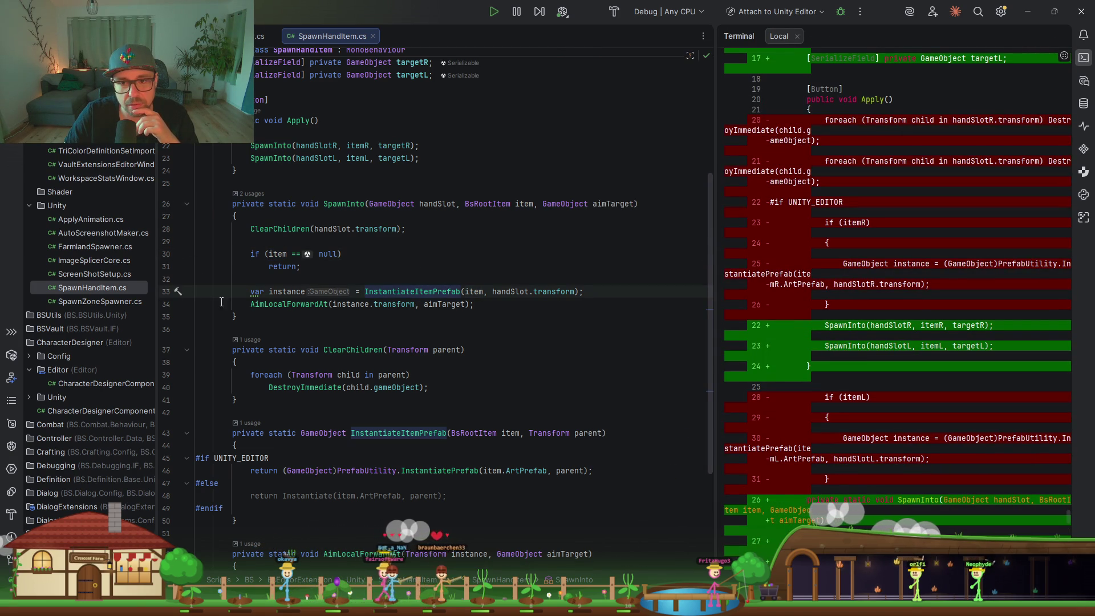
scroll(358, 260, "down", 1)
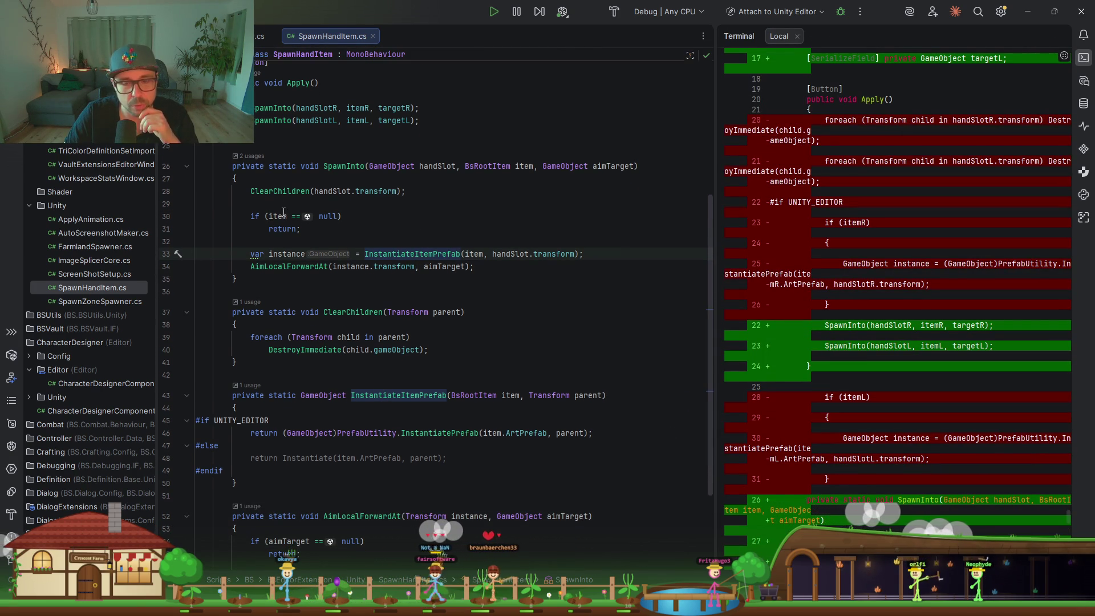
left_click(273, 266)
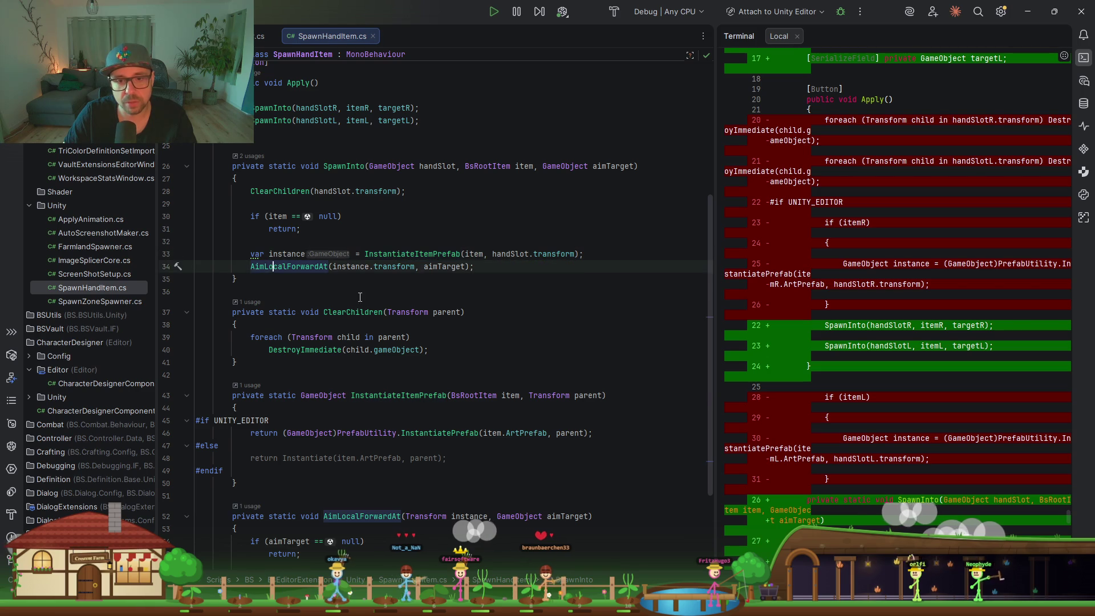
scroll(364, 299, "down", 3)
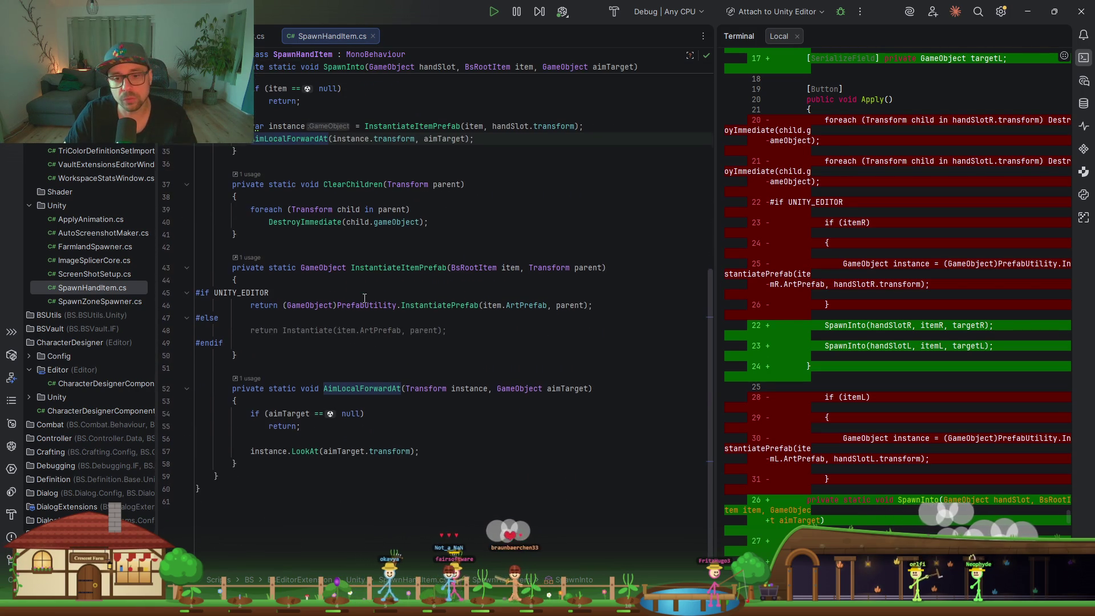
left_click(310, 451)
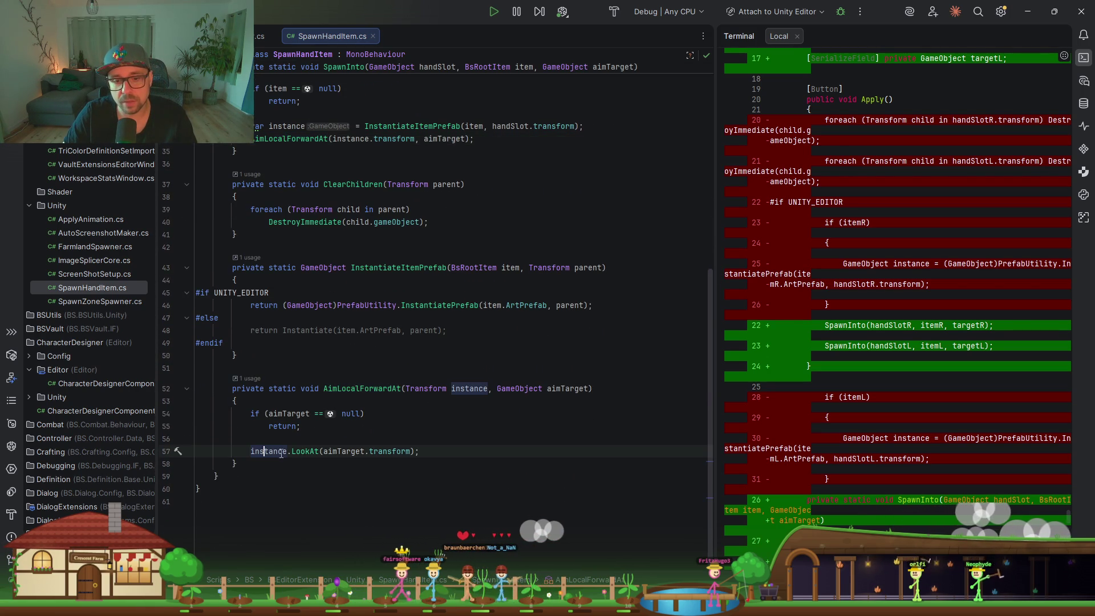
left_click(406, 451)
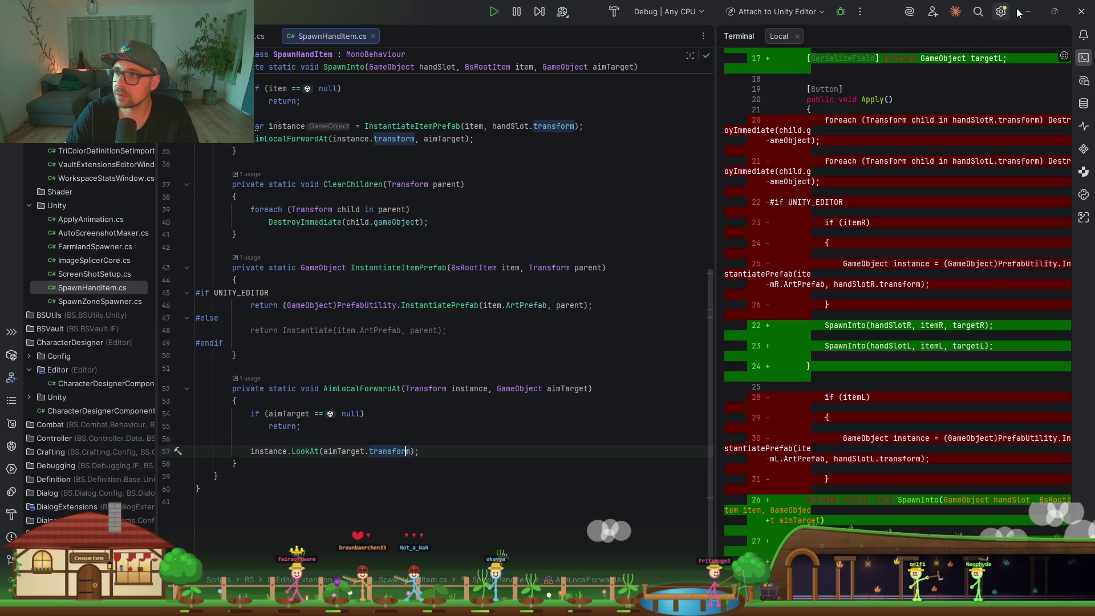
In Unity, re-apply Spawn Hand Item and recompile to expose the Target R/L fields
key("alt+Tab")
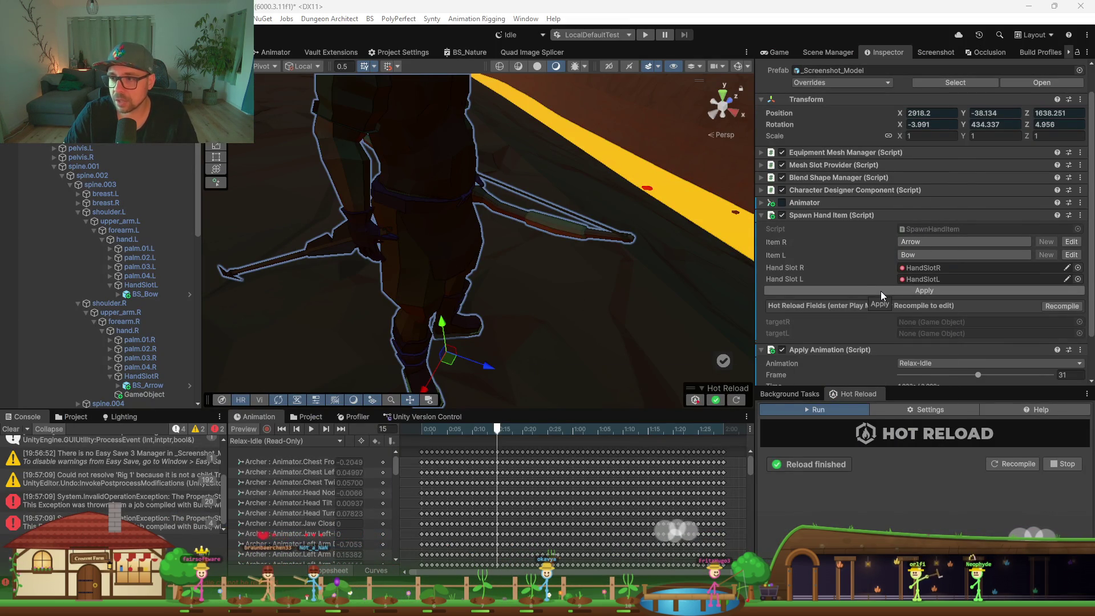
left_click(922, 290)
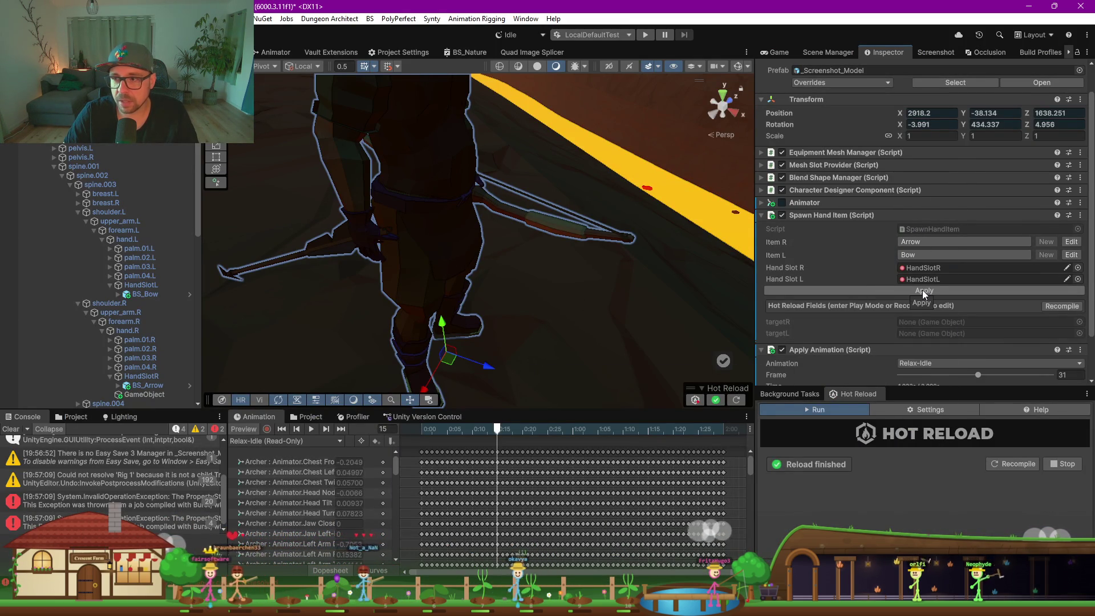
scroll(446, 250, "down", 5)
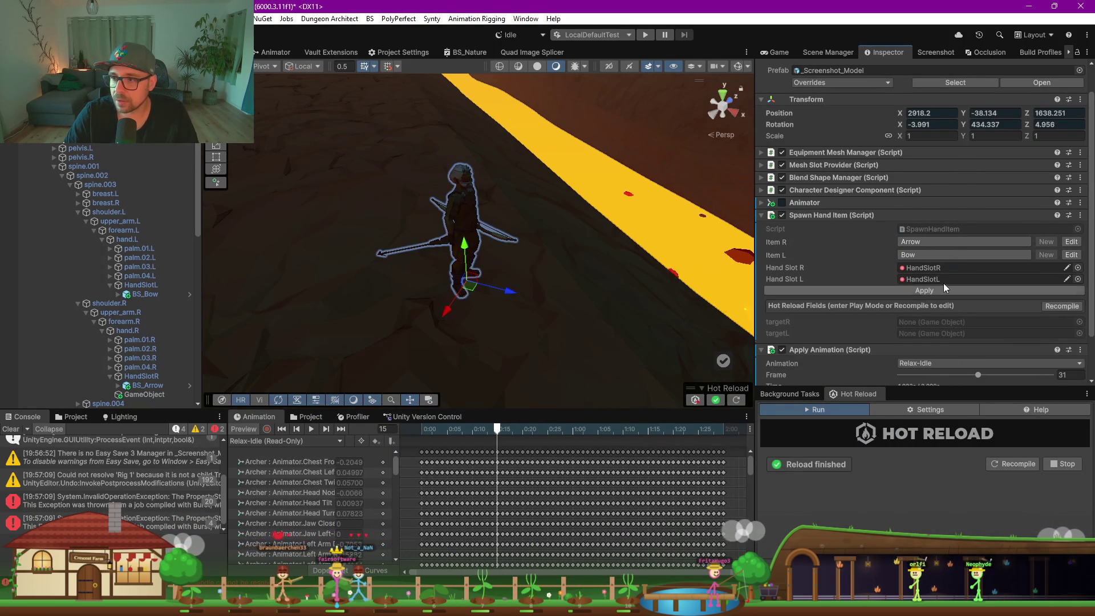
left_click(1057, 306)
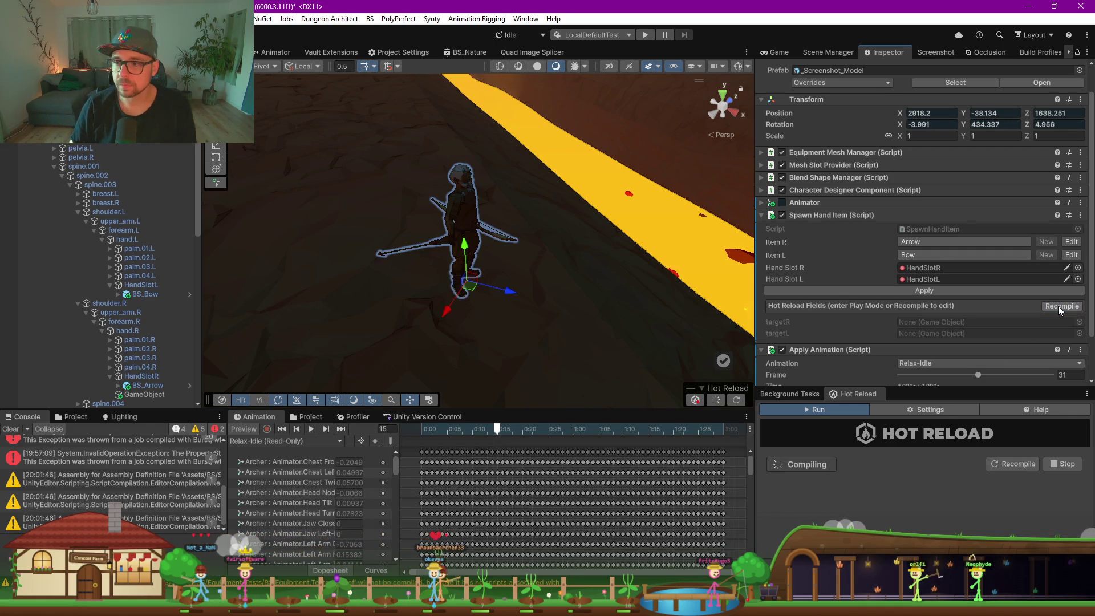
scroll(842, 307, "down", 2)
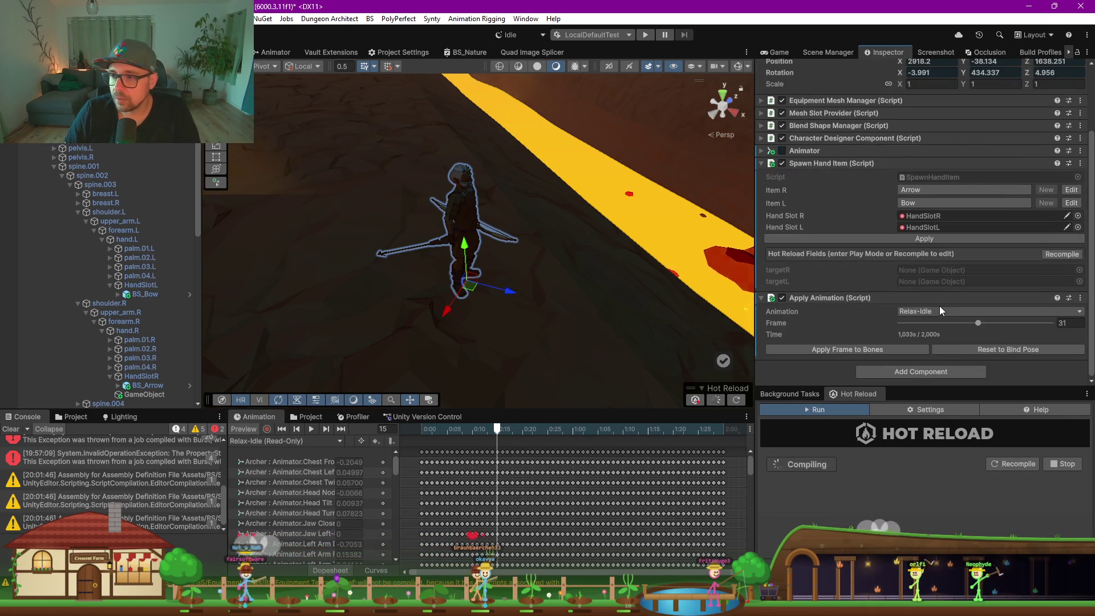
left_click(941, 312)
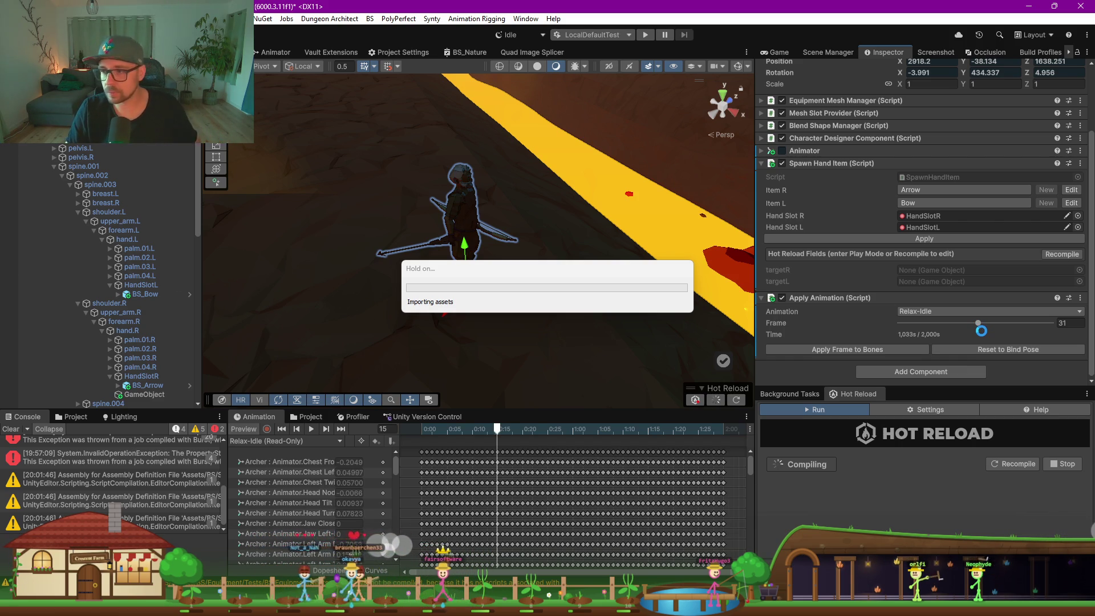
mouse_move(509, 275)
left_mouse_down()
mouse_move(479, 268)
mouse_move(456, 283)
left_mouse_up()
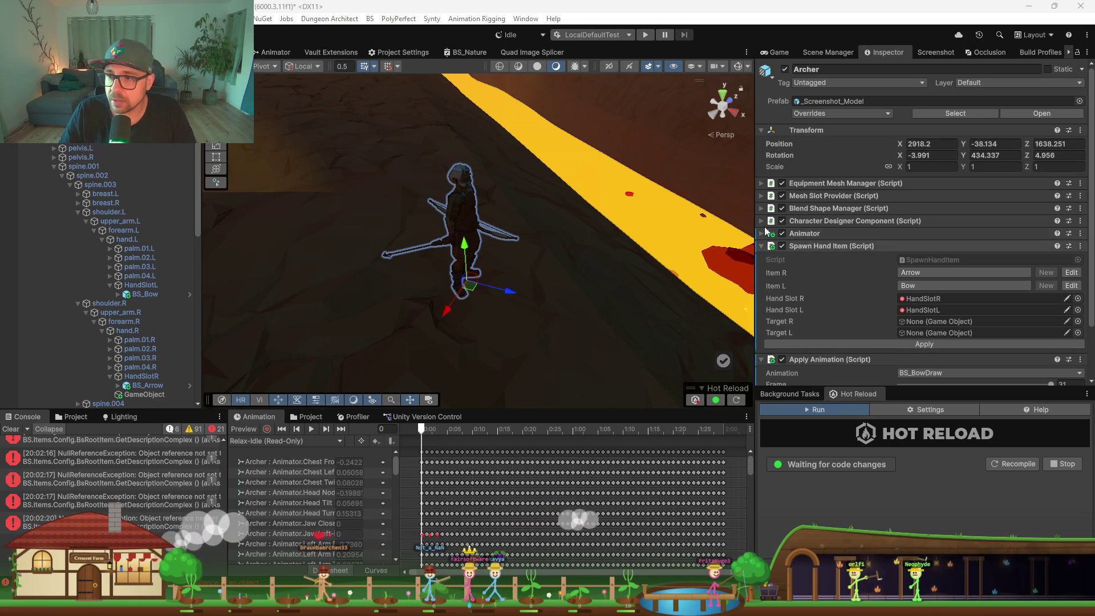
Pose the archer at the bow-draw frame, then inspect HandSlotR, BS_Arrow and the Archer
left_click(867, 374)
scroll(871, 366, "down", 2)
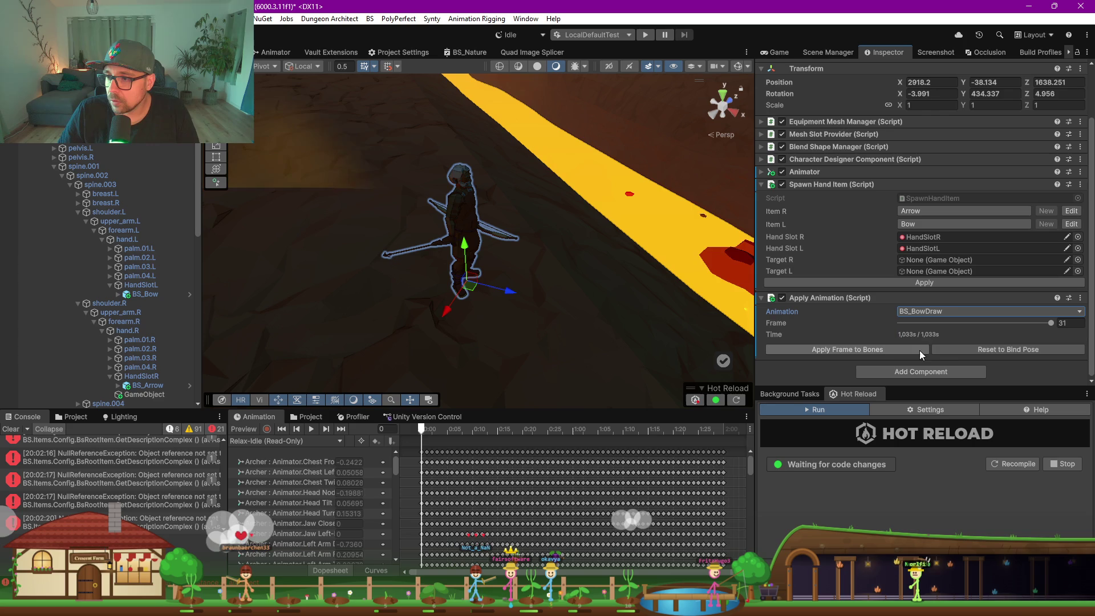
left_click(881, 351)
scroll(488, 240, "up", 5)
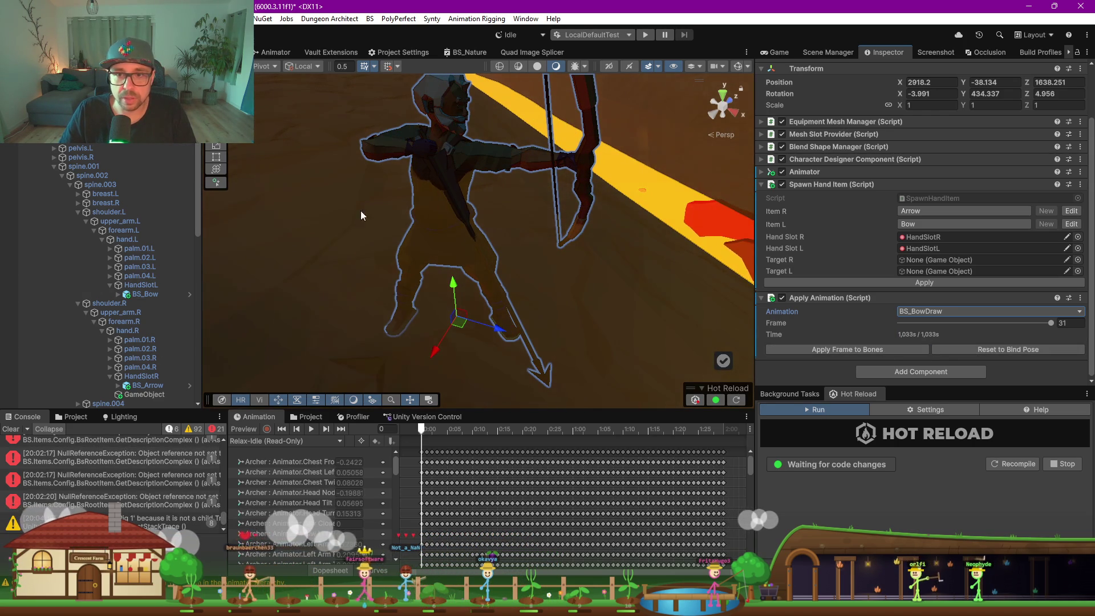
left_click(140, 379)
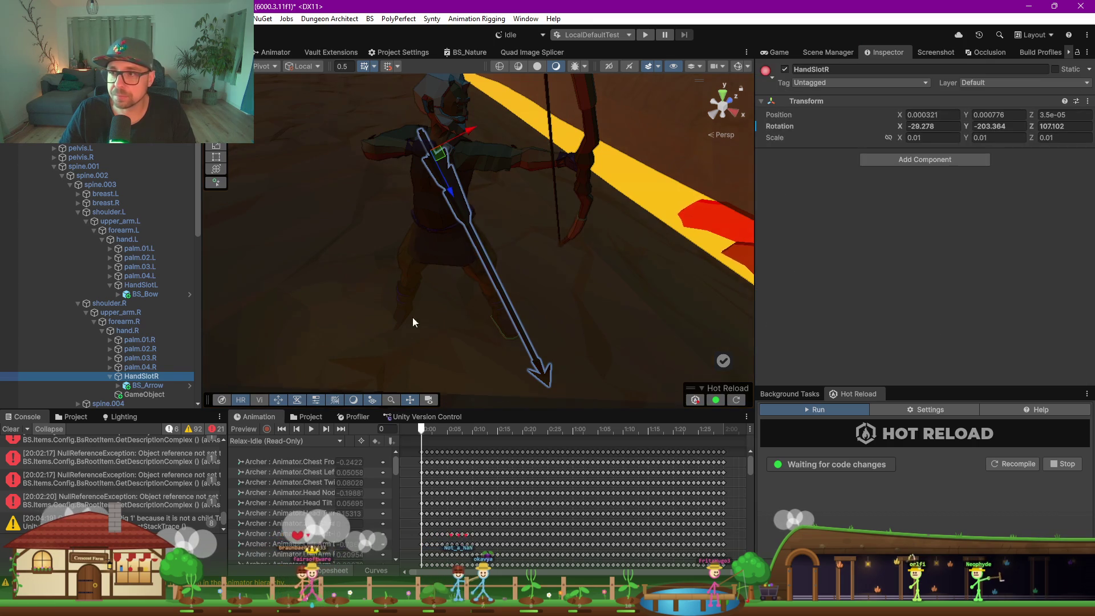
left_click(145, 385)
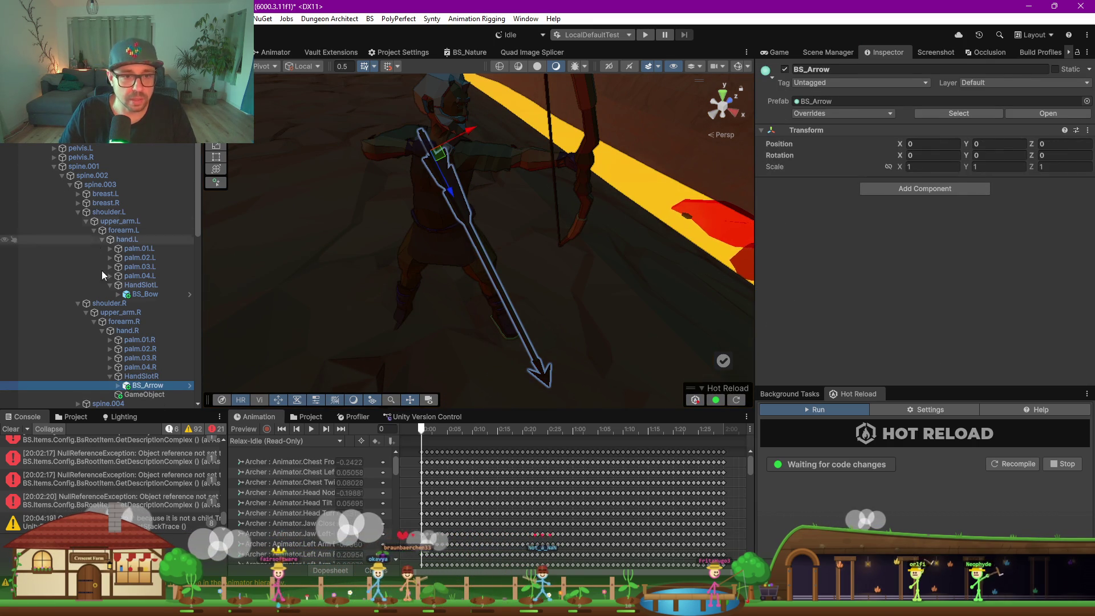
left_click(146, 294)
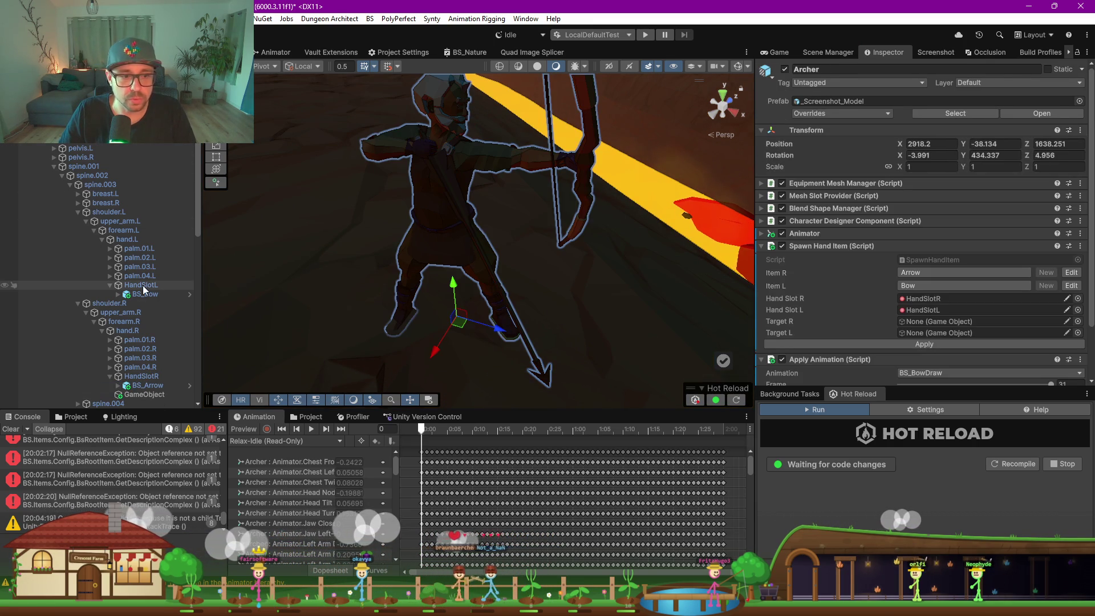
Set Spawn Hand Item's Target R to HandSlotL and orbit to view the arrow across the bow
left_click_drag(143, 289, 958, 373)
left_click_drag(938, 281, 931, 263)
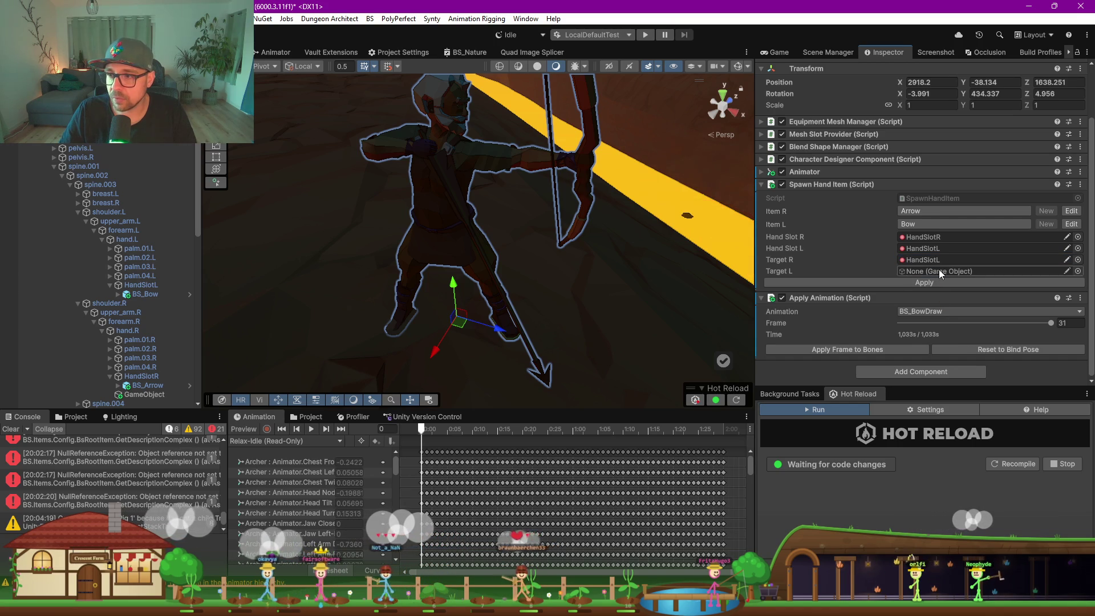
mouse_move(502, 196)
left_mouse_down()
mouse_move(367, 235)
mouse_move(219, 246)
left_mouse_up()
left_click_drag(260, 234, 662, 146)
left_click(127, 236)
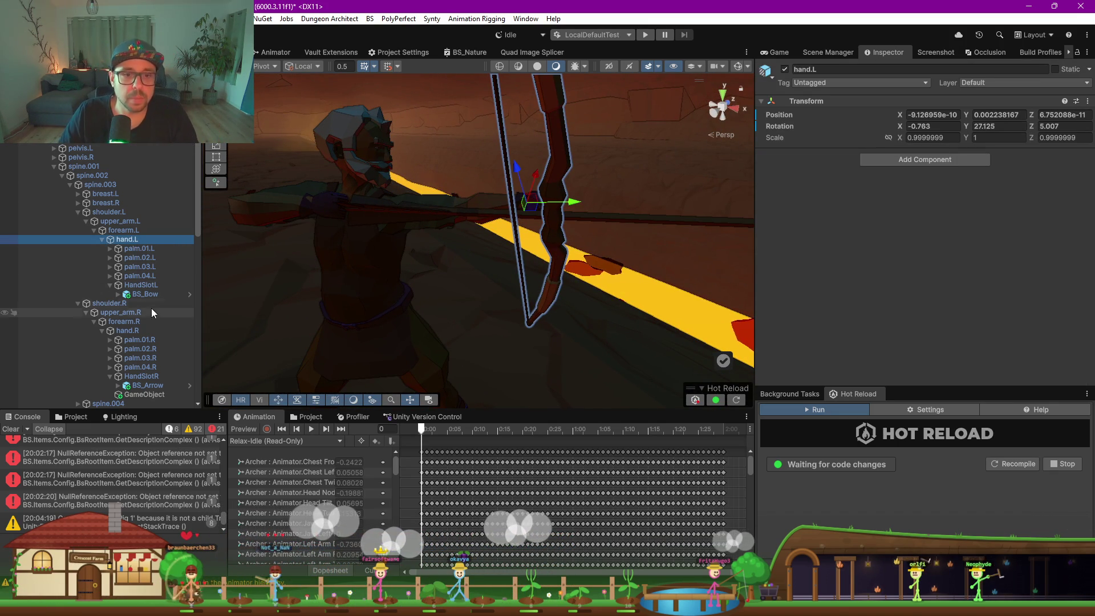
Create an empty child GameObject under the archer's hand.L bone for the arrow target
left_click(142, 287)
left_click_drag(307, 226, 564, 218)
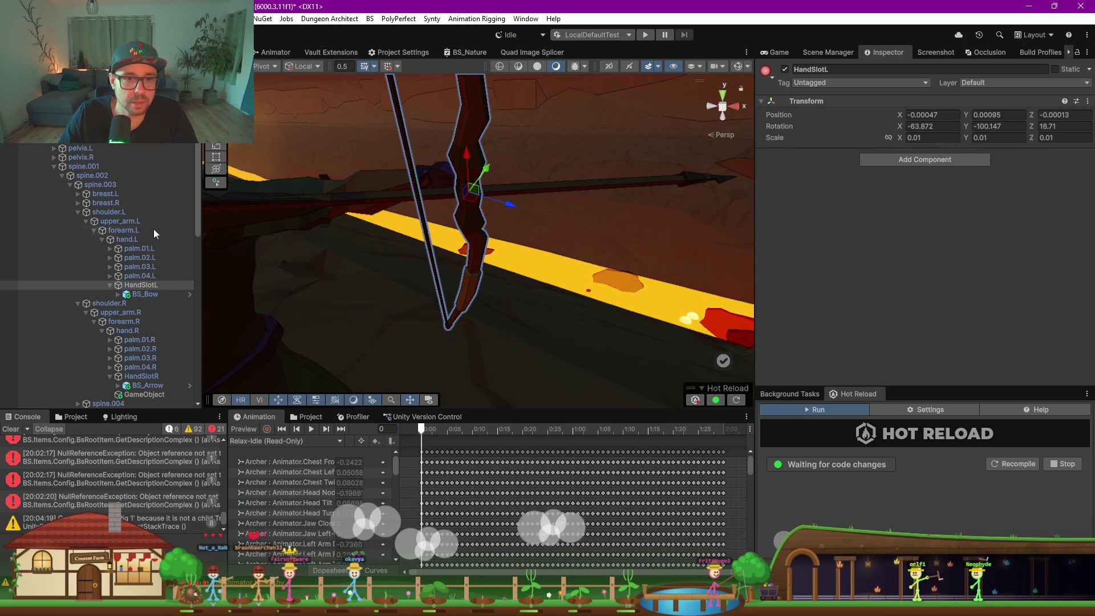
left_click(138, 239)
left_click(149, 287)
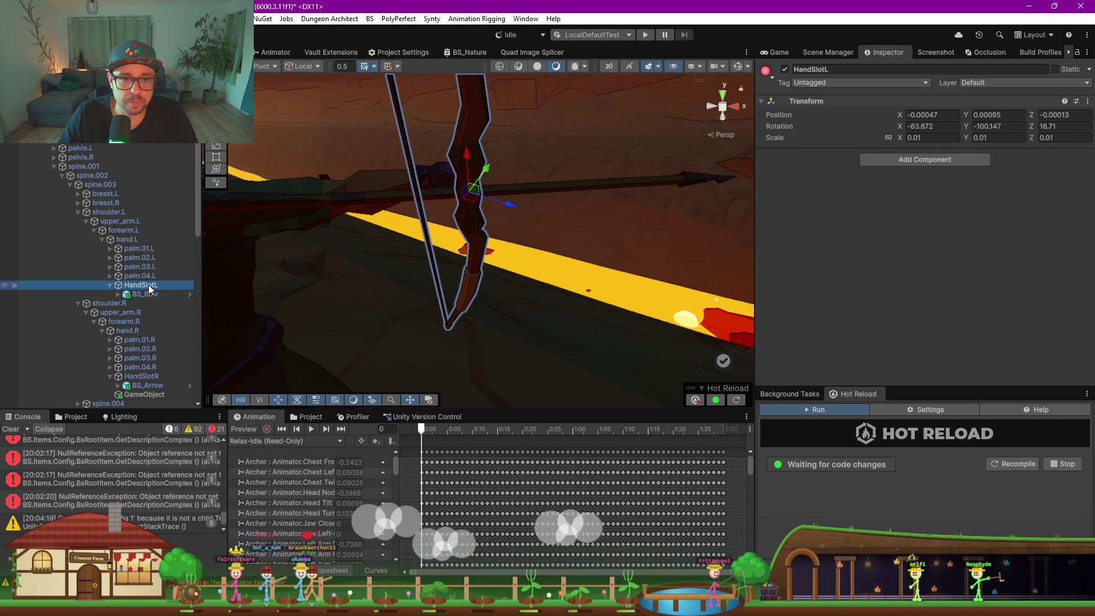
left_click(129, 239)
right_click(129, 240)
key("Escape")
right_click(121, 239)
key("Escape")
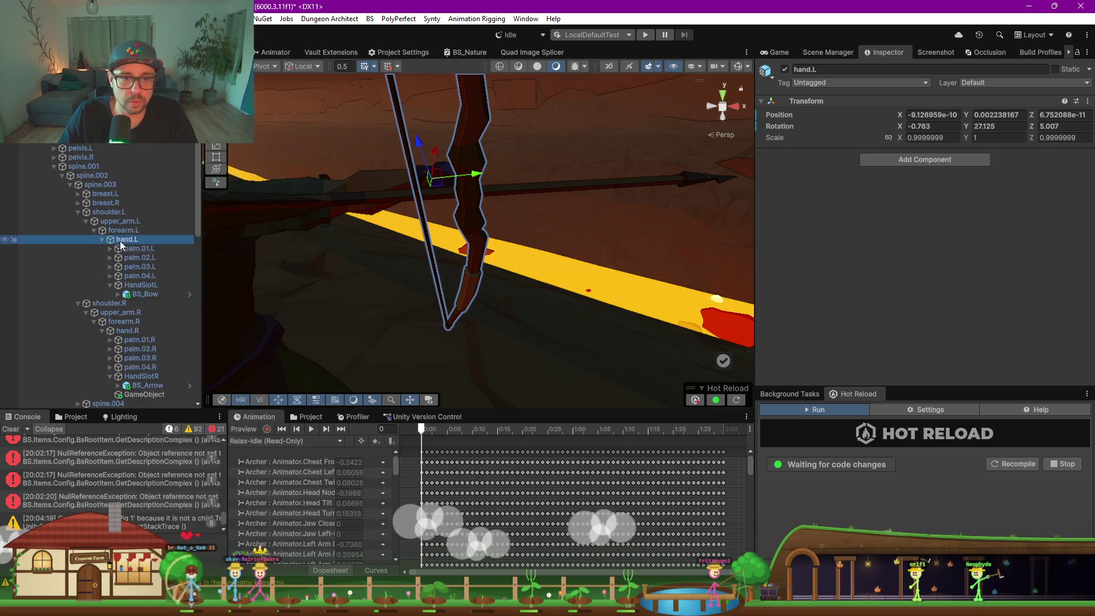
right_click(121, 239)
left_click(162, 262)
type("ArrowTarget")
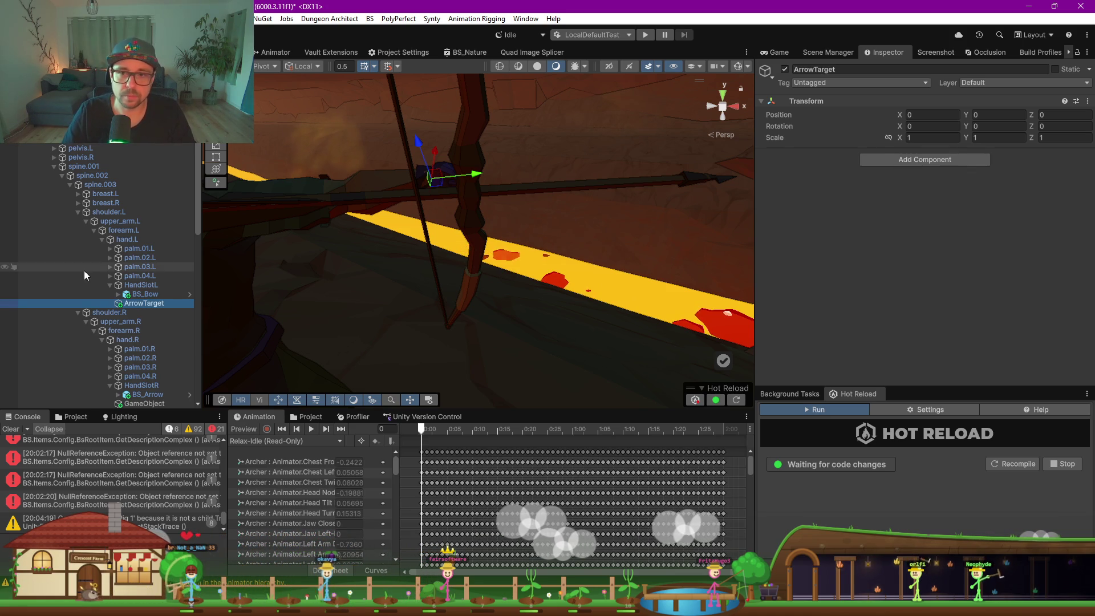
mouse_move(361, 229)
left_mouse_down()
mouse_move(593, 246)
mouse_move(567, 215)
mouse_move(587, 239)
mouse_move(403, 240)
mouse_move(494, 226)
left_mouse_up()
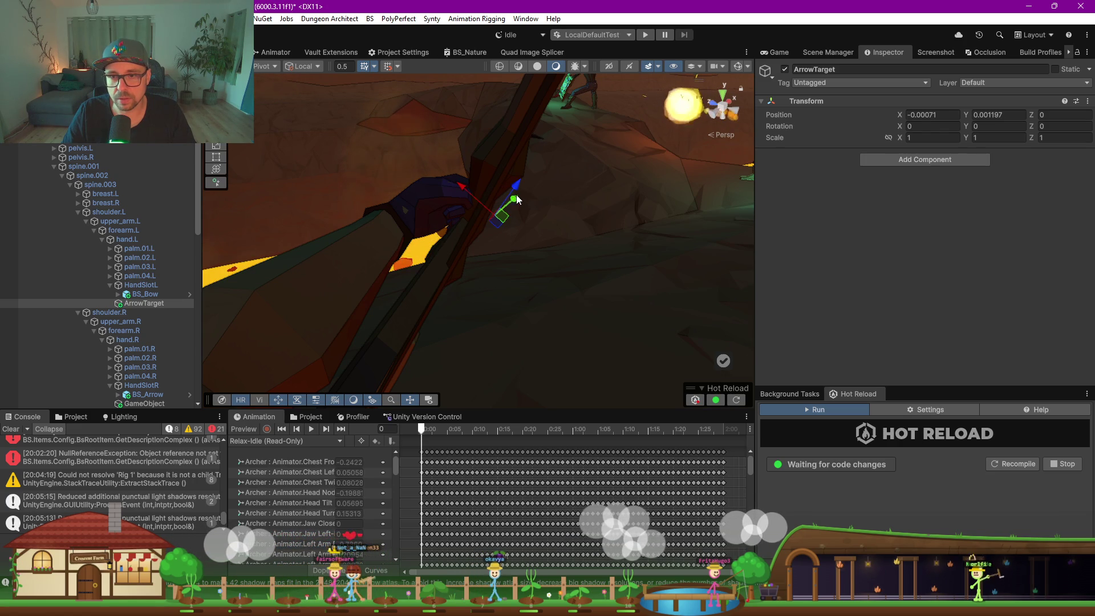
Nudge ArrowTarget slightly along one axis, then select BS_Bow, HandSlotL and the Archer root
mouse_move(515, 192)
left_mouse_down()
mouse_move(519, 185)
mouse_move(254, 308)
mouse_move(305, 269)
mouse_move(374, 245)
mouse_move(450, 244)
mouse_move(332, 195)
left_mouse_up()
left_click(332, 195)
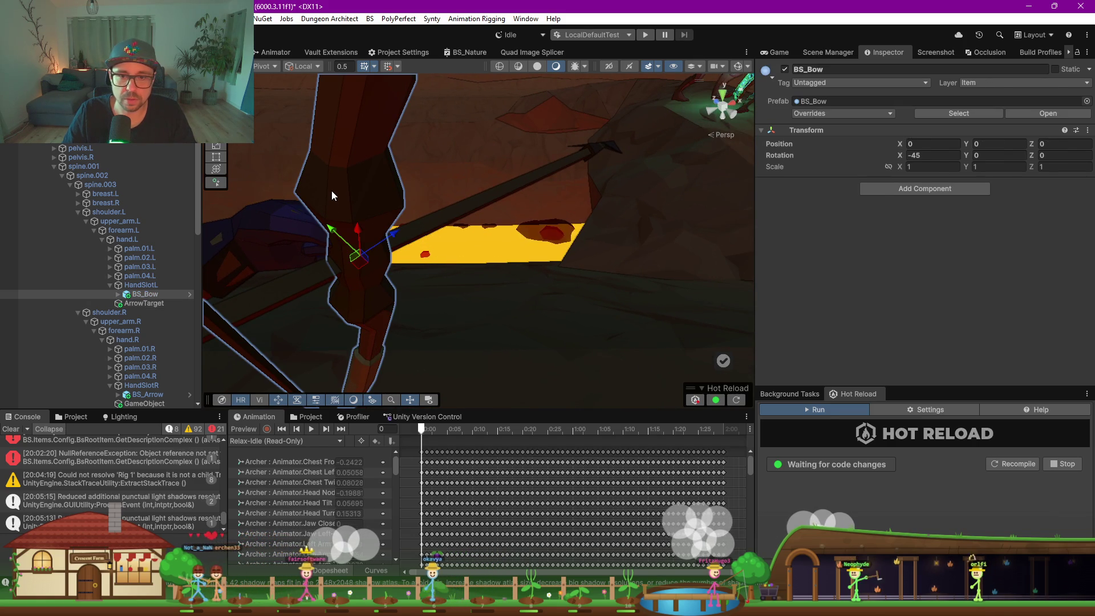
left_click(143, 285)
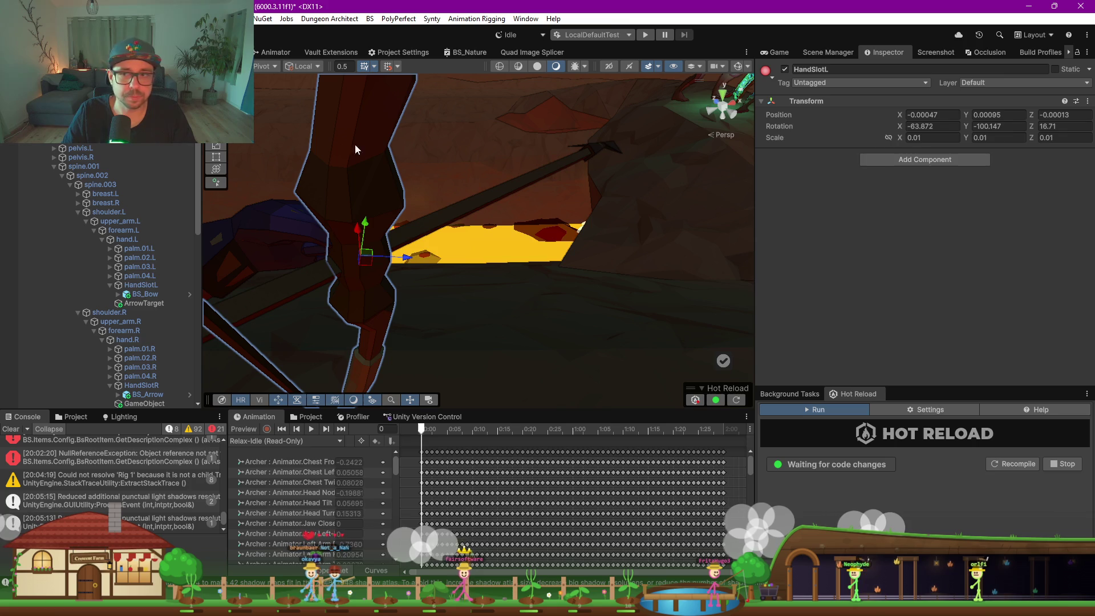
left_click(353, 188)
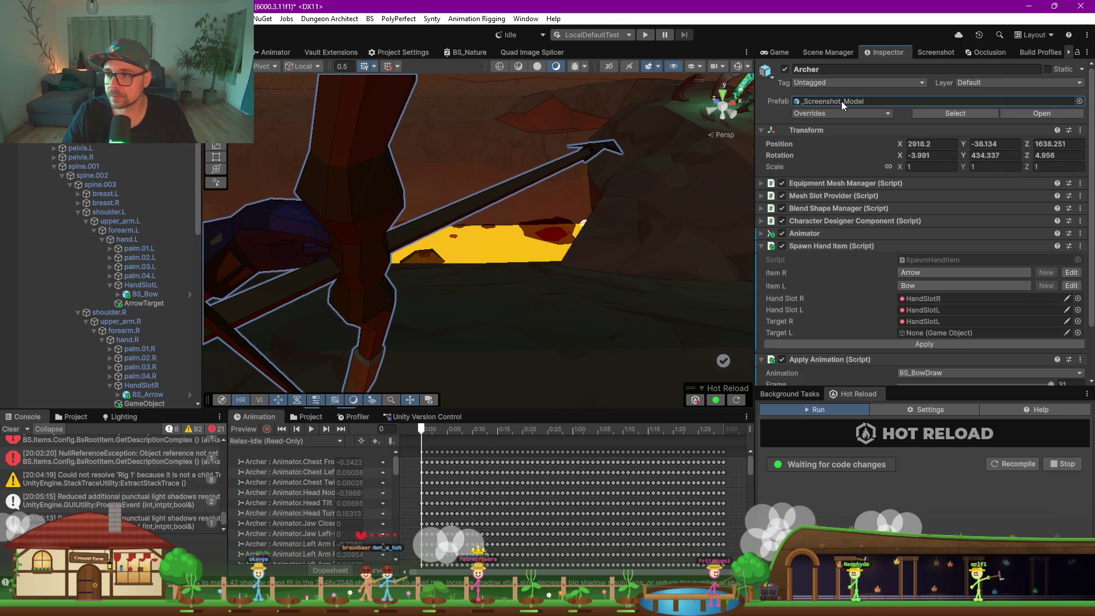
Open the _Screenshot_Model prefab, then select and frame its HandSlotL bone
double_click(840, 101)
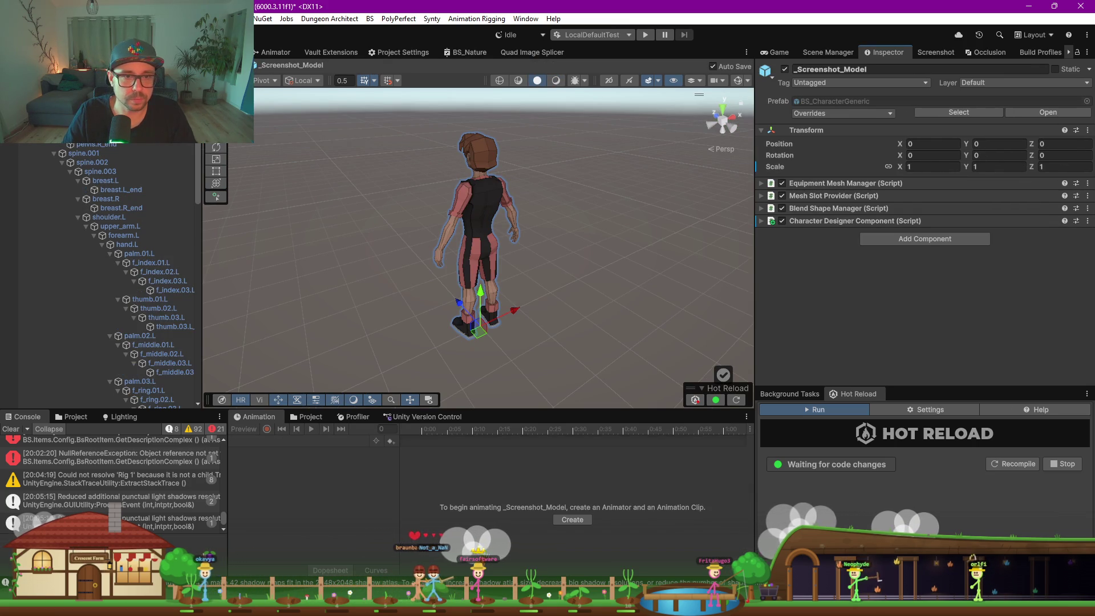
left_click(91, 114)
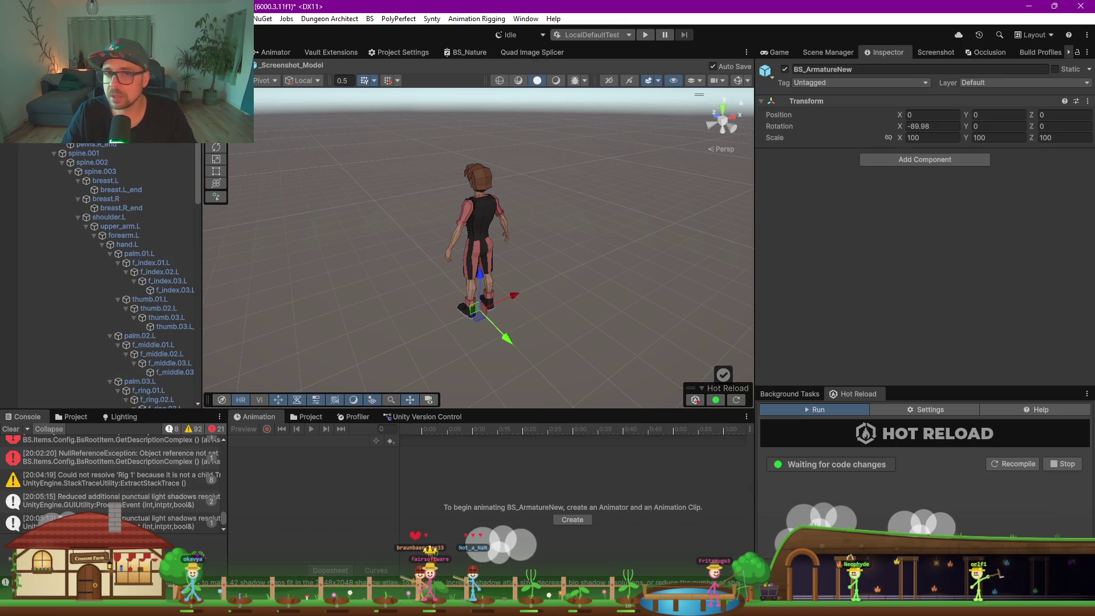
left_click(405, 260)
scroll(162, 264, "down", 10)
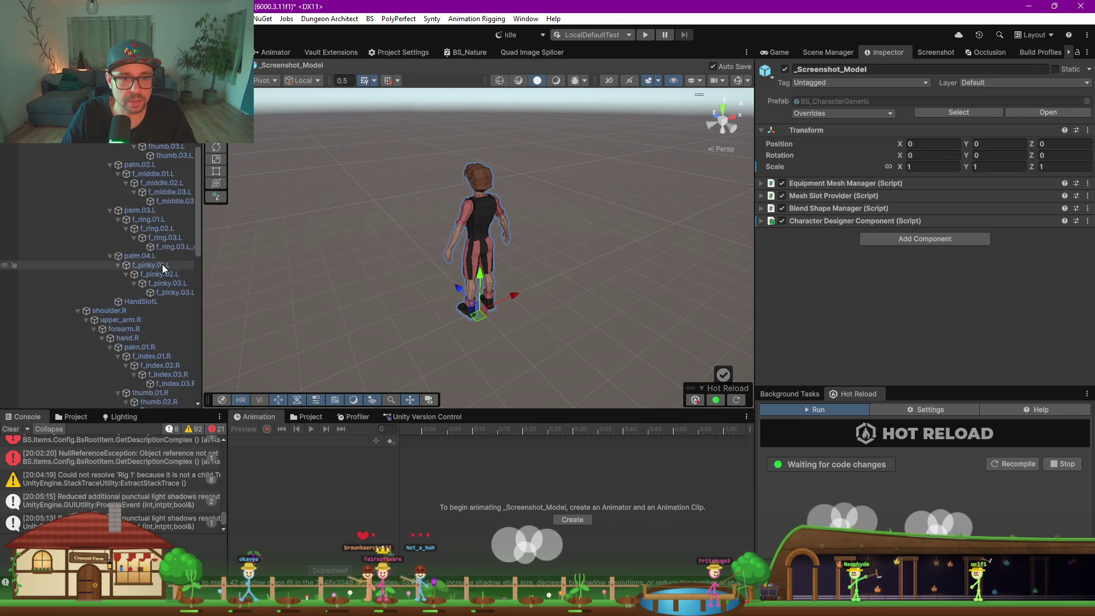
scroll(150, 282, "down", 5)
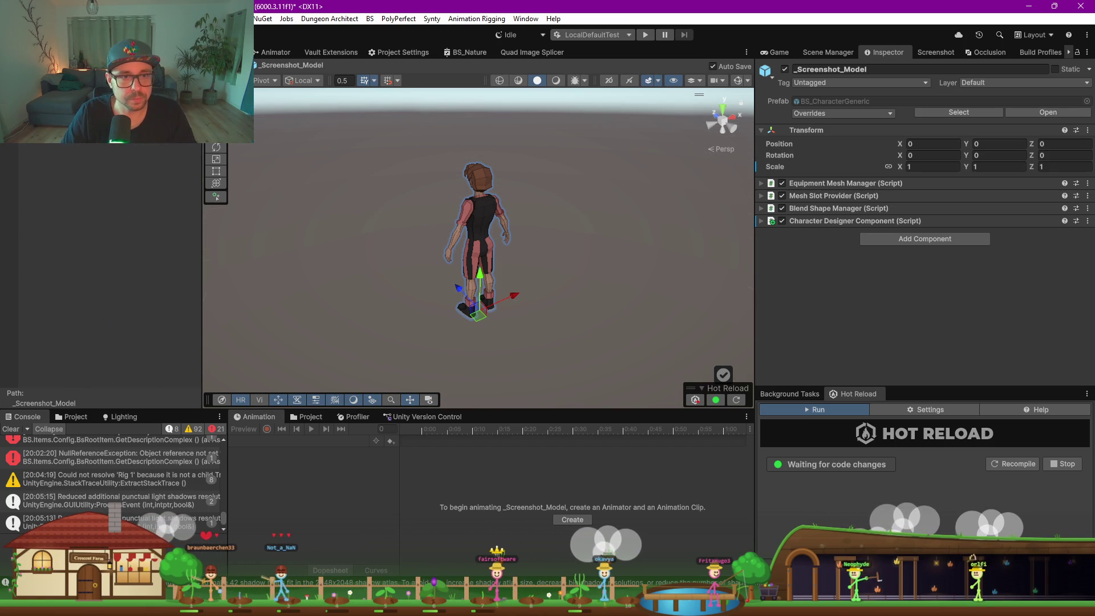
left_click(45, 85)
key("f")
Shift HandSlotL slightly within the left hand and rotate it toward Z 42.624
scroll(456, 263, "up", 5)
scroll(457, 262, "down", 5)
mouse_move(833, 282)
left_mouse_down()
mouse_move(618, 232)
mouse_move(666, 210)
left_mouse_up()
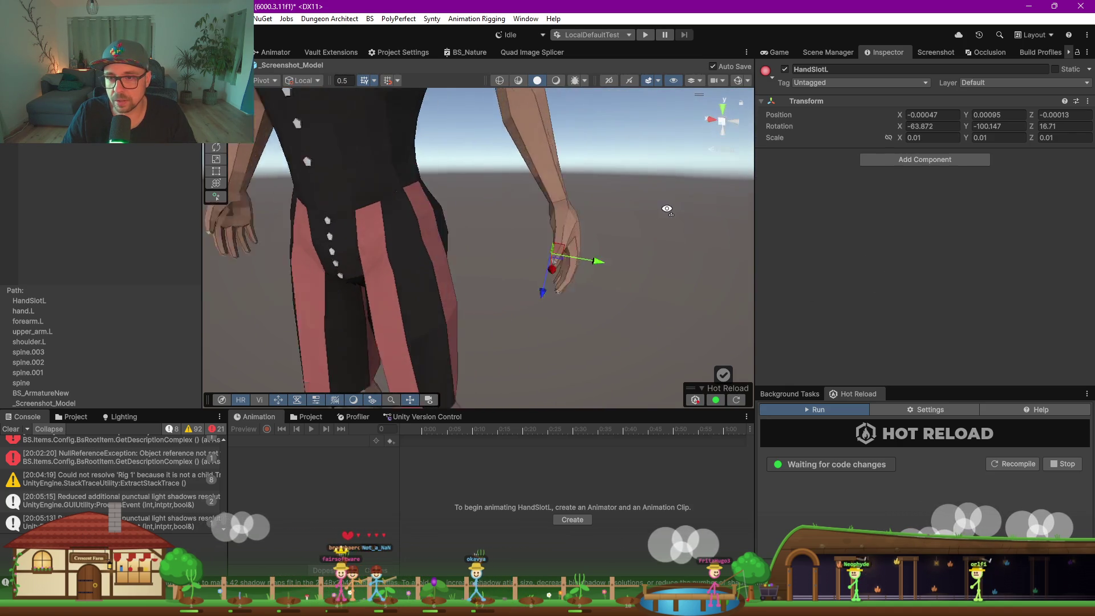
scroll(667, 209, "up", 5)
scroll(450, 254, "down", 5)
scroll(450, 255, "up", 5)
scroll(535, 263, "down", 5)
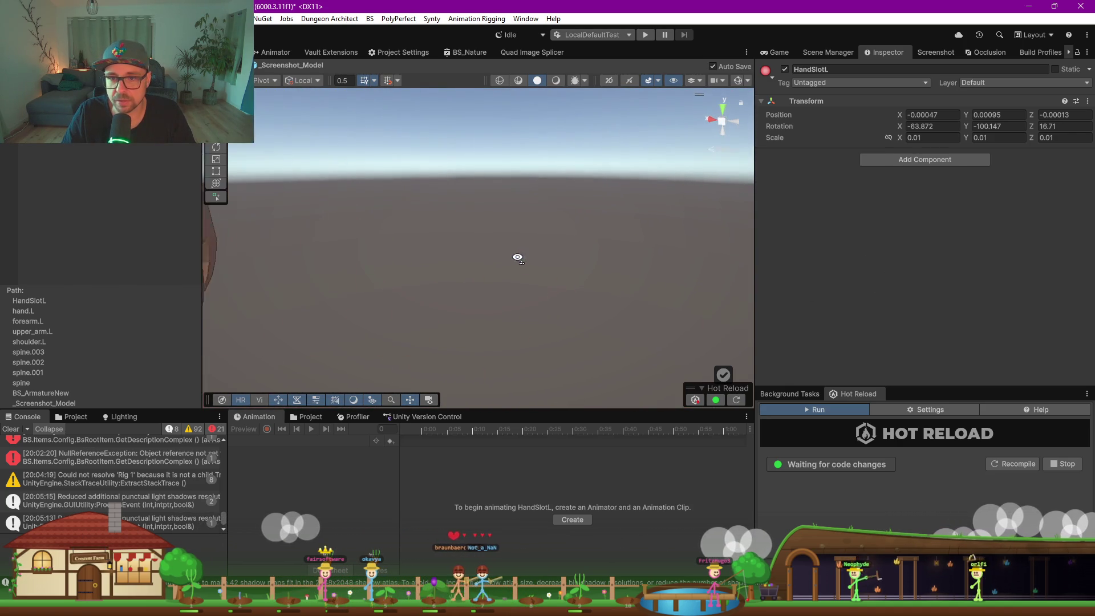
scroll(539, 267, "up", 5)
mouse_move(545, 272)
left_mouse_down()
mouse_move(572, 277)
mouse_move(551, 288)
mouse_move(601, 306)
mouse_move(475, 297)
left_mouse_up()
key("e")
key("f")
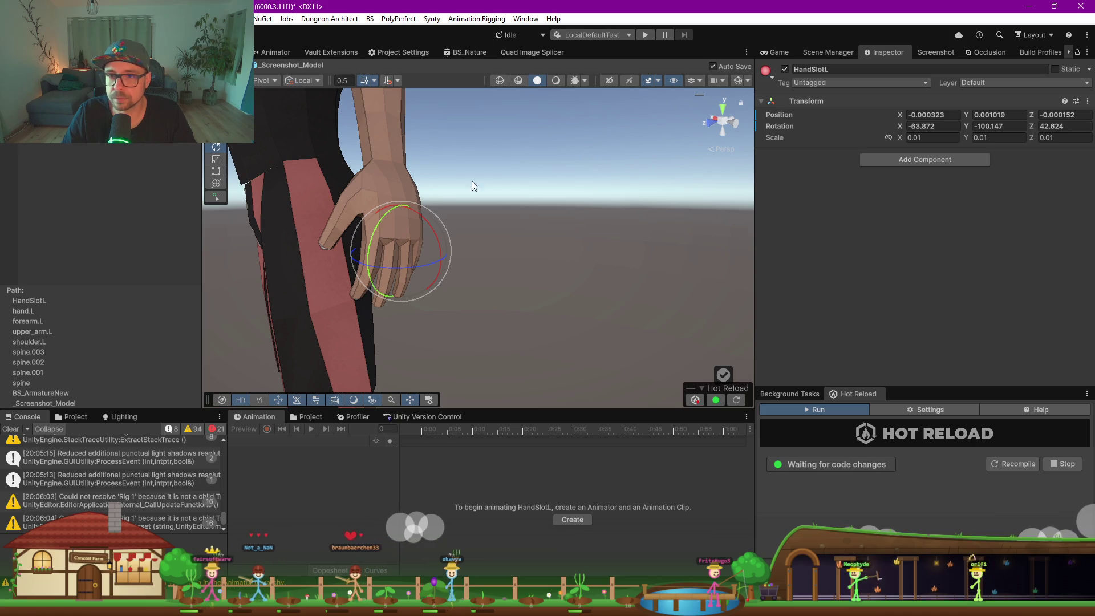
Orbit and zoom around the hand and body to check the adjusted HandSlotL
left_click_drag(458, 265, 586, 260)
scroll(586, 260, "down", 5)
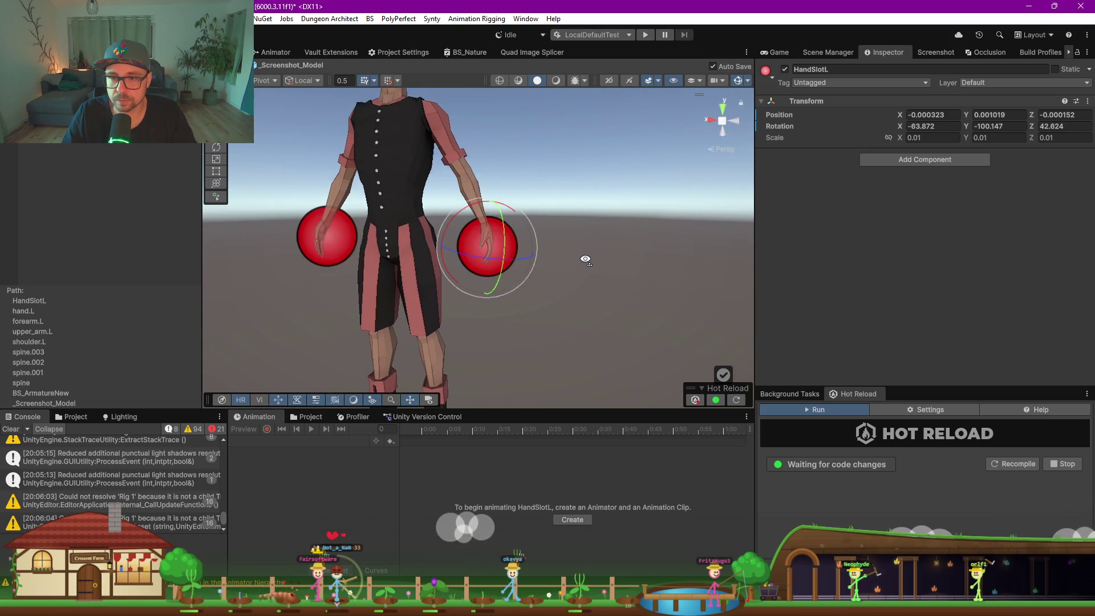
scroll(586, 260, "up", 4)
scroll(586, 260, "up", 2)
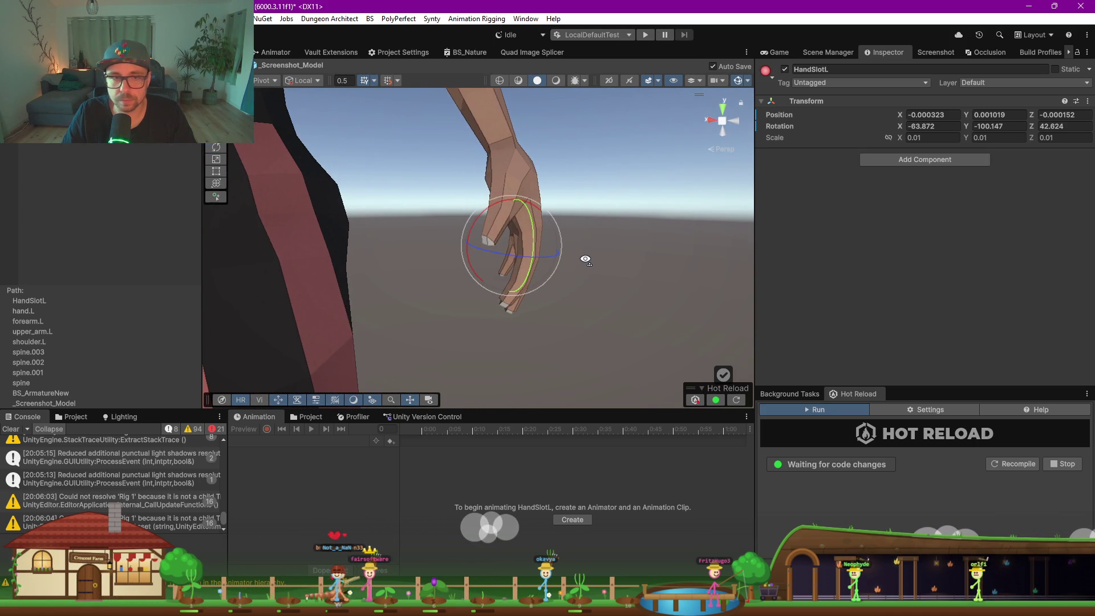
key("w")
scroll(513, 251, "down", 2)
mouse_move(513, 251)
left_mouse_down()
mouse_move(491, 246)
mouse_move(531, 241)
mouse_move(483, 187)
left_mouse_up()
scroll(539, 239, "up", 3)
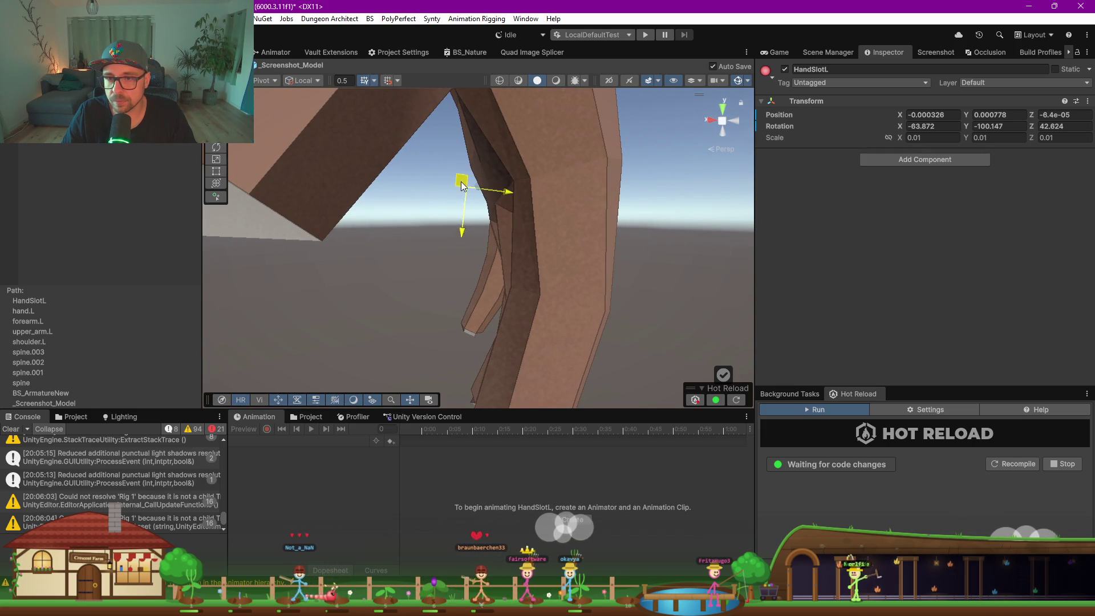
scroll(600, 211, "down", 5)
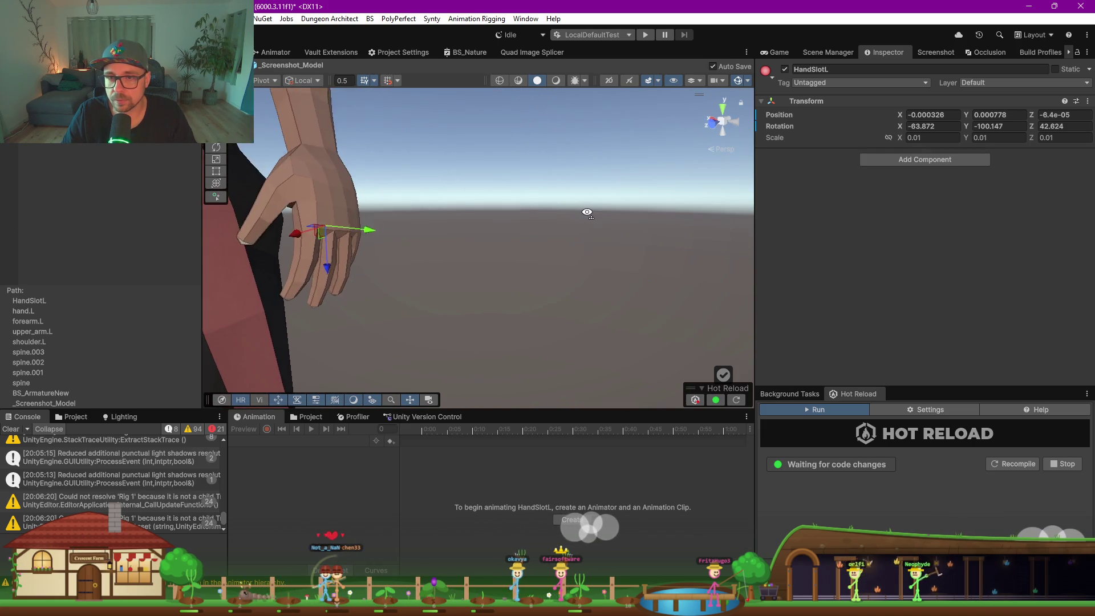
left_click_drag(600, 211, 585, 213)
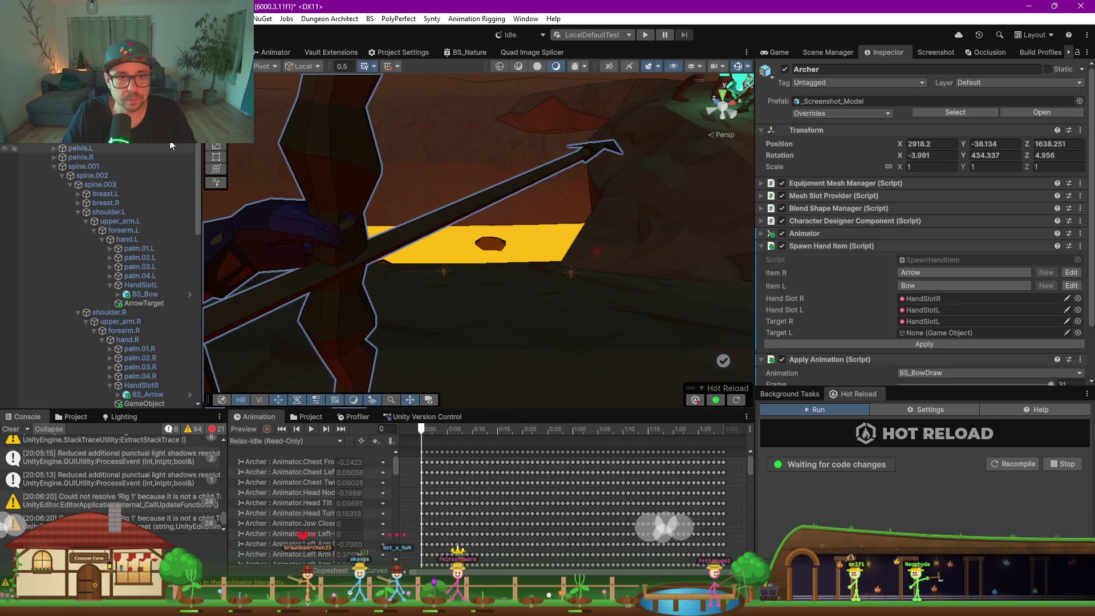
Re-apply Spawn Hand Item to respawn the bow and arrow, then frame BS_Bow
left_click(899, 341)
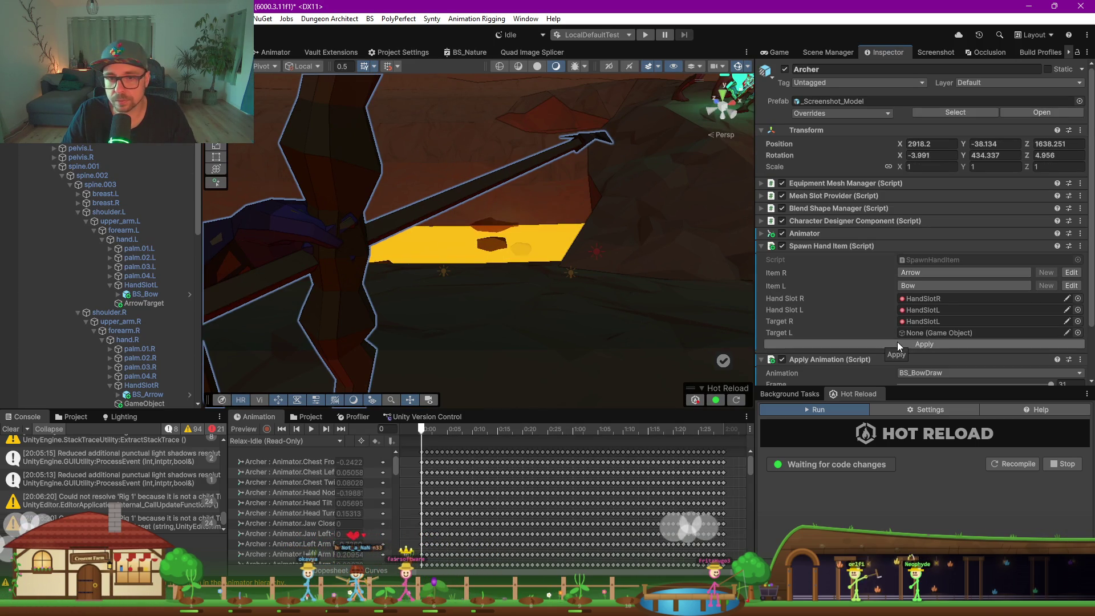
left_click_drag(442, 235, 442, 252)
left_click(441, 194)
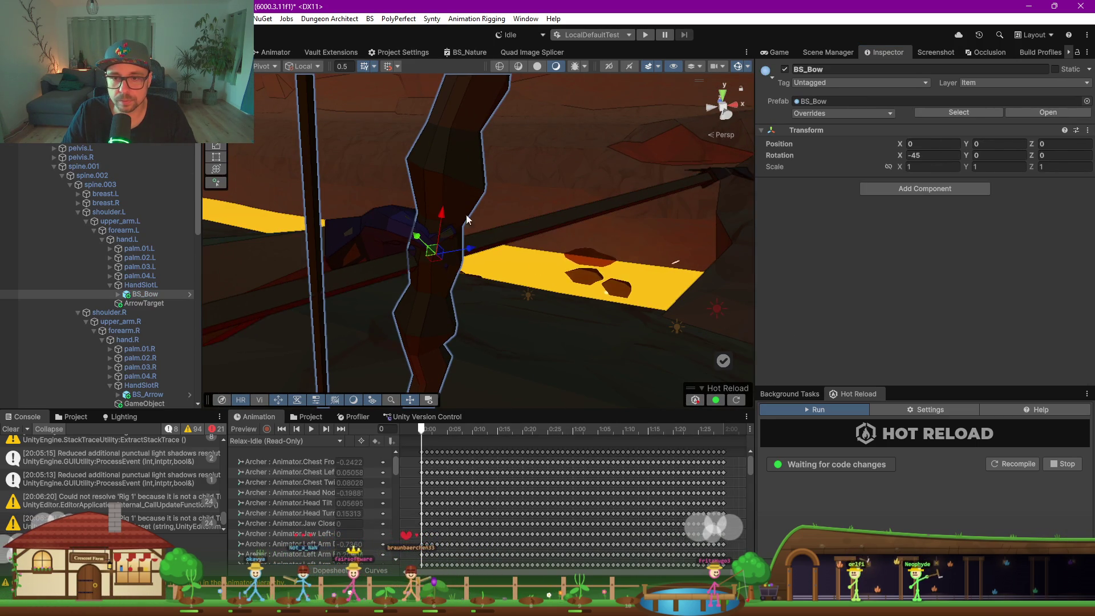
key("f")
mouse_move(285, 251)
left_mouse_down()
mouse_move(405, 259)
mouse_move(626, 240)
mouse_move(687, 259)
mouse_move(655, 342)
mouse_move(499, 288)
left_mouse_up()
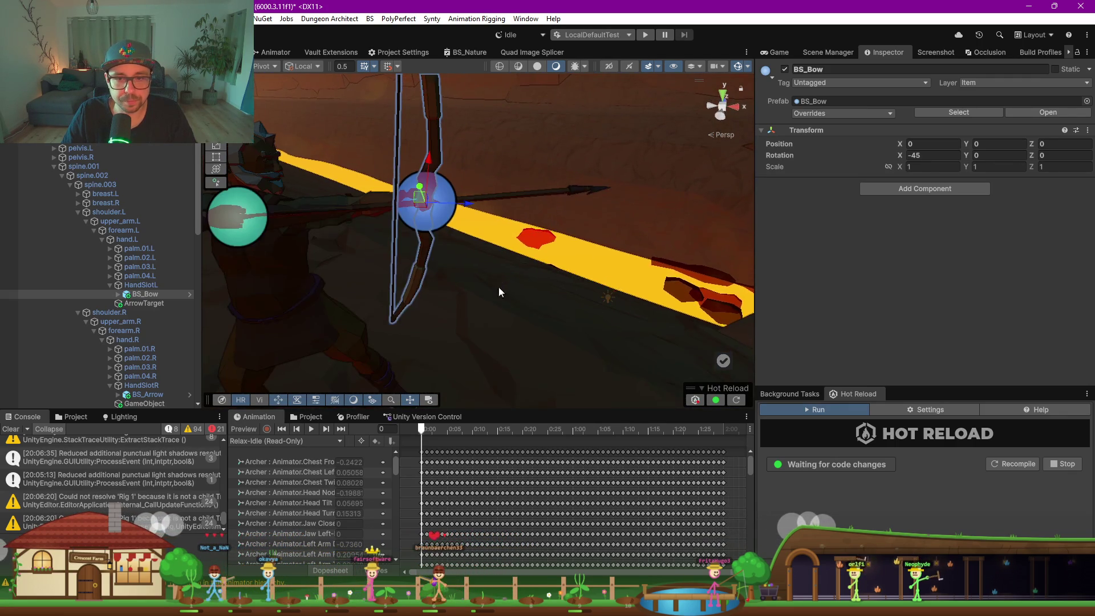
Frame ArrowTarget and move it up and to the left
double_click(131, 304)
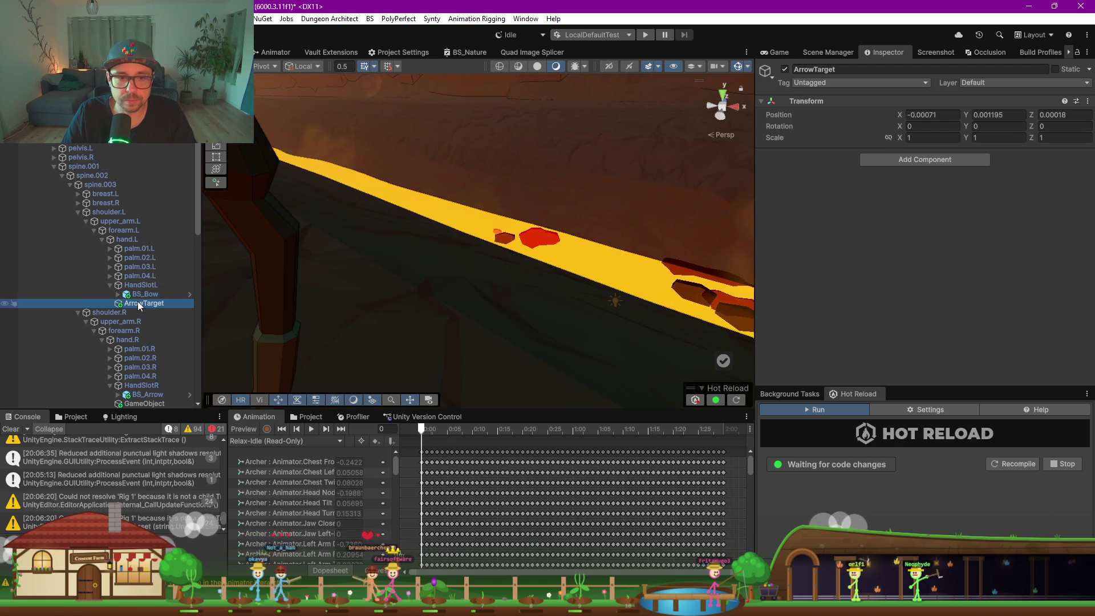
scroll(536, 241, "down", 6)
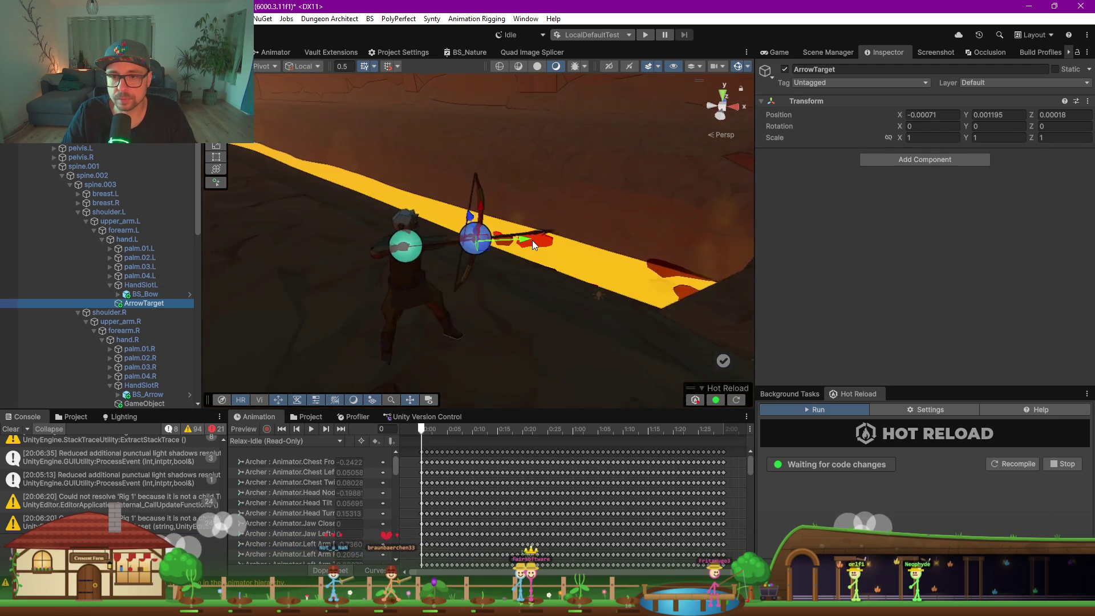
scroll(532, 241, "up", 4)
mouse_move(478, 240)
left_mouse_down()
mouse_move(462, 186)
mouse_move(590, 150)
mouse_move(491, 196)
mouse_move(469, 182)
left_mouse_up()
Nudge ArrowTarget along X near the hand and assign it as the arrow's Target R
mouse_move(552, 243)
left_mouse_down()
mouse_move(508, 219)
mouse_move(529, 224)
mouse_move(533, 211)
mouse_move(515, 177)
mouse_move(458, 173)
mouse_move(471, 203)
mouse_move(445, 218)
mouse_move(457, 223)
mouse_move(442, 249)
mouse_move(509, 260)
left_mouse_up()
scroll(533, 211, "down", 2)
scroll(531, 208, "up", 2)
scroll(532, 208, "down", 5)
scroll(515, 178, "up", 3)
scroll(516, 179, "down", 3)
scroll(515, 179, "up", 3)
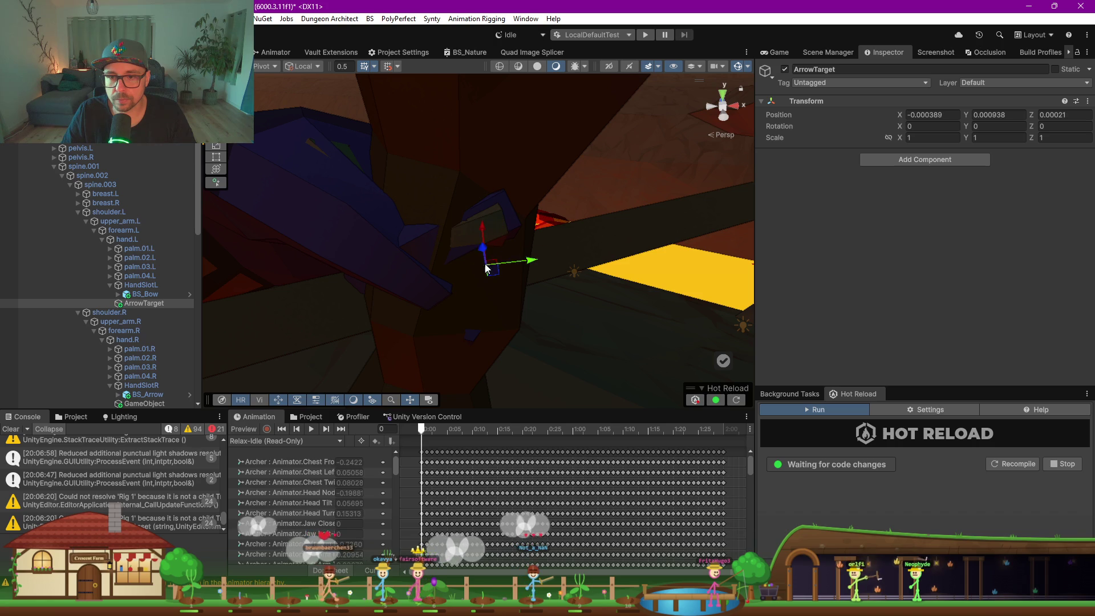
mouse_move(478, 195)
left_mouse_down()
mouse_move(513, 234)
mouse_move(566, 245)
left_mouse_up()
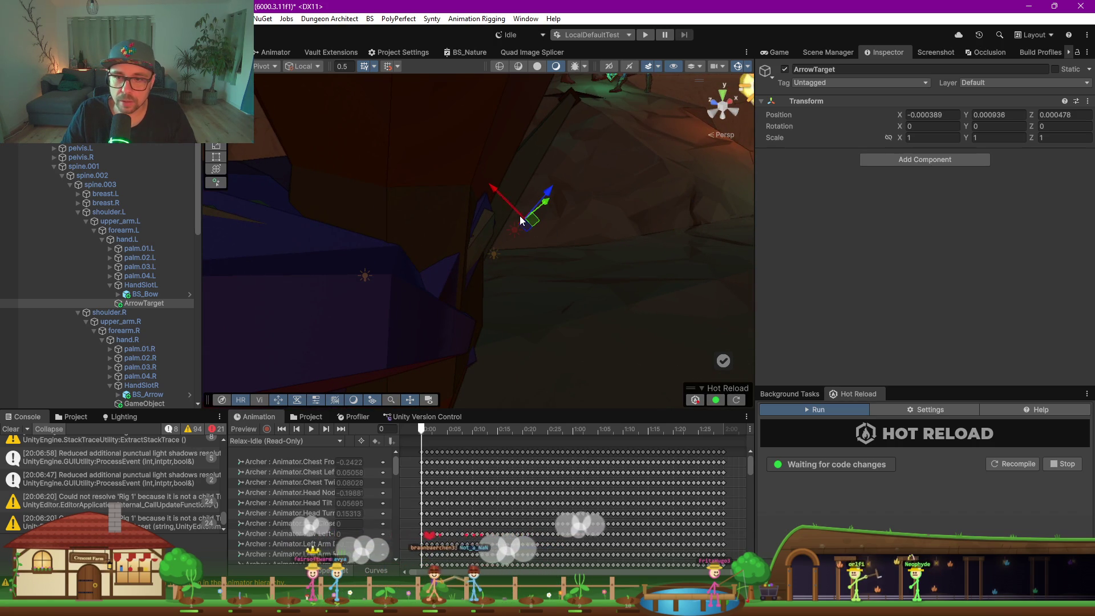
mouse_move(482, 186)
left_mouse_down()
mouse_move(539, 173)
mouse_move(525, 179)
left_mouse_up()
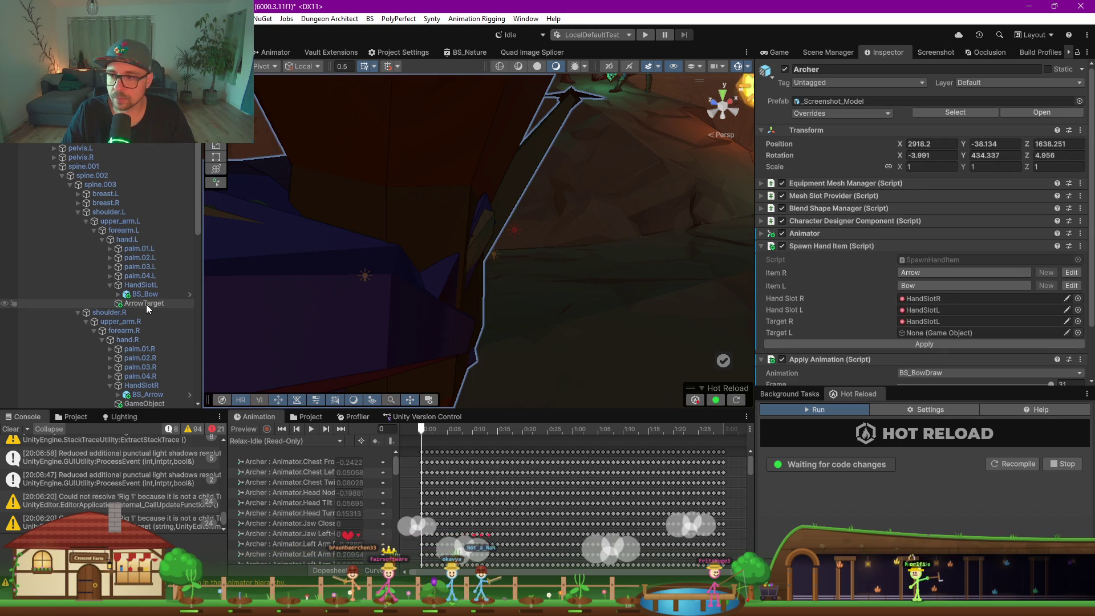
left_click_drag(144, 303, 312, 314)
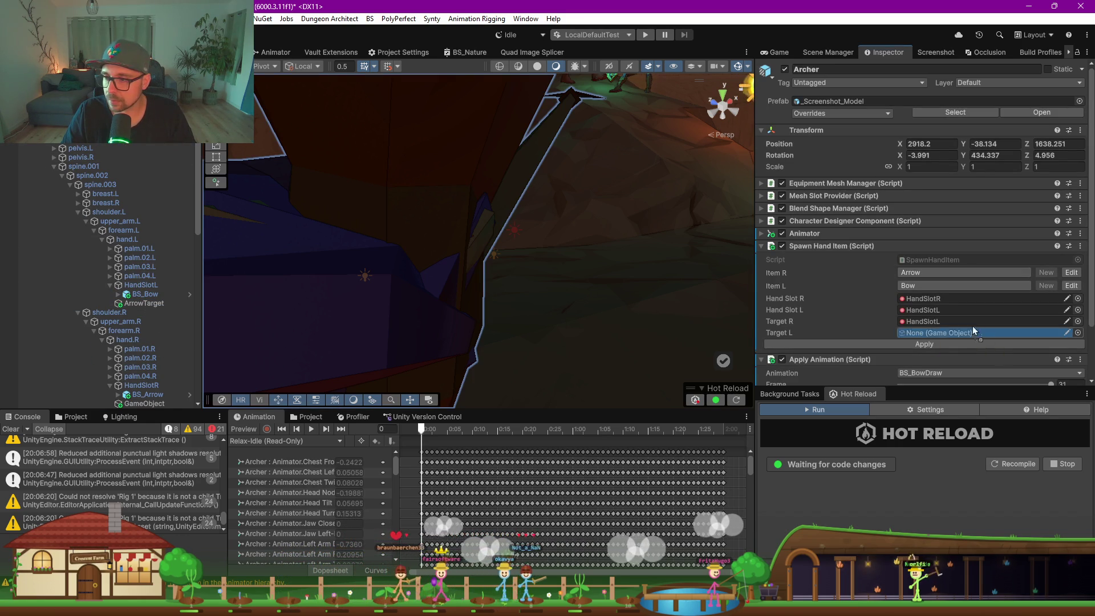
left_click_drag(949, 324, 949, 324)
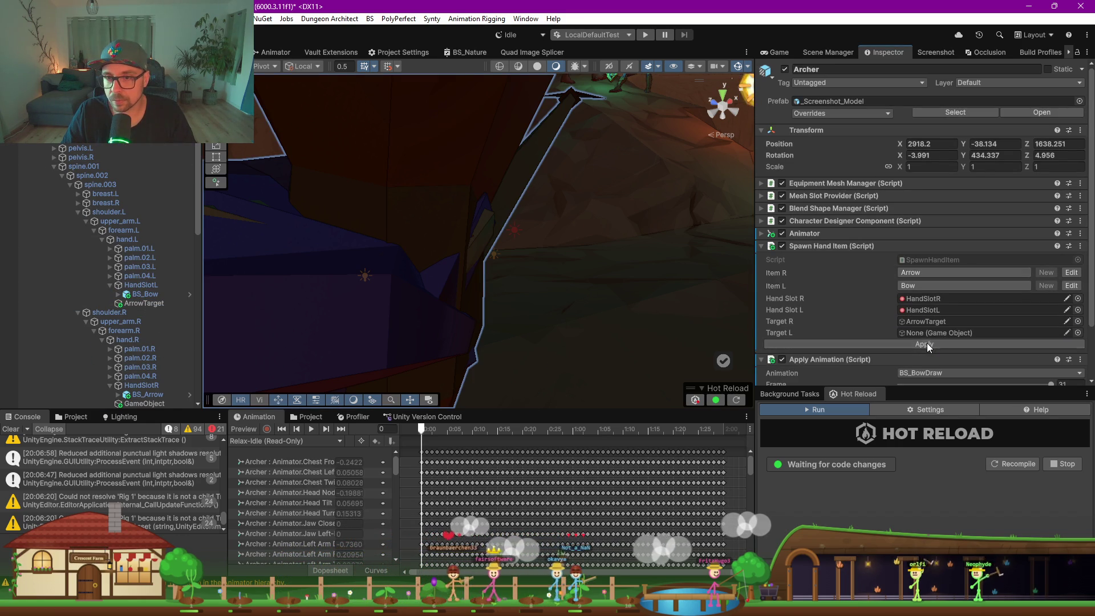
Orbit around the archer's drawn bow and select BS_Bow
left_click_drag(634, 259, 388, 275)
scroll(388, 275, "down", 6)
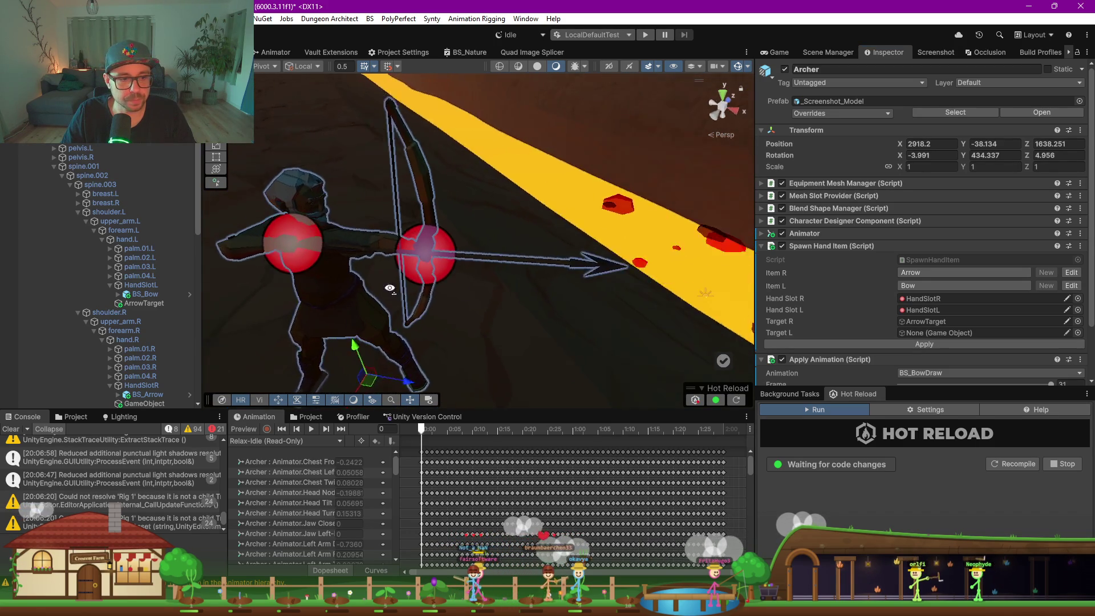
left_click_drag(550, 407, 550, 523)
left_click_drag(491, 350, 604, 342)
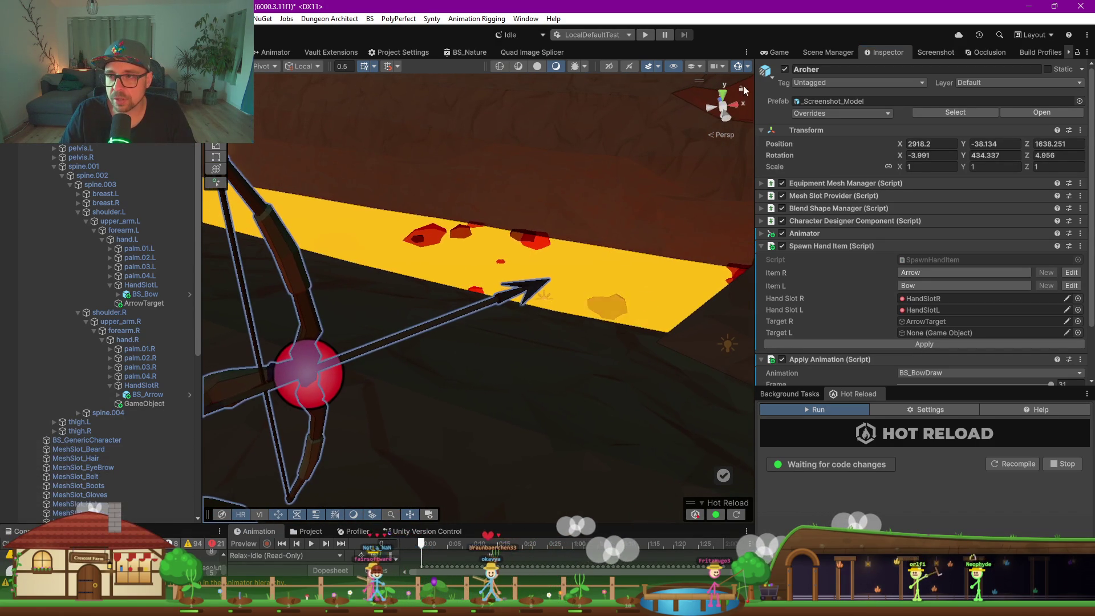
mouse_move(444, 296)
left_mouse_down()
mouse_move(433, 313)
mouse_move(467, 344)
mouse_move(535, 374)
mouse_move(659, 364)
left_mouse_up()
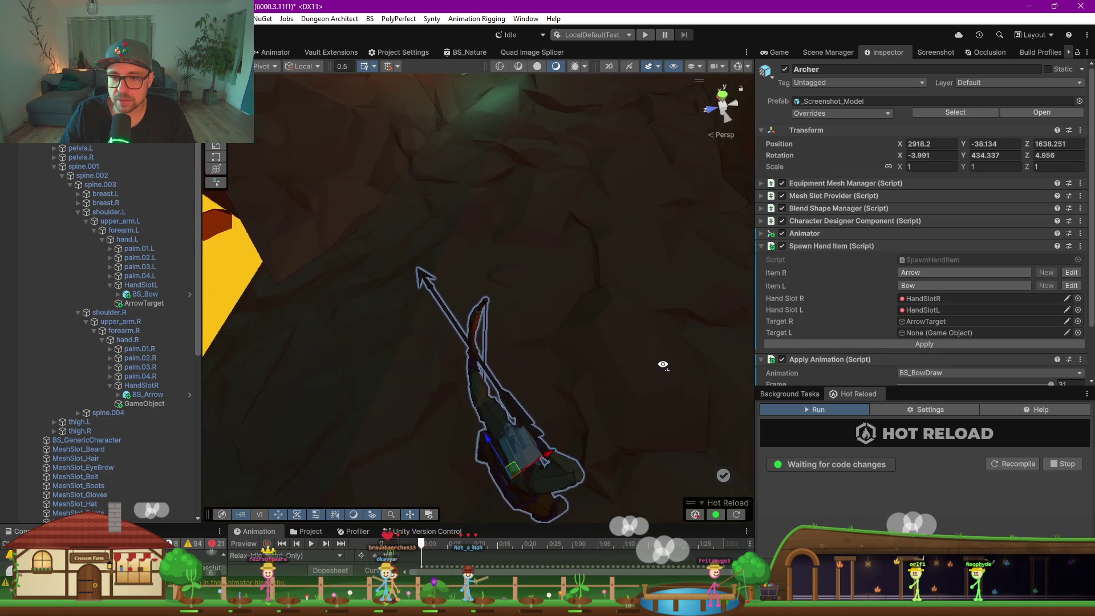
mouse_move(553, 380)
left_mouse_down()
mouse_move(538, 381)
mouse_move(559, 383)
mouse_move(518, 358)
mouse_move(485, 303)
left_mouse_up()
left_click(486, 304)
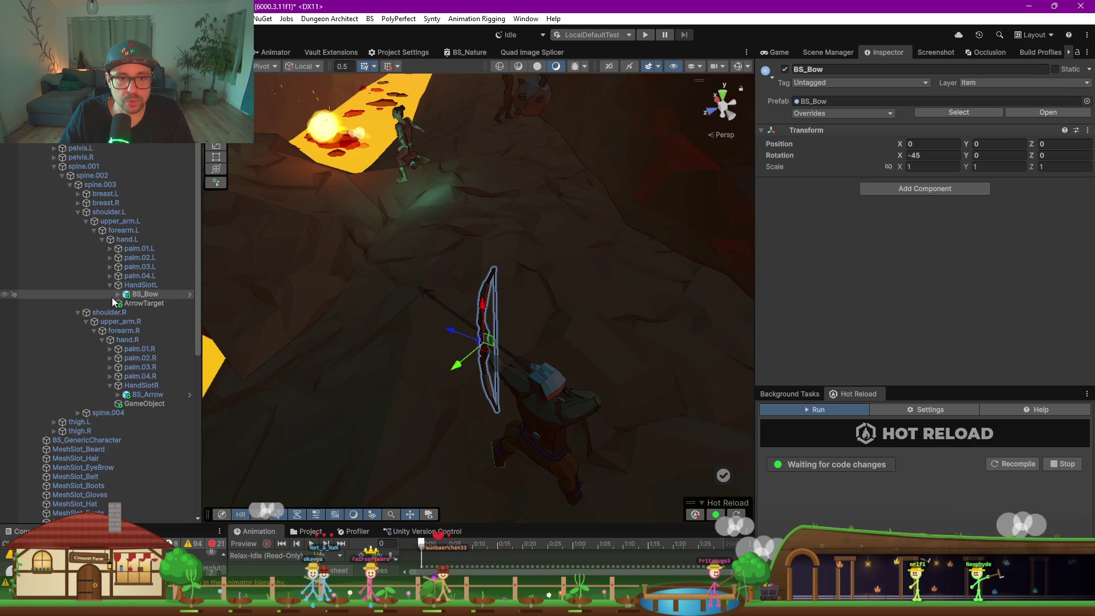
Expand BS_Bow down to SM_Prop_Bow_Rigged_01 and select Prop_Bow_01
left_click(118, 294)
left_click(126, 303)
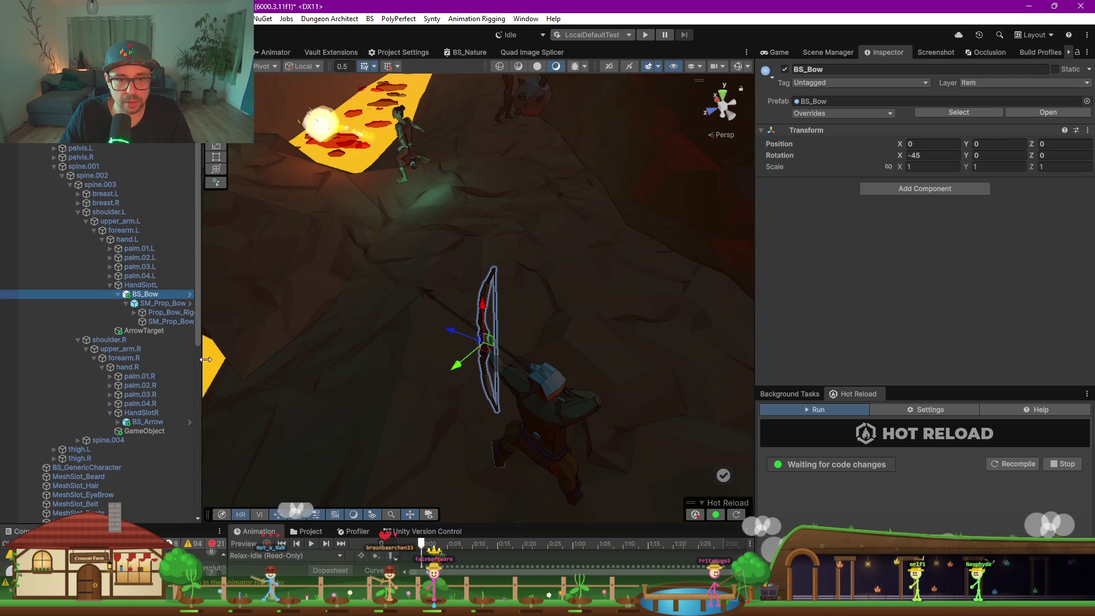
left_click(276, 362)
left_click(133, 313)
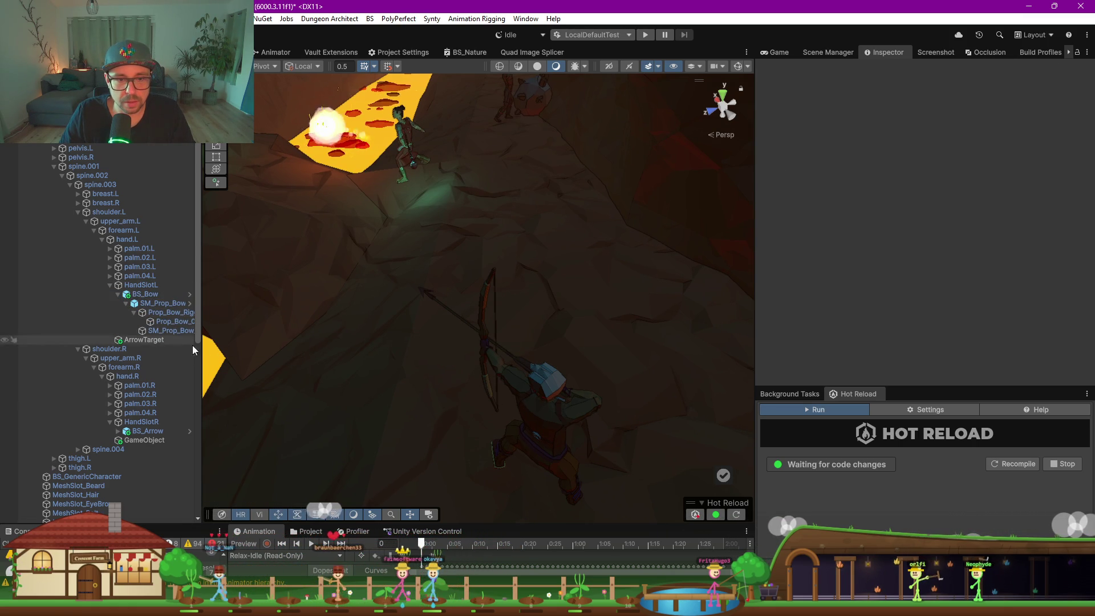
left_click_drag(202, 358, 321, 355)
left_click(188, 322)
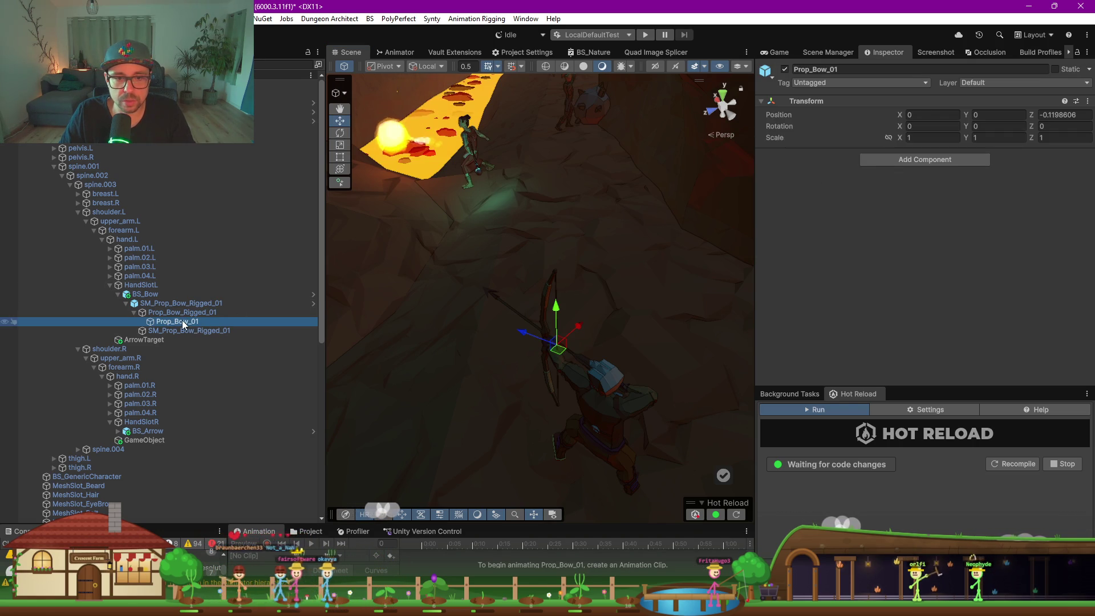
left_click(182, 331)
left_click(180, 323)
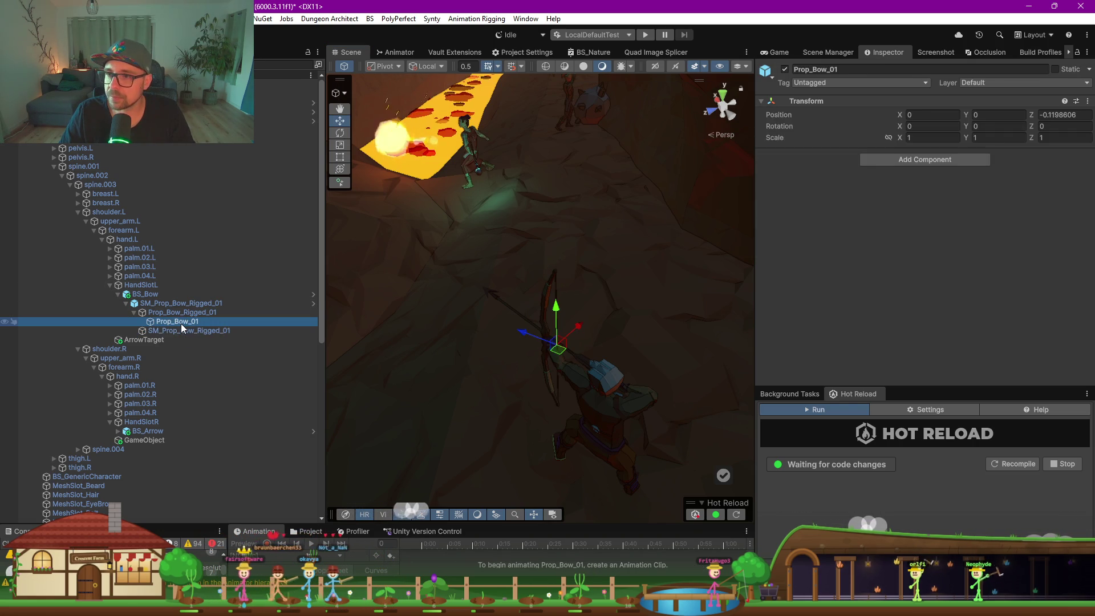
left_click(182, 338)
left_click(177, 322)
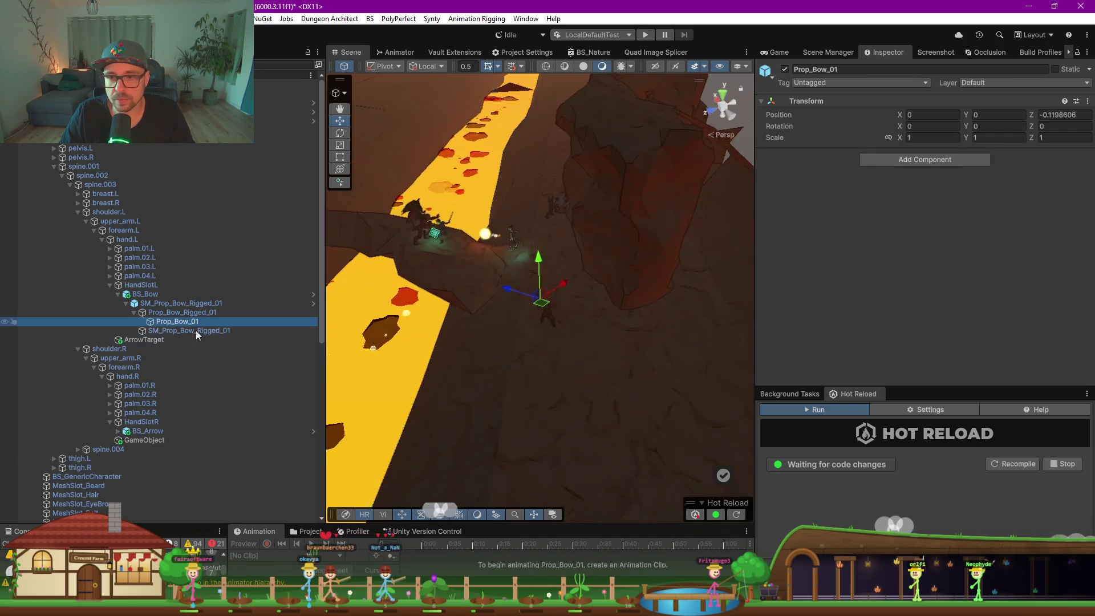
scroll(569, 319, "up", 3)
Move Prop_Bow_01 to -0.033, -0.099, -0.702 and check the fit from several angles
mouse_move(529, 301)
left_mouse_down()
mouse_move(677, 386)
mouse_move(603, 291)
mouse_move(527, 296)
mouse_move(567, 320)
mouse_move(482, 387)
left_mouse_up()
left_click_drag(659, 332, 480, 335)
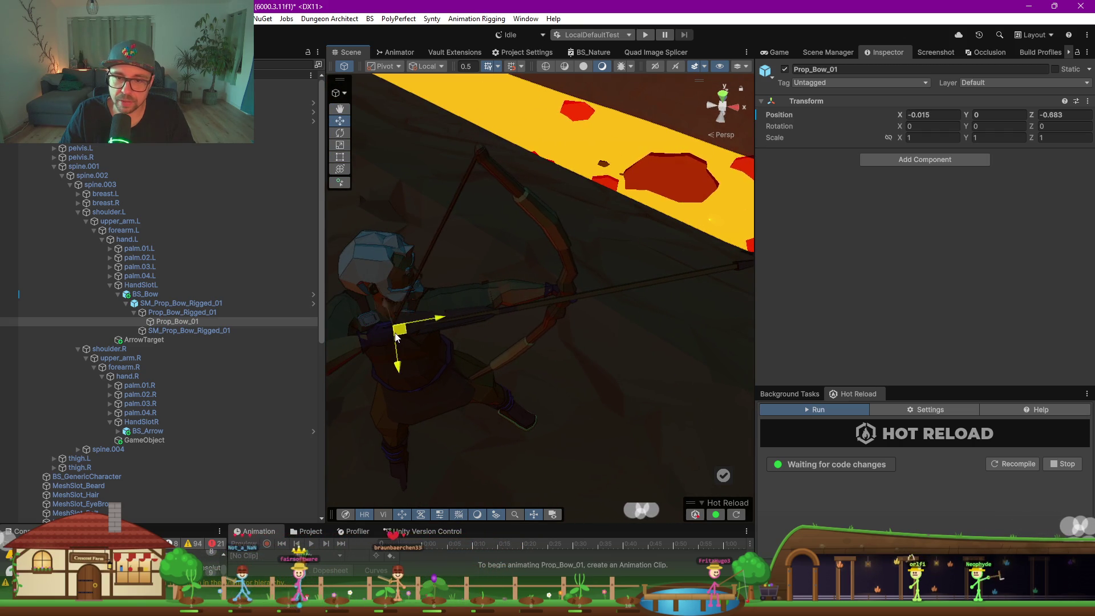
mouse_move(564, 341)
left_mouse_down()
mouse_move(511, 276)
mouse_move(508, 207)
mouse_move(532, 198)
mouse_move(543, 219)
mouse_move(537, 285)
left_mouse_up()
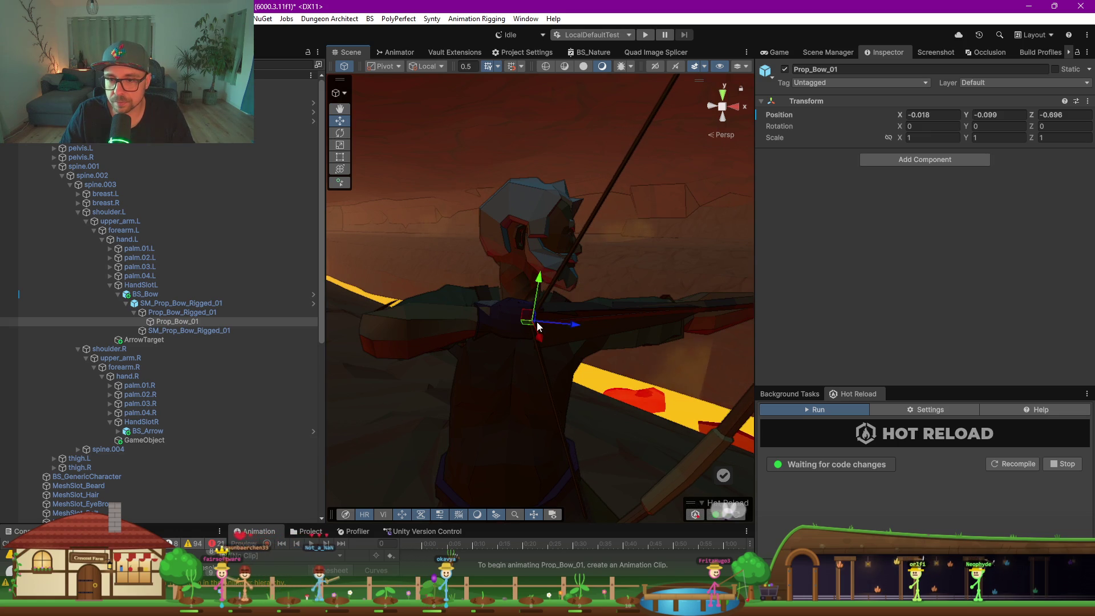
mouse_move(526, 324)
left_mouse_down()
mouse_move(418, 359)
mouse_move(645, 412)
mouse_move(814, 412)
left_mouse_up()
Show the Game view and fly the scene camera around the archer on the lava cliff
left_click(775, 52)
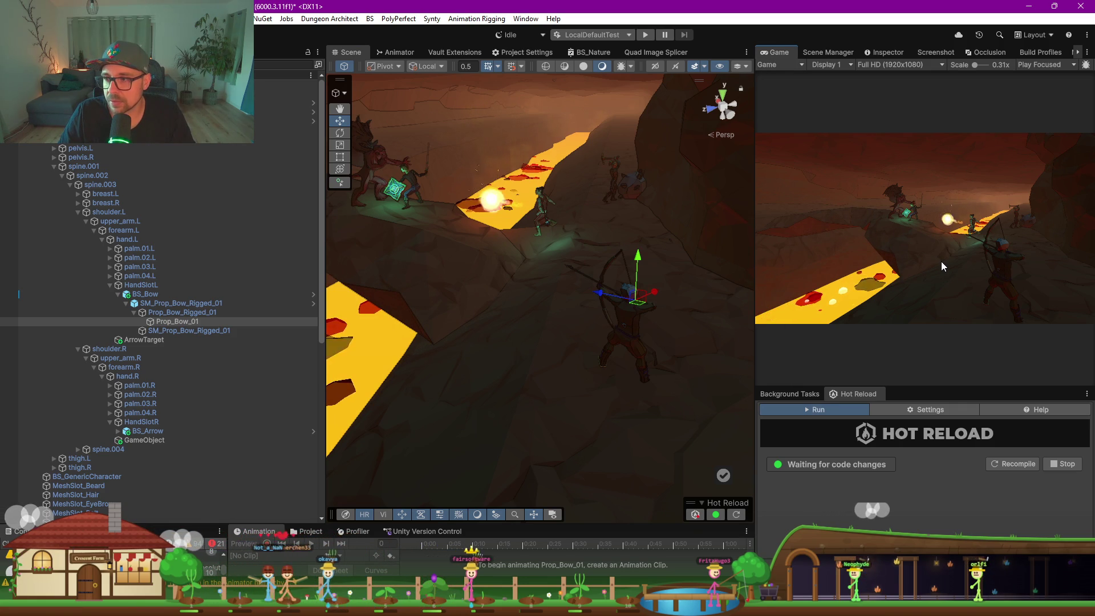
mouse_move(577, 272)
left_mouse_down()
mouse_move(617, 326)
mouse_move(638, 311)
mouse_move(533, 329)
mouse_move(535, 291)
mouse_move(382, 257)
mouse_move(385, 221)
mouse_move(399, 322)
mouse_move(523, 311)
mouse_move(399, 337)
left_mouse_up()
scroll(542, 311, "up", 3)
scroll(497, 282, "up", 2)
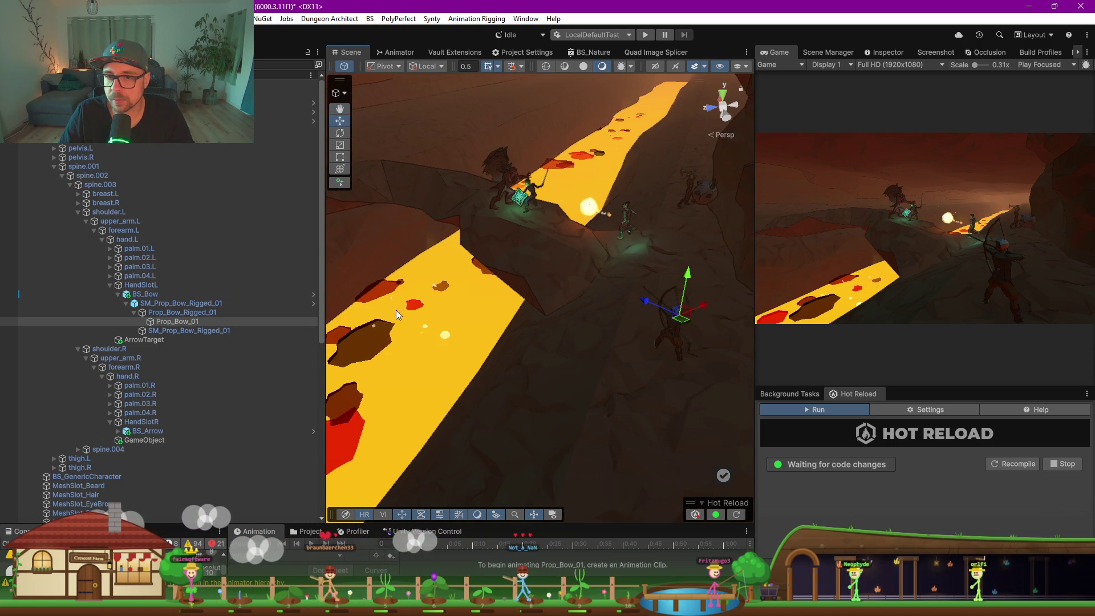
Toggle Gizmos, preview scene cameras, and show AI Navigation navmesh outlines around the lava
left_click(374, 339)
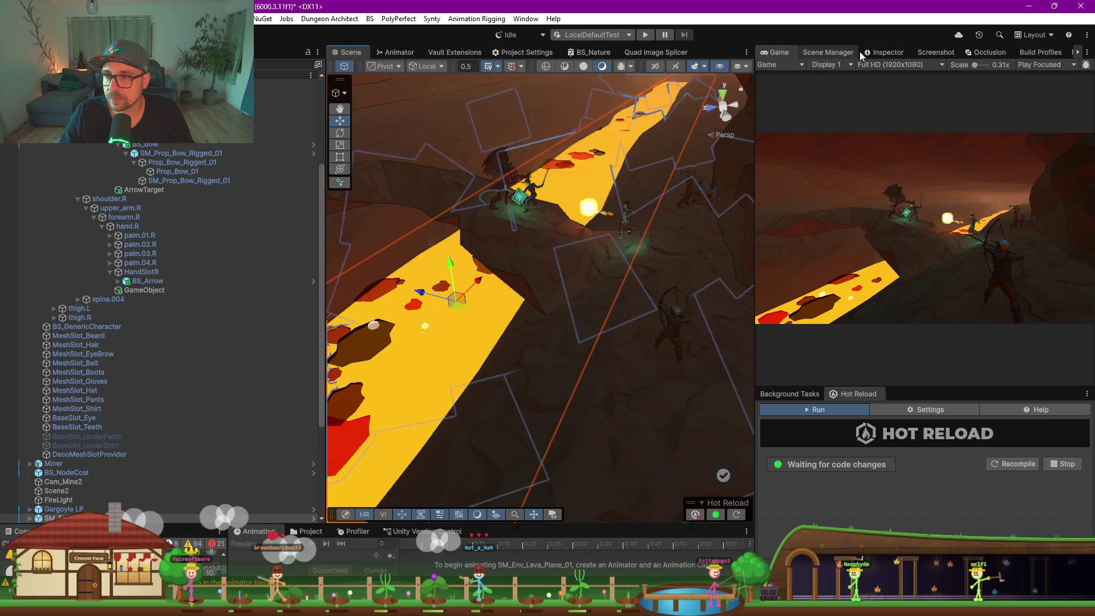
left_click(737, 67)
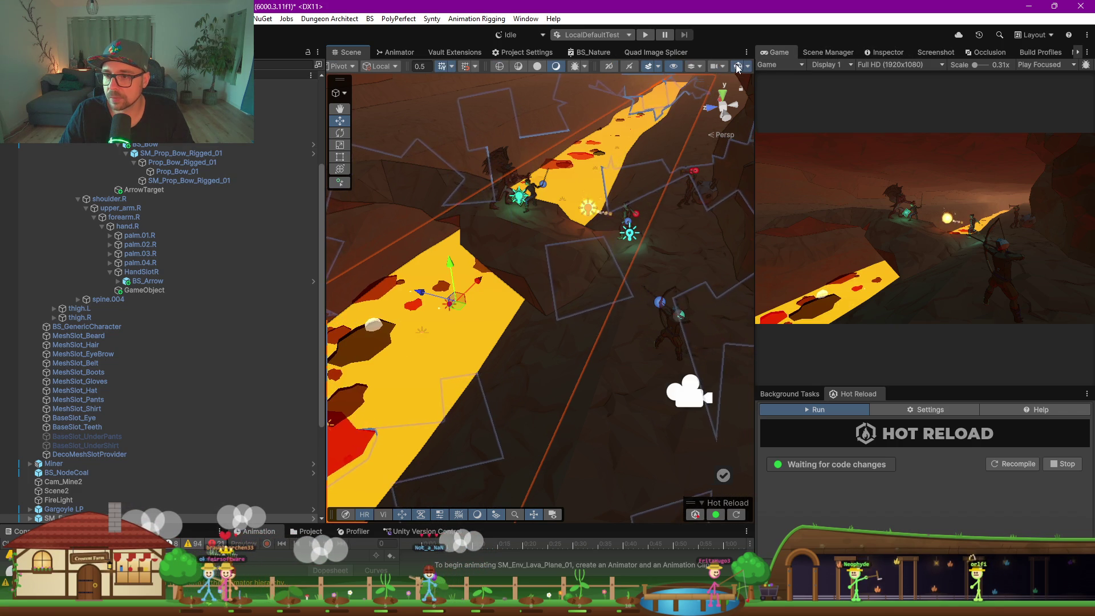
left_click(737, 67)
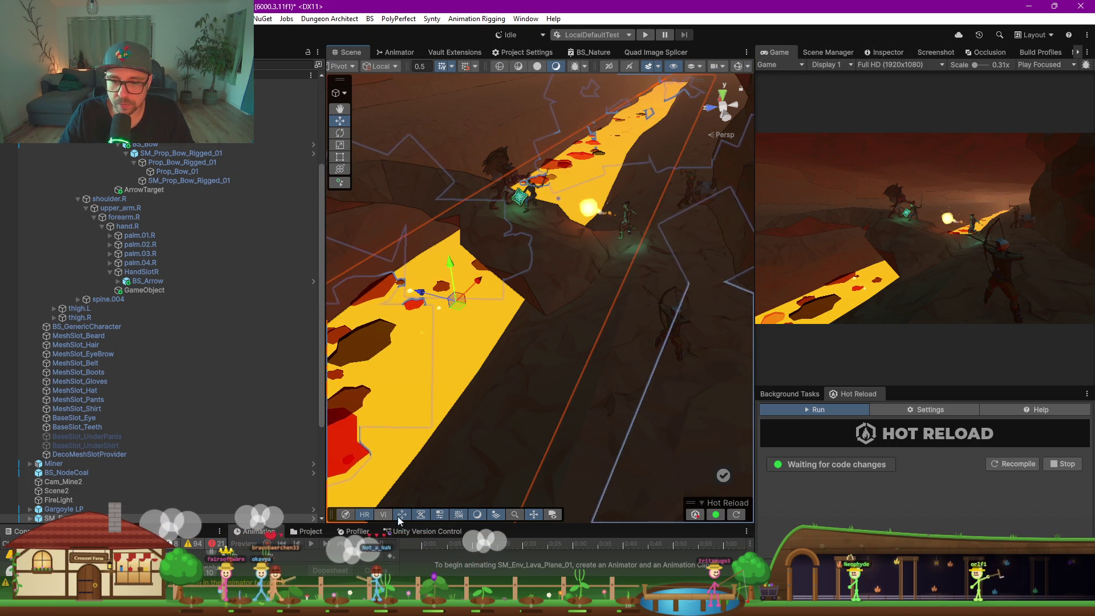
left_click(551, 515)
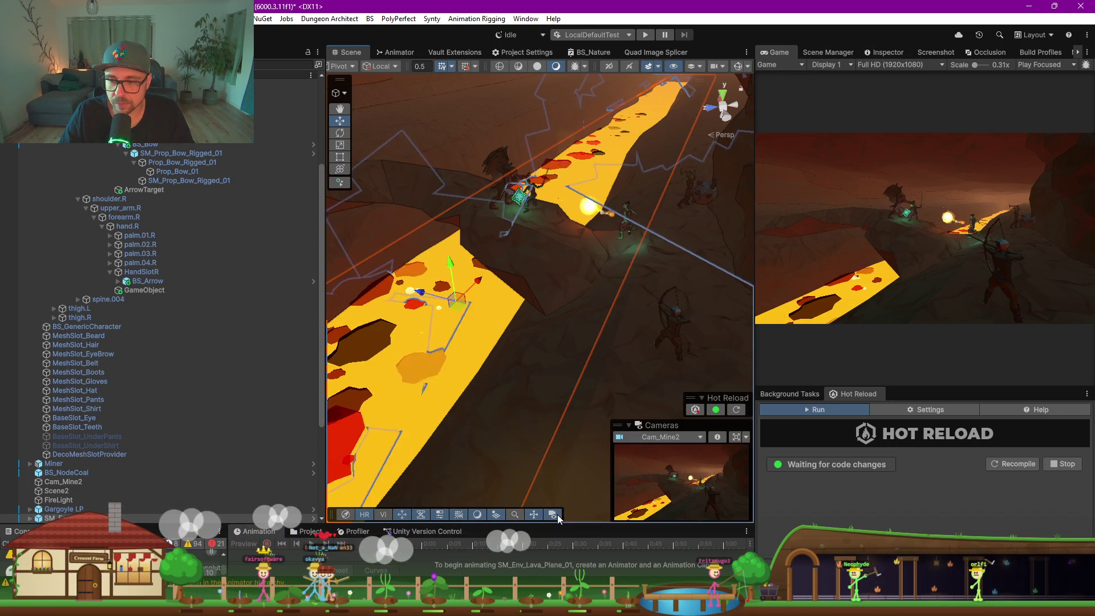
left_click(383, 514)
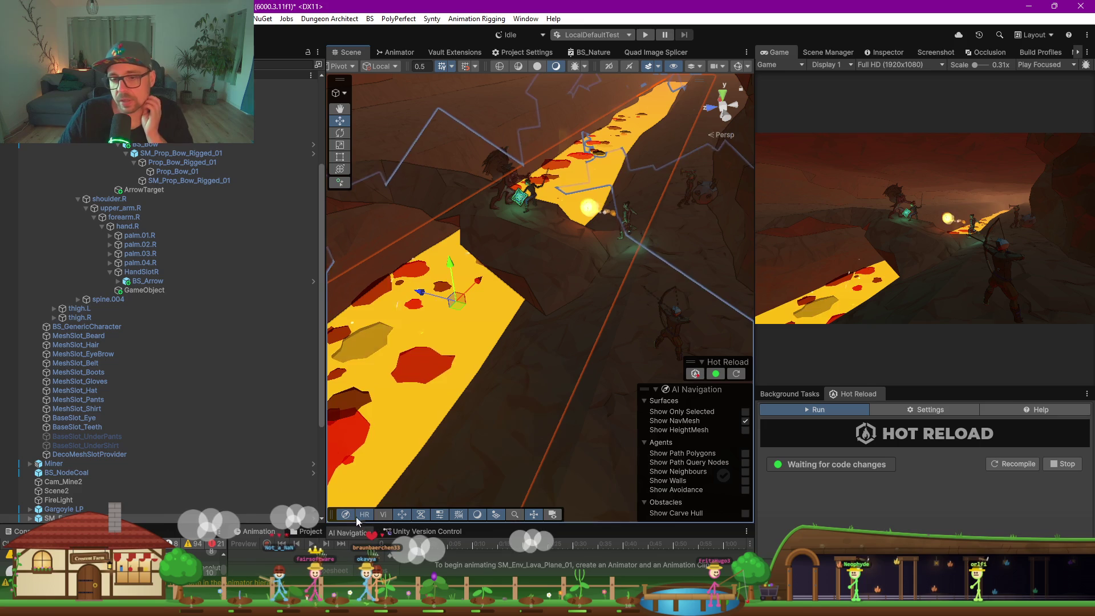
left_click(720, 479)
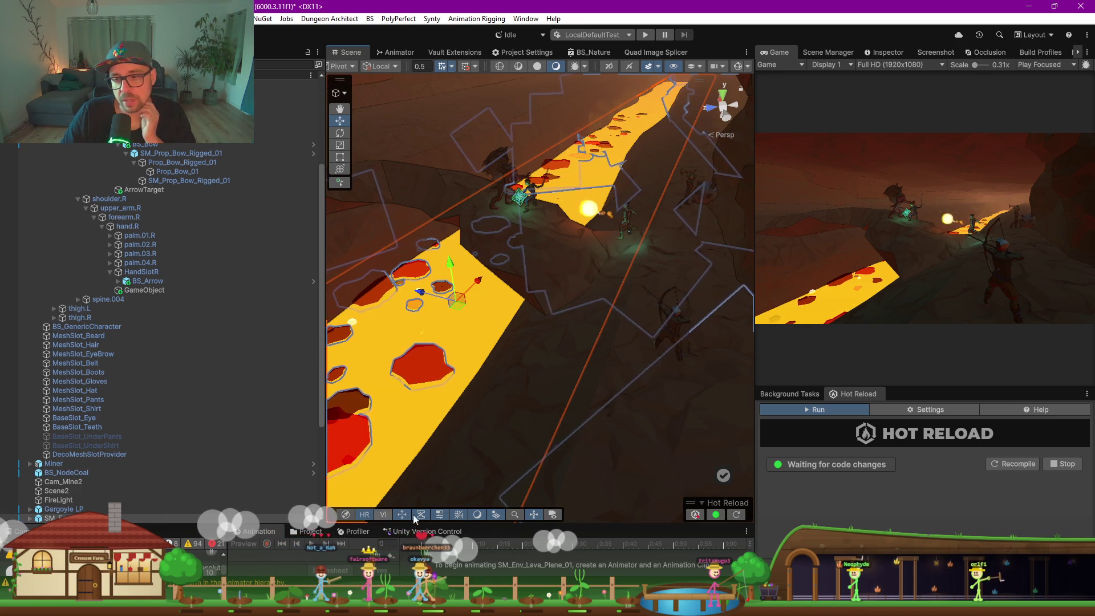
left_click_drag(323, 313, 86, 313)
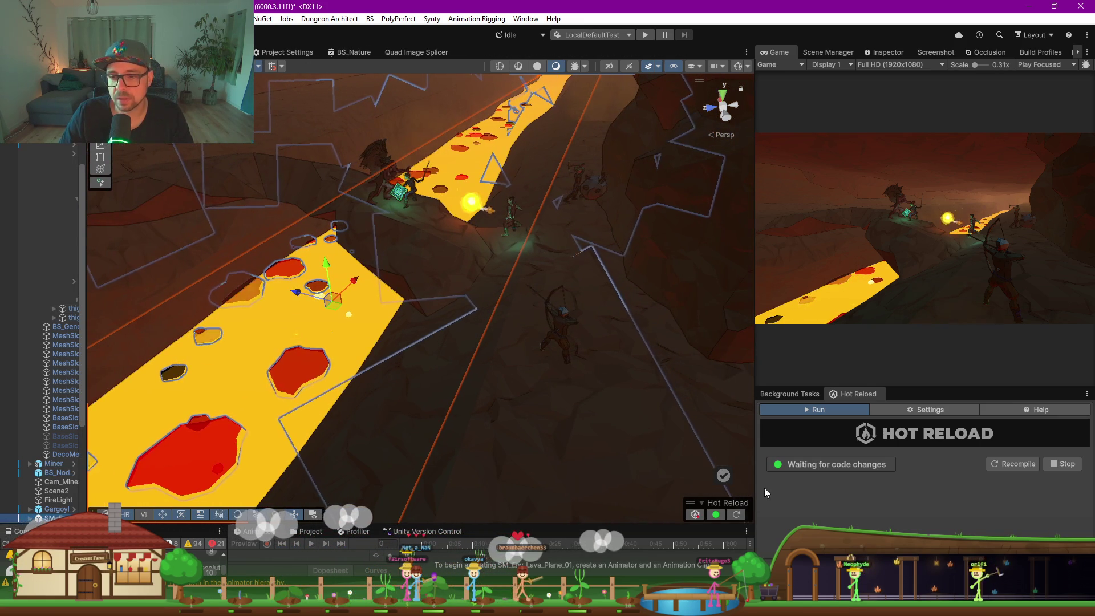
Return to the Inspector, select FX_Lava_Rocks_Still_Large_01 and pause its particles
left_click(828, 52)
left_click(884, 51)
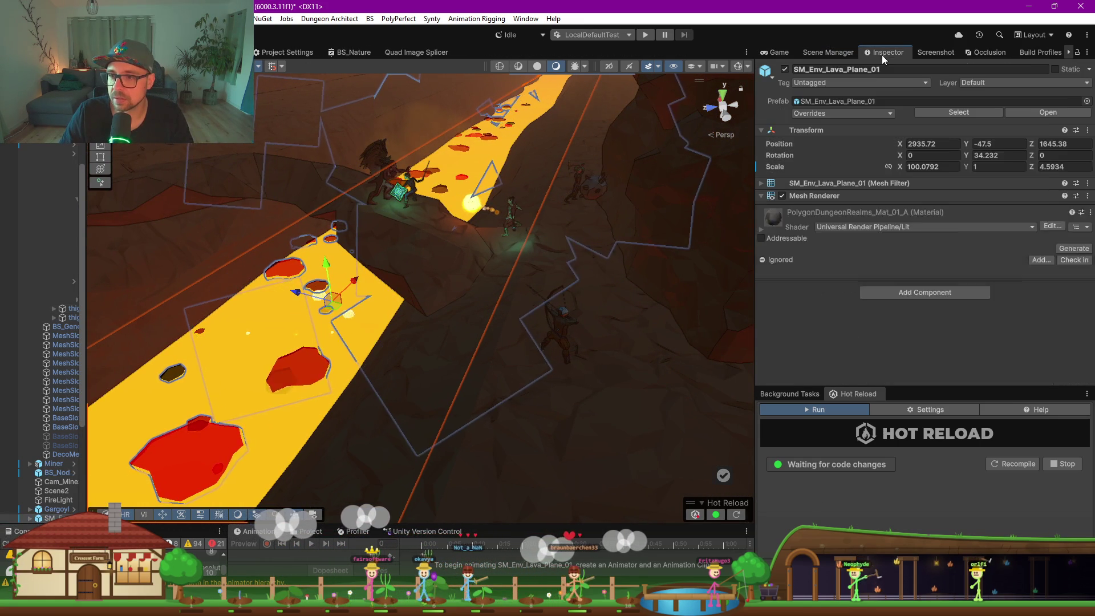
scroll(853, 266, "down", 3)
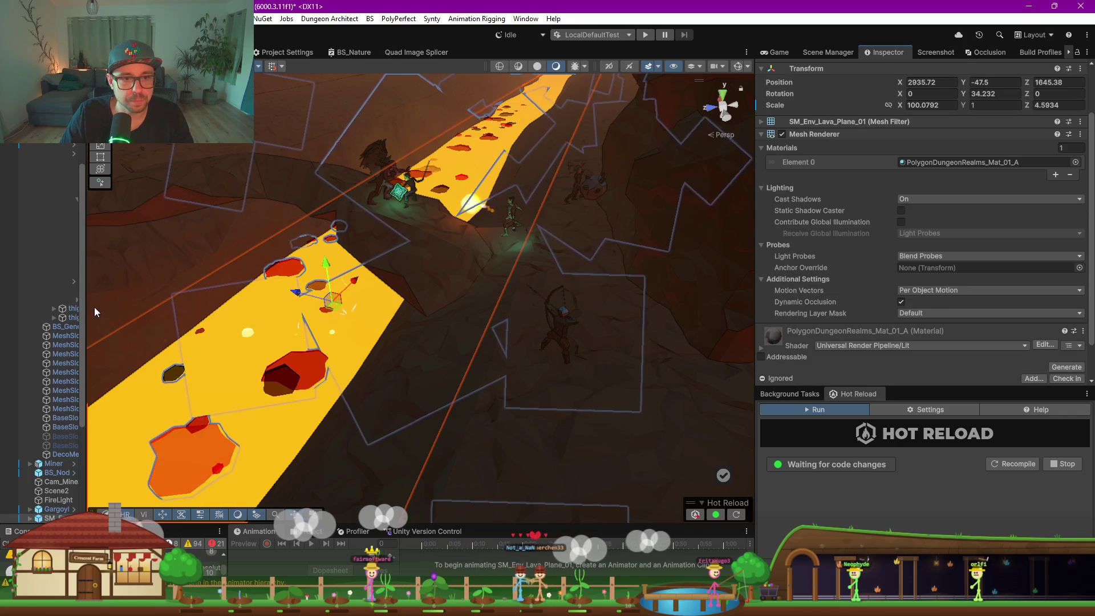
left_click_drag(85, 306, 318, 306)
scroll(196, 243, "up", 5)
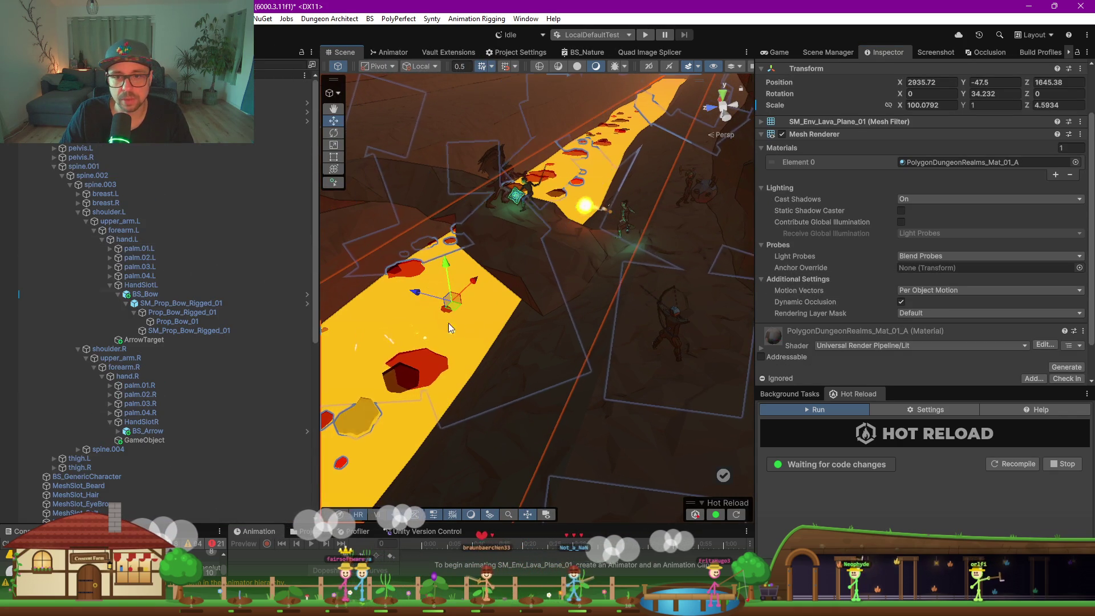
left_click(426, 358)
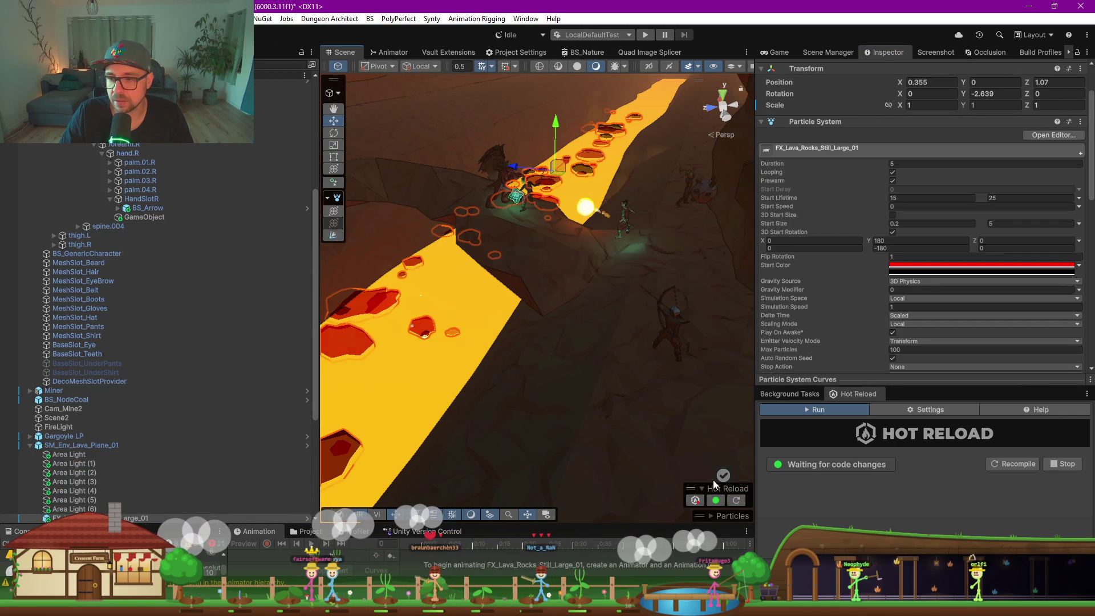
left_click(713, 514)
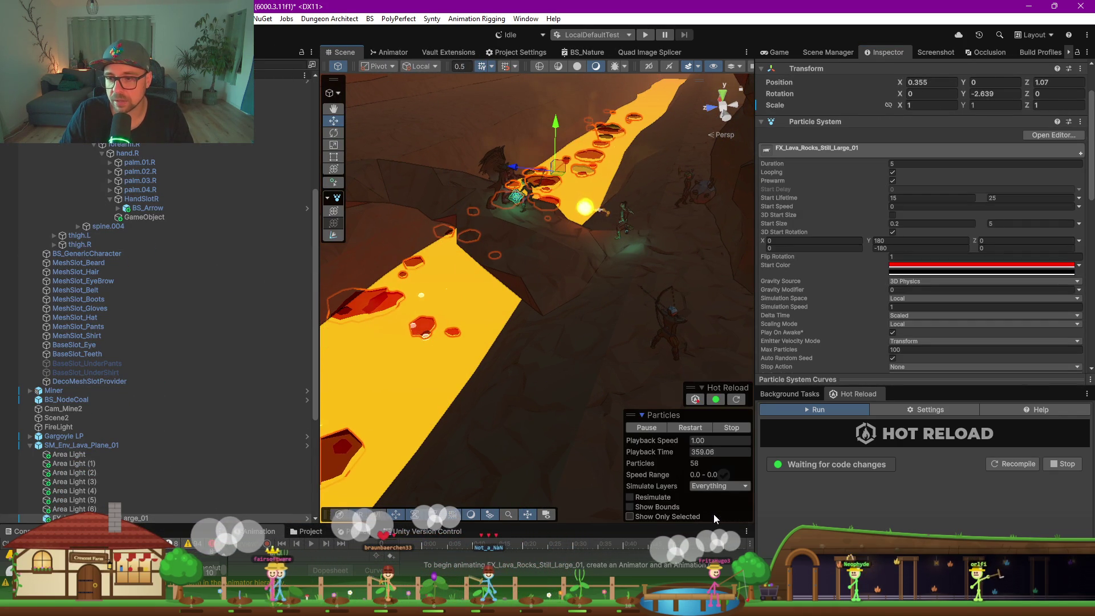
left_click(653, 428)
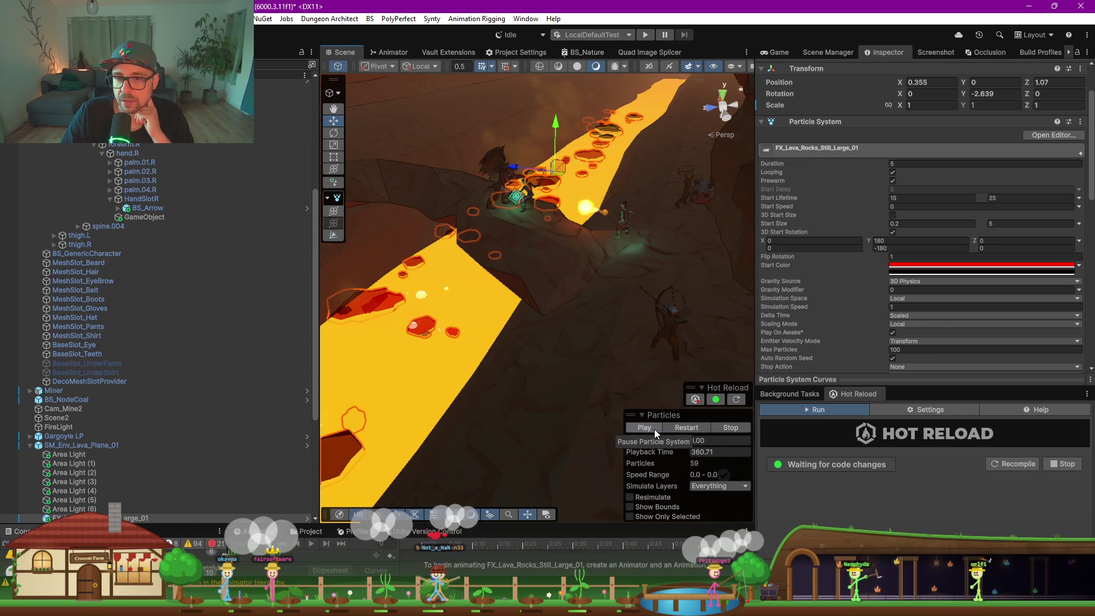
mouse_move(576, 333)
left_mouse_down()
mouse_move(509, 313)
mouse_move(532, 306)
left_mouse_up()
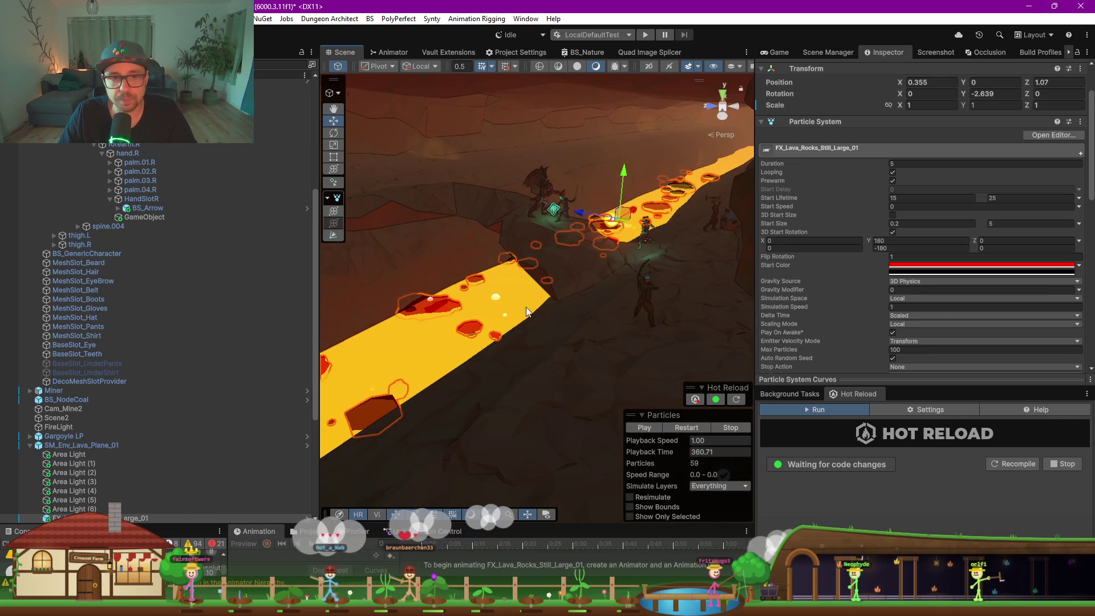
left_click(170, 299)
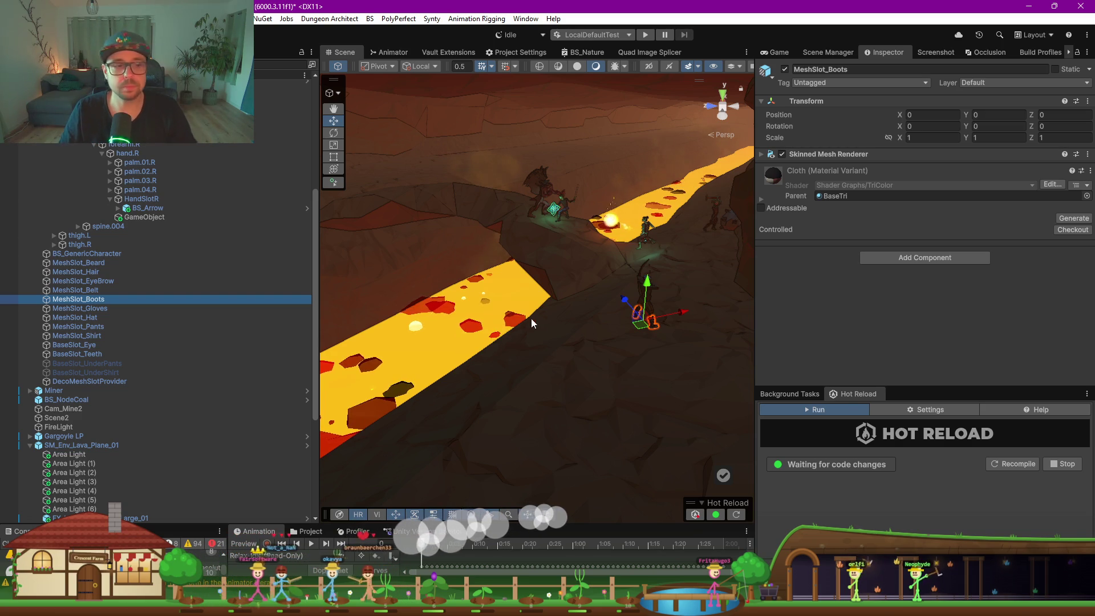
Select palm.03.R, save the scene with Ctrl+S, then fly along the river and pick shoulder.R
mouse_move(499, 329)
left_mouse_down()
mouse_move(569, 342)
mouse_move(567, 320)
mouse_move(485, 308)
left_mouse_up()
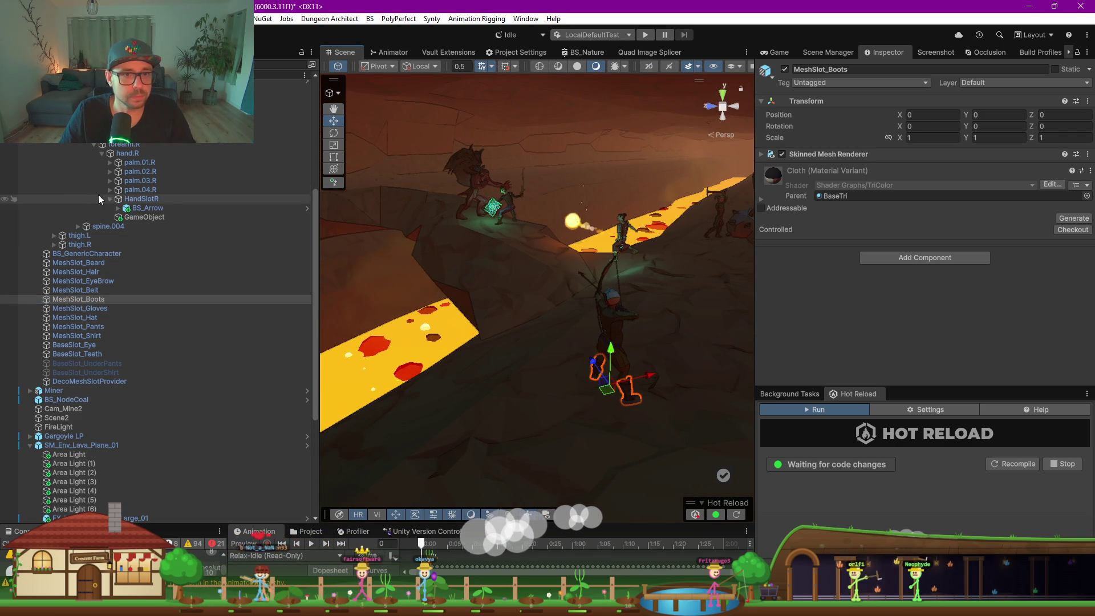
left_click(128, 181)
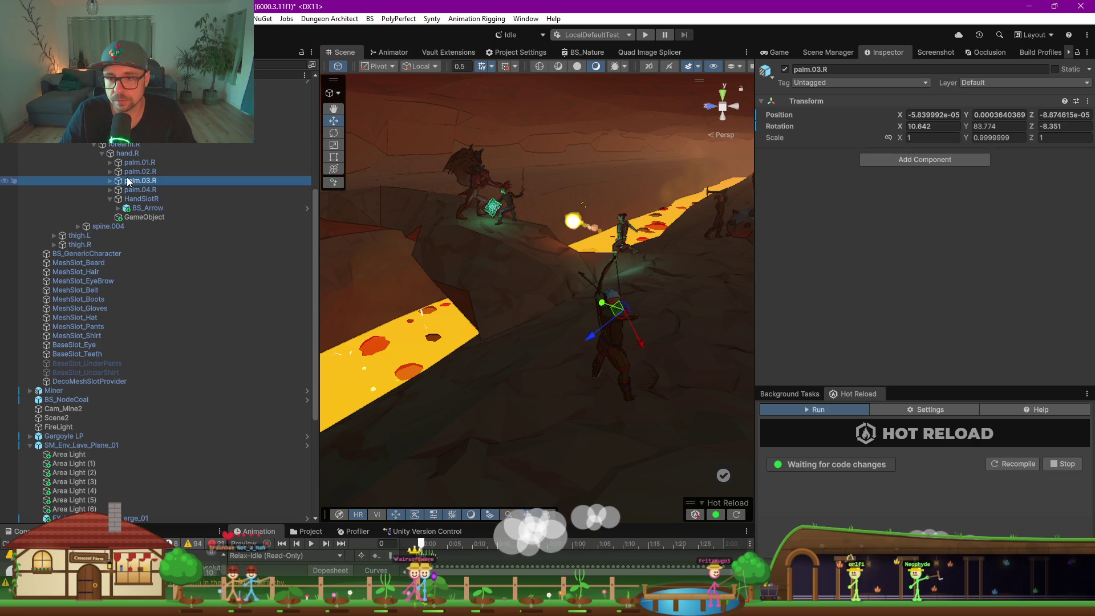
key("ctrl+s")
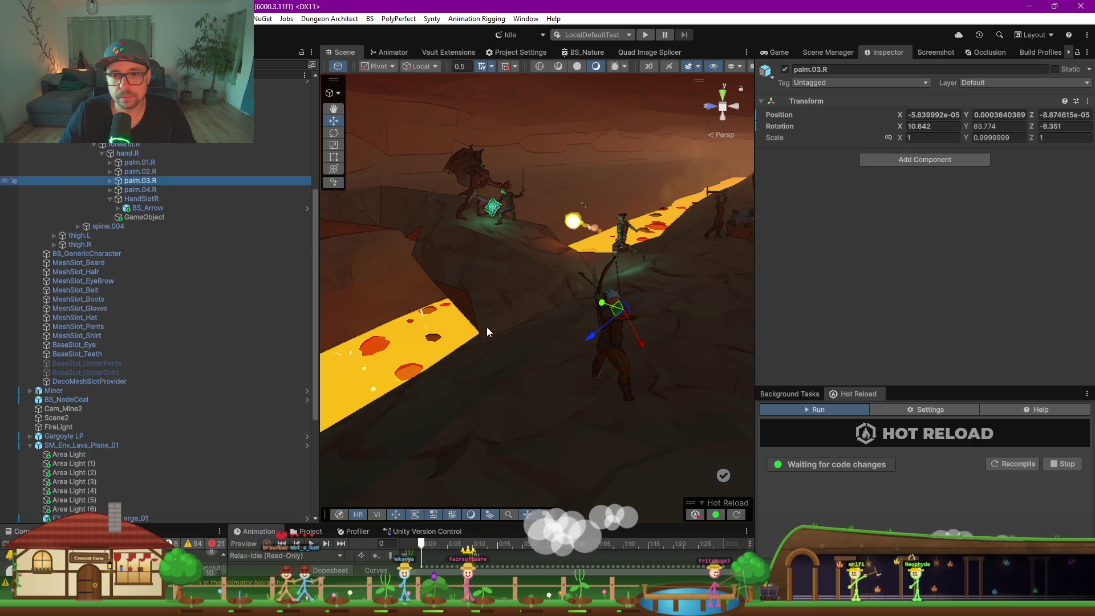
mouse_move(582, 296)
left_mouse_down()
mouse_move(391, 300)
mouse_move(388, 320)
mouse_move(627, 317)
mouse_move(425, 303)
mouse_move(530, 323)
mouse_move(442, 308)
left_mouse_up()
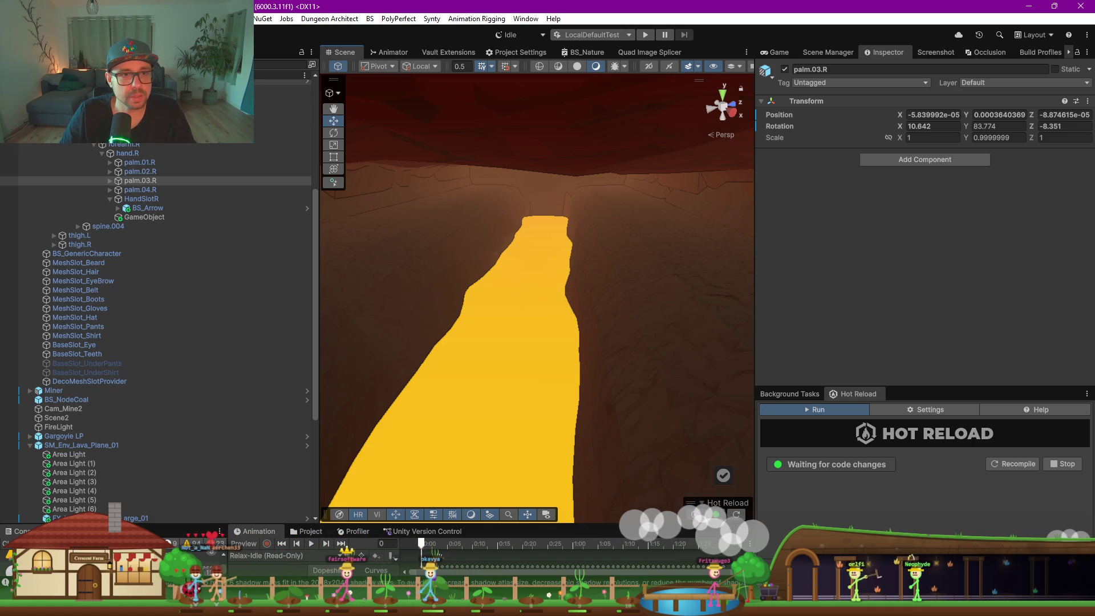
left_click(153, 125)
scroll(153, 143, "up", 8)
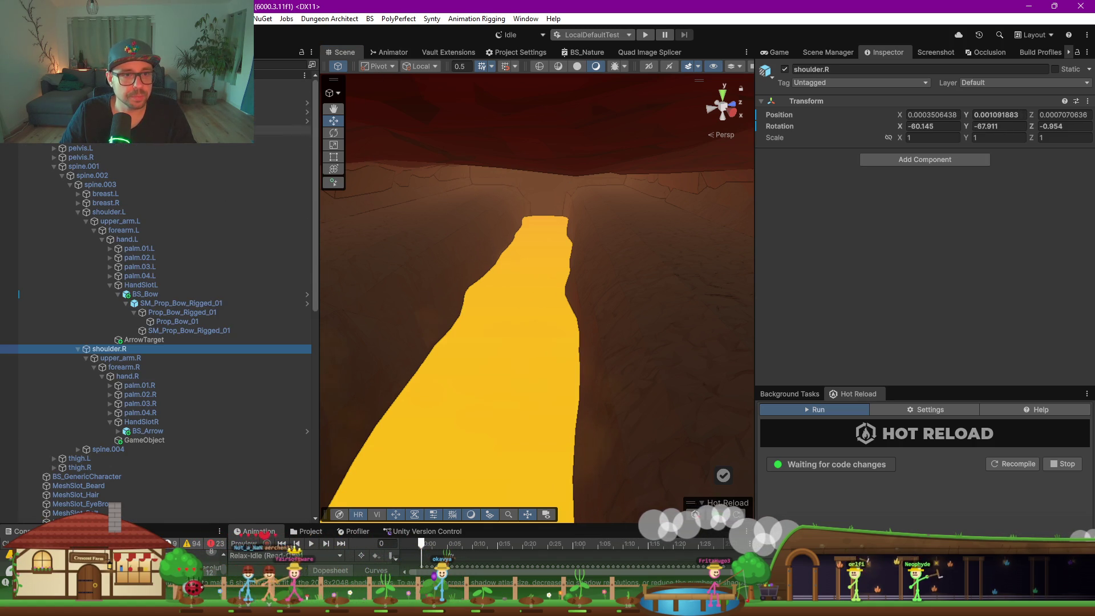
Start a new spline and place its first two knots along the bank
scroll(50, 145, "up", 10)
left_click(63, 84)
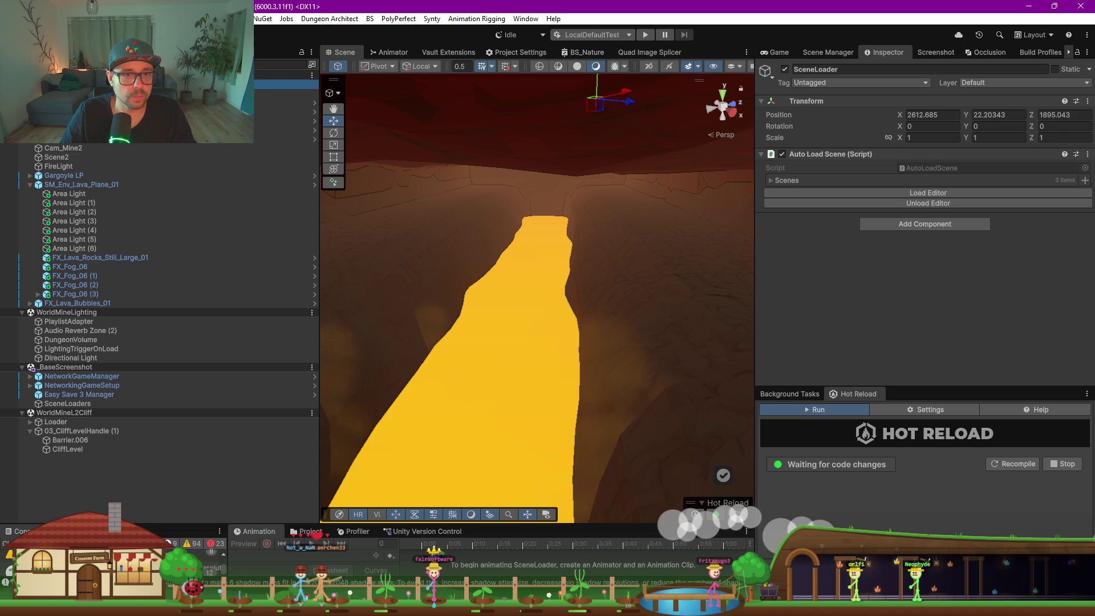
left_click(333, 182)
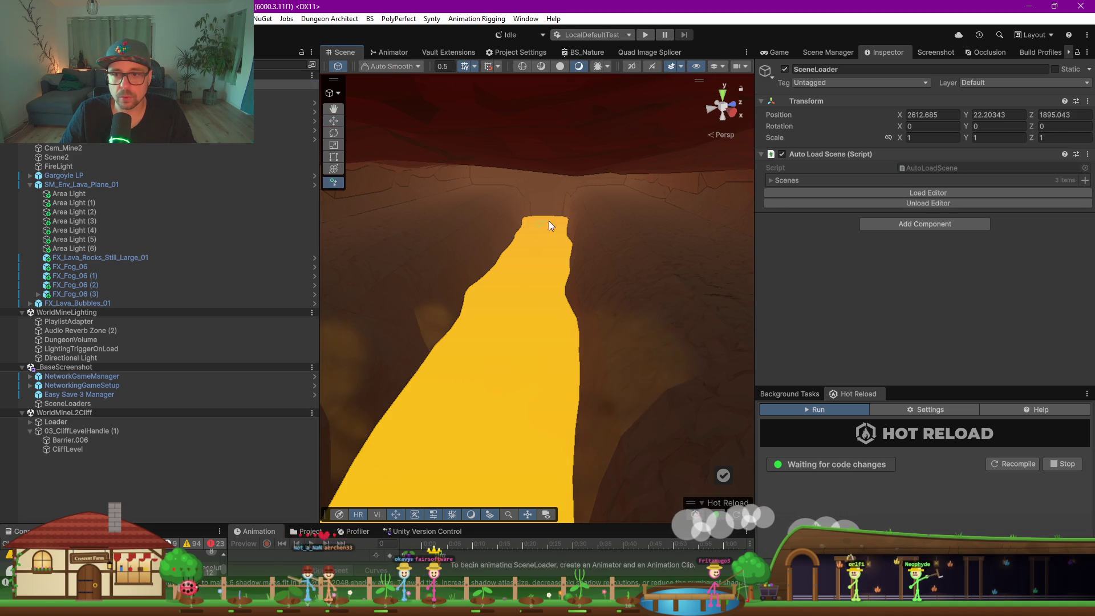
left_click(578, 191)
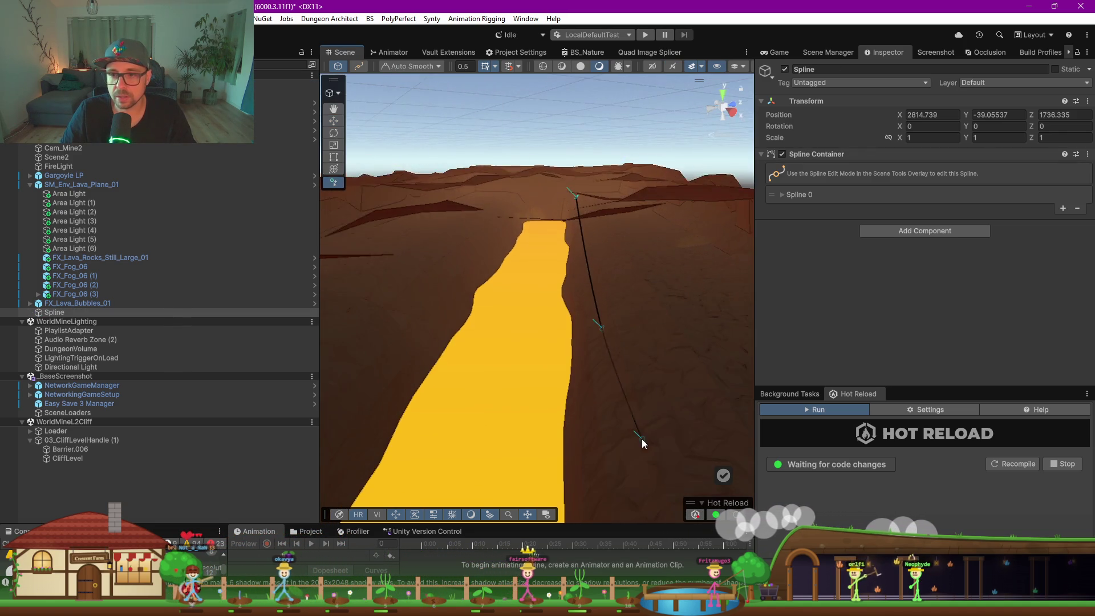
left_click(596, 288)
Reframe onto the rock wall, add another knot, and finish the spline
scroll(576, 365, "up", 2)
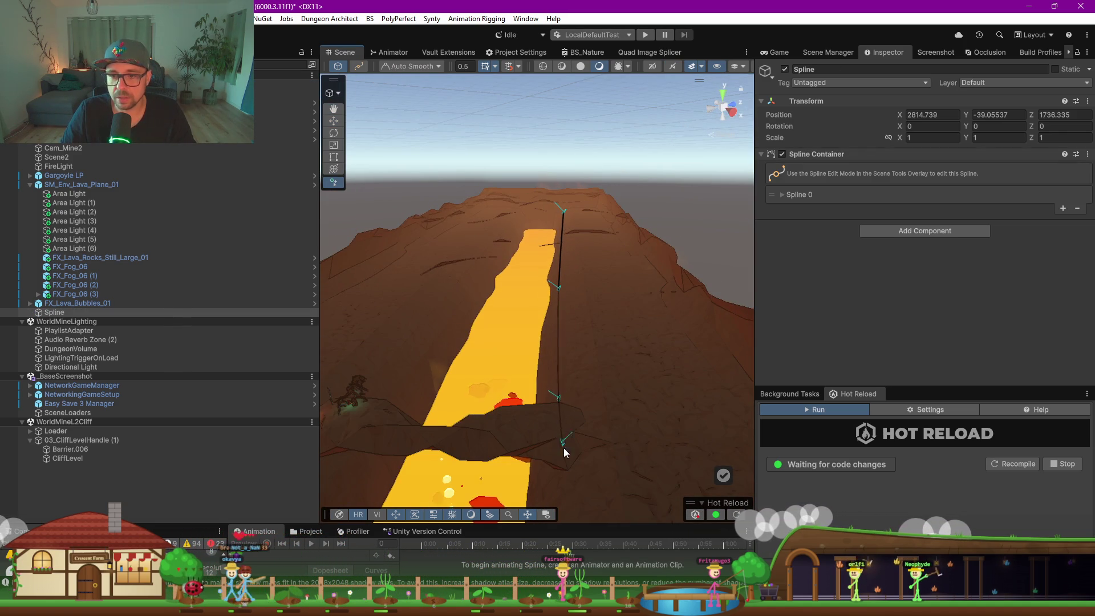
scroll(562, 439, "up", 3)
scroll(566, 320, "down", 3)
mouse_move(570, 368)
left_mouse_down()
mouse_move(524, 273)
mouse_move(521, 319)
mouse_move(450, 352)
mouse_move(569, 329)
mouse_move(519, 345)
left_mouse_up()
scroll(521, 328, "up", 3)
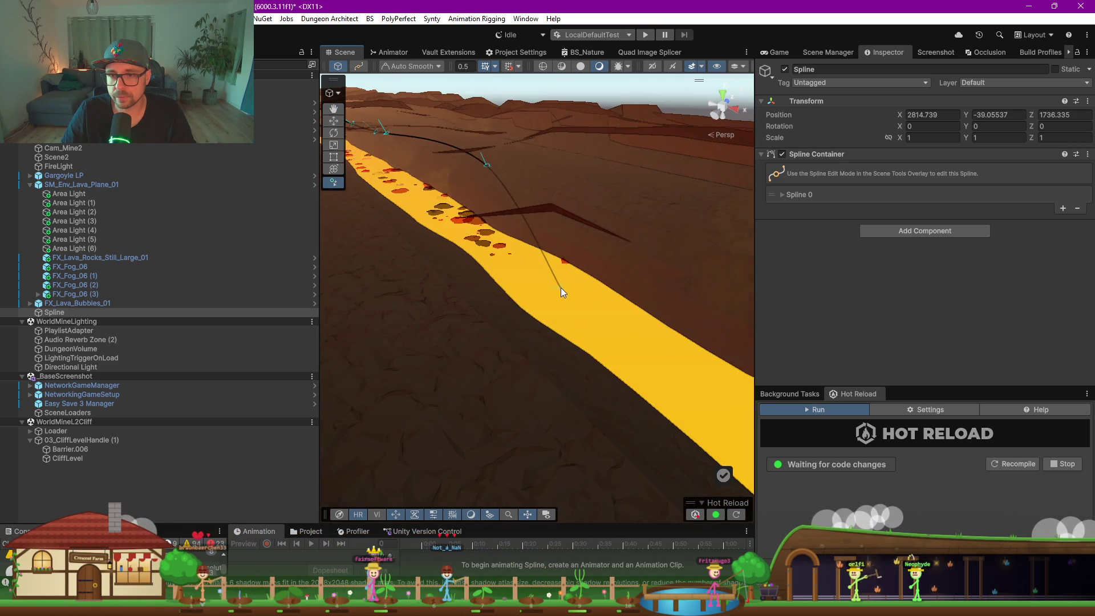
scroll(560, 287, "up", 3)
mouse_move(559, 274)
left_mouse_down()
mouse_move(726, 247)
mouse_move(707, 202)
mouse_move(662, 225)
mouse_move(581, 326)
left_mouse_up()
left_click_drag(665, 323, 543, 298)
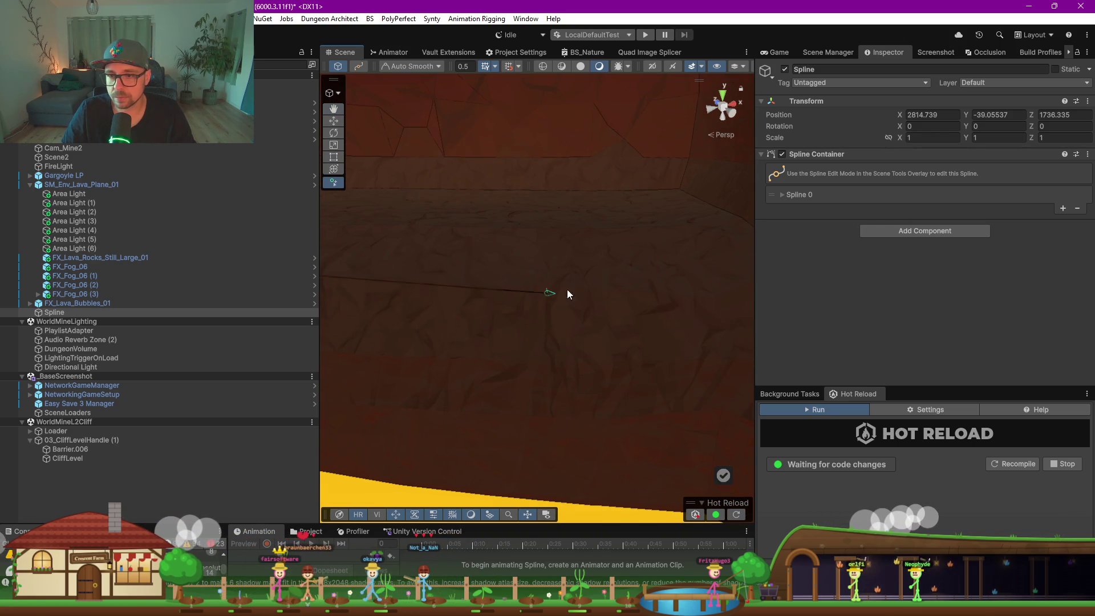
left_click(604, 257)
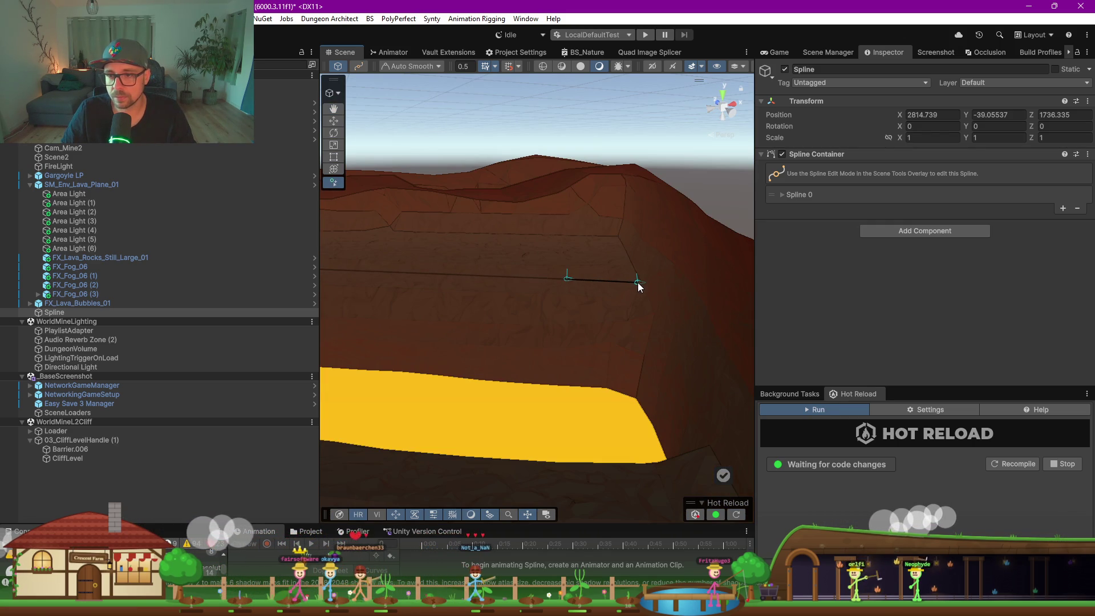
key("Escape")
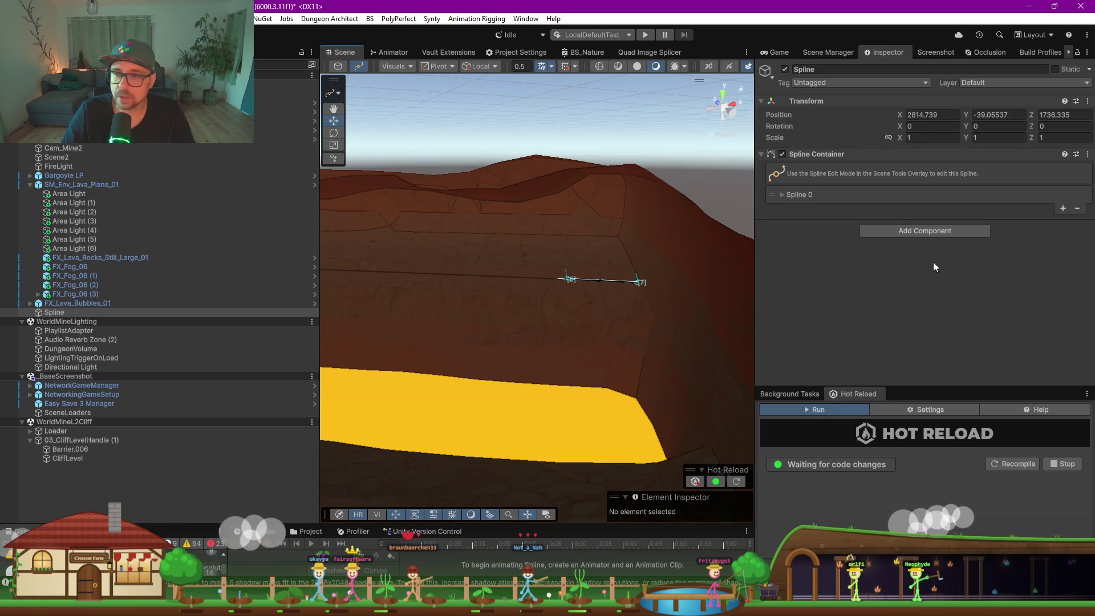
Search the Add Component list for 'spline' components
left_click(920, 230)
type("splien")
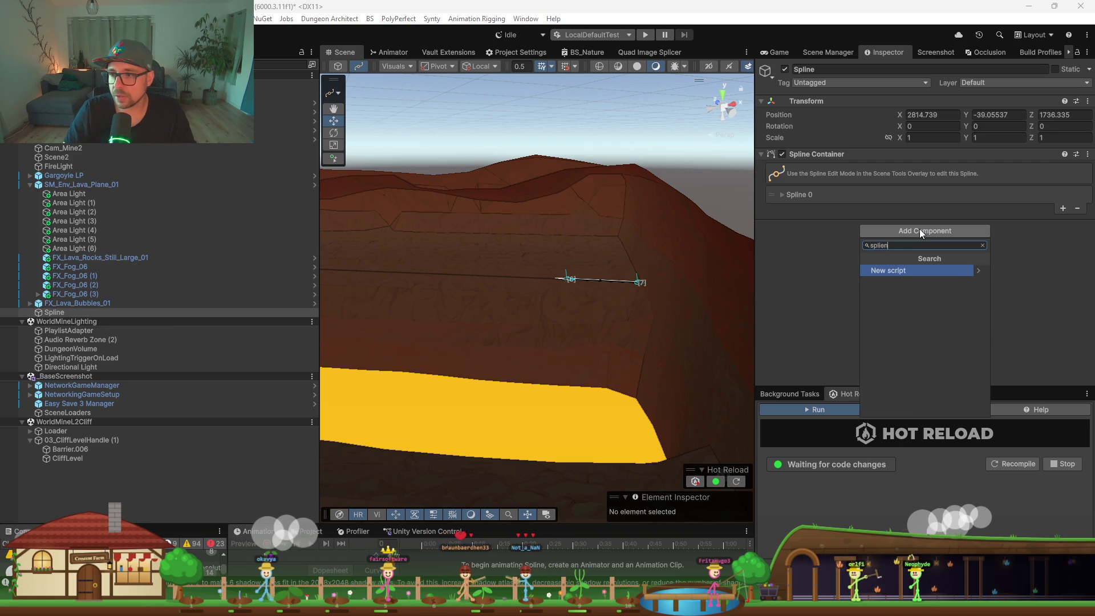
key("BackSpace")
key("BackSpace")
Add a Spline Fixer component and run its Fix
type("ne")
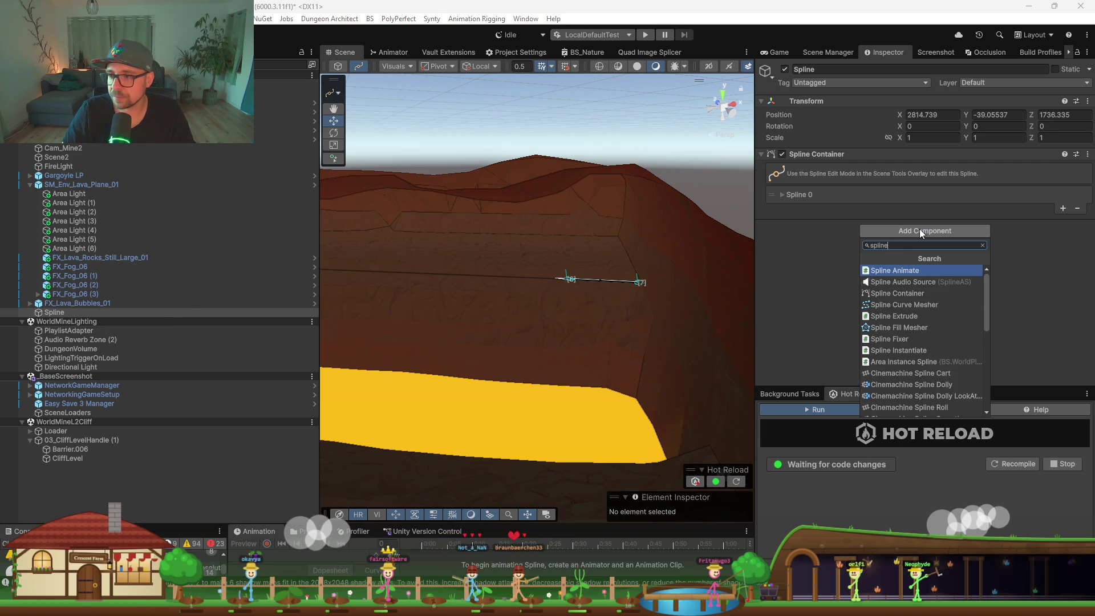
key("Down")
key("Down")
key("Down")
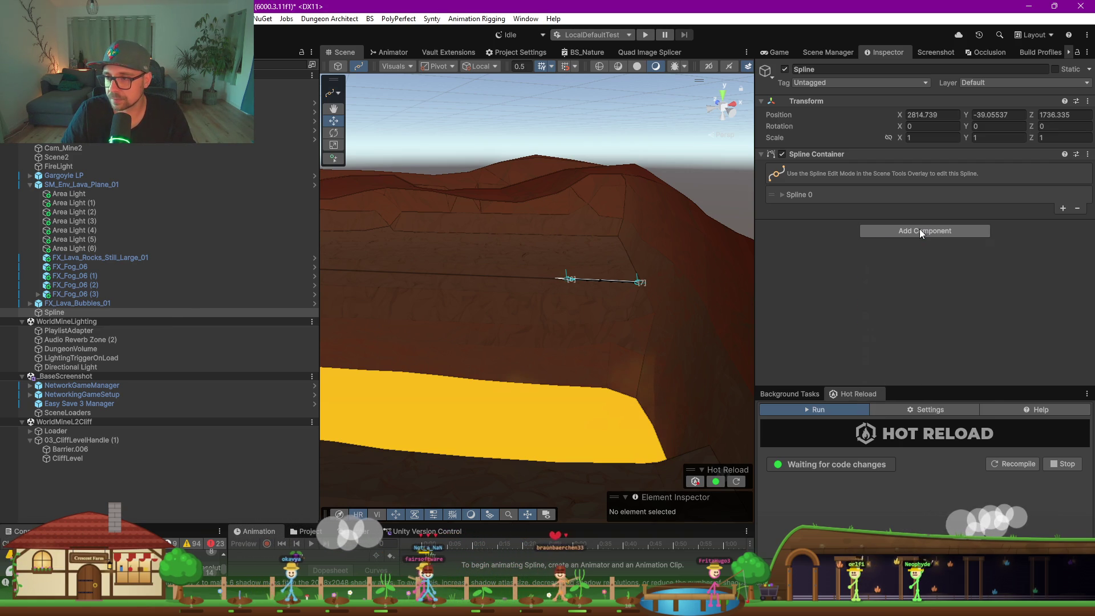
key("Return")
left_click(926, 248)
Add a Spline Curve Mesher component to the spline
mouse_move(576, 274)
left_mouse_down()
mouse_move(512, 282)
mouse_move(386, 240)
mouse_move(357, 242)
mouse_move(375, 253)
mouse_move(459, 245)
mouse_move(412, 245)
mouse_move(402, 276)
mouse_move(428, 268)
left_mouse_up()
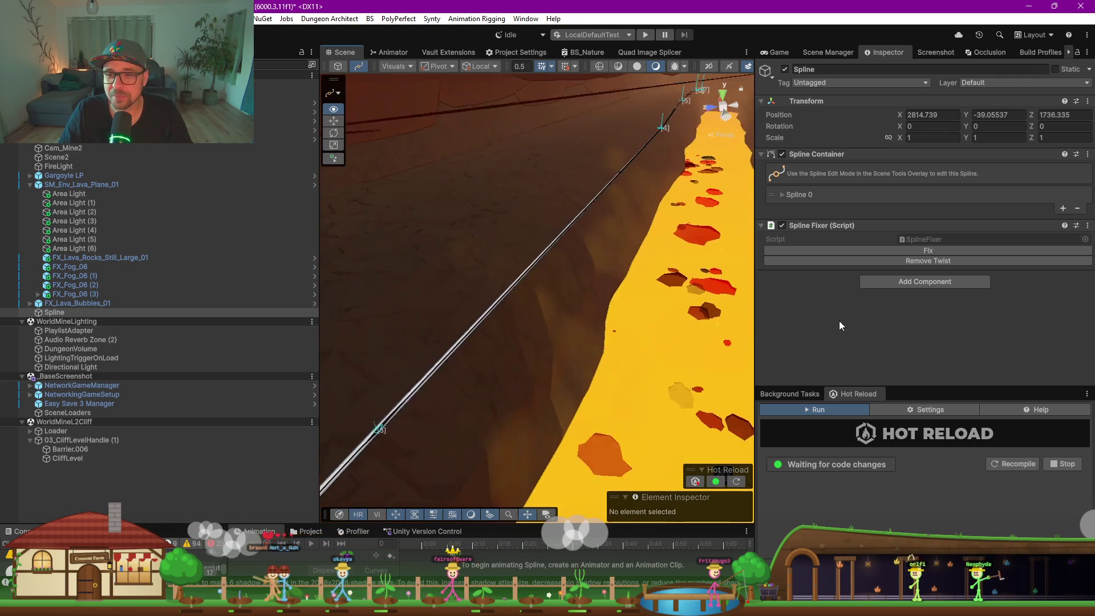
mouse_move(833, 312)
left_mouse_down()
mouse_move(837, 300)
mouse_move(696, 313)
mouse_move(698, 302)
left_mouse_up()
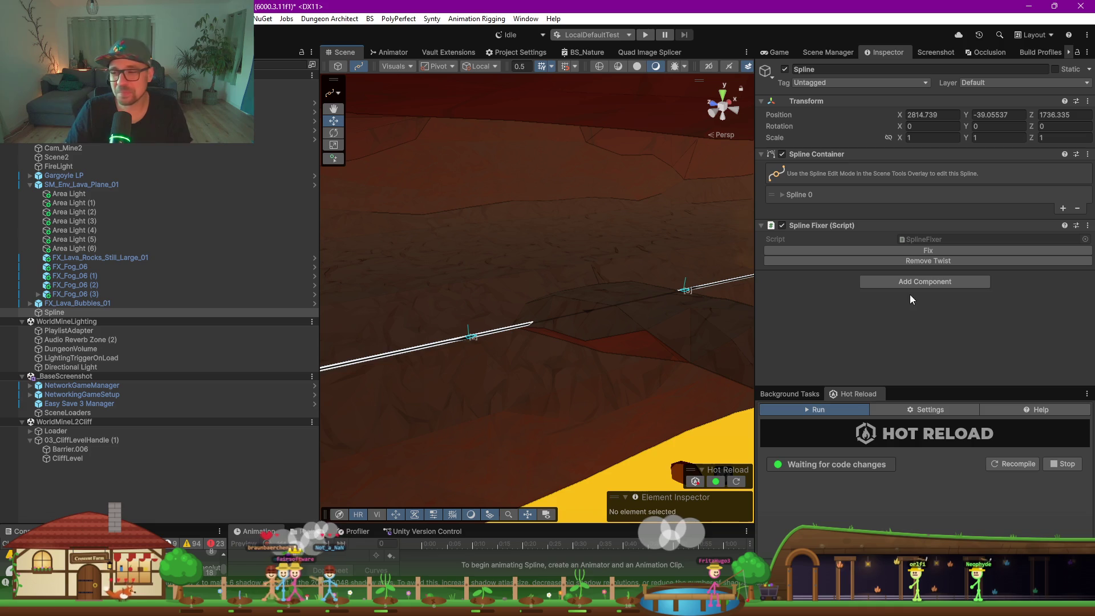
left_click(901, 279)
type("sp-l;ie")
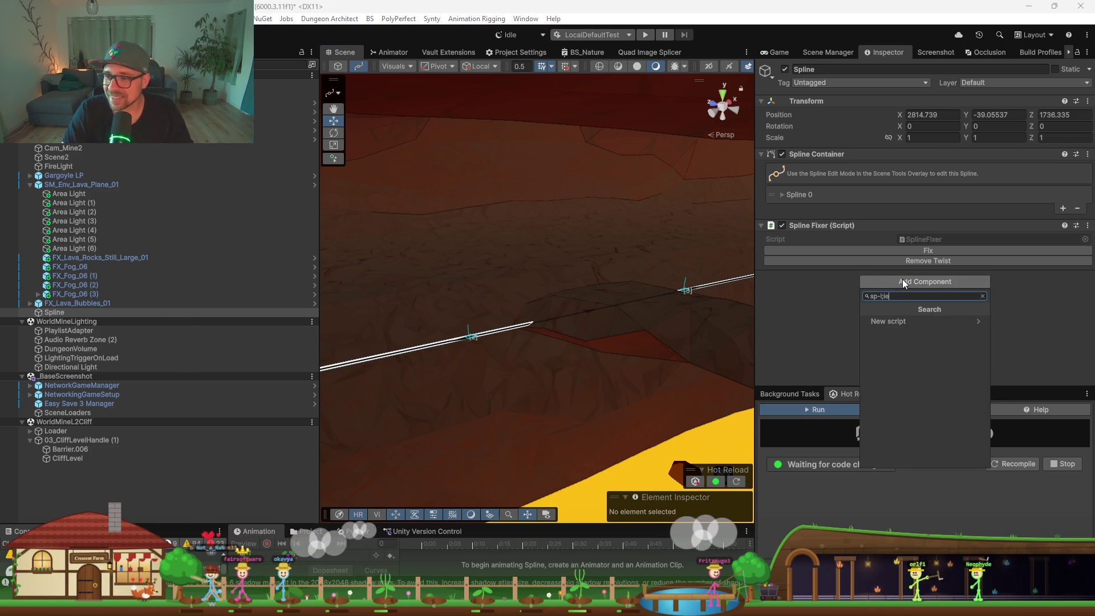
key("BackSpace")
key("BackSpace")
key("BackSpace")
type("li")
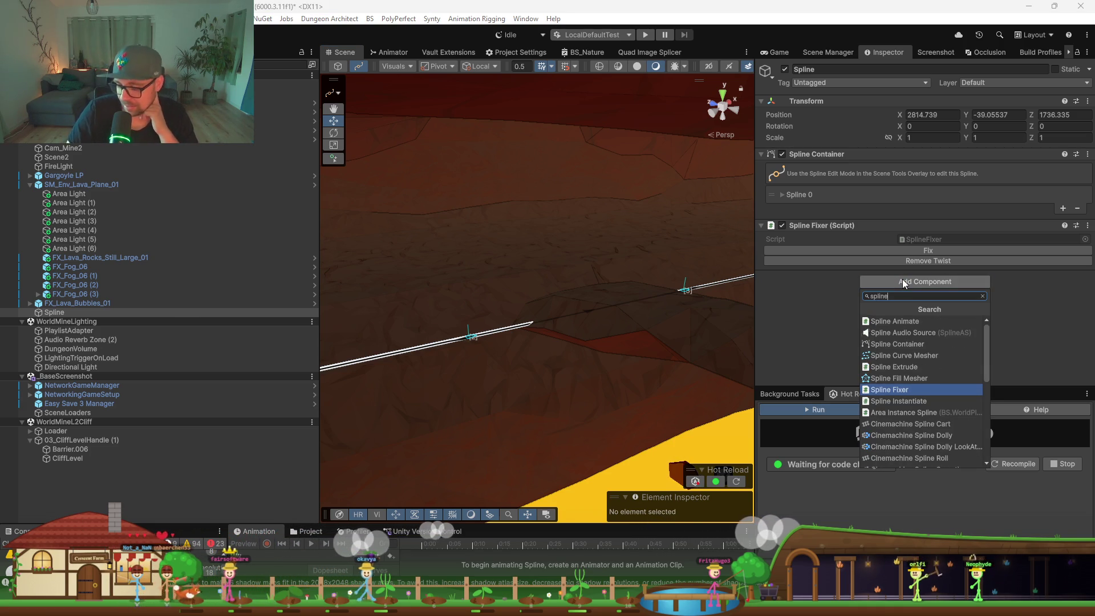
key("Up")
key("Up")
key("Up")
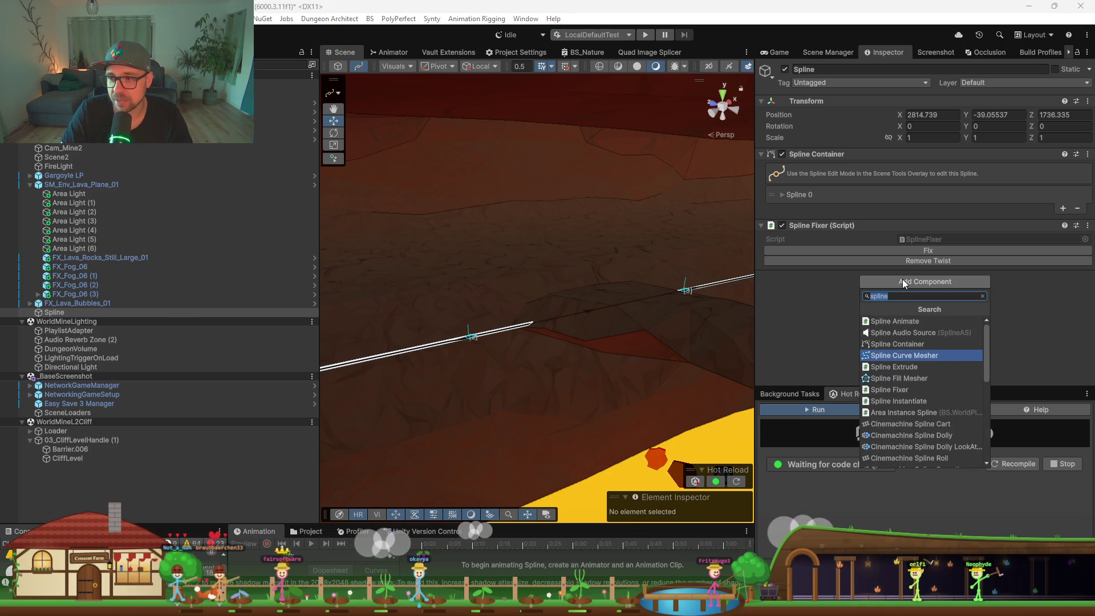
key("Return")
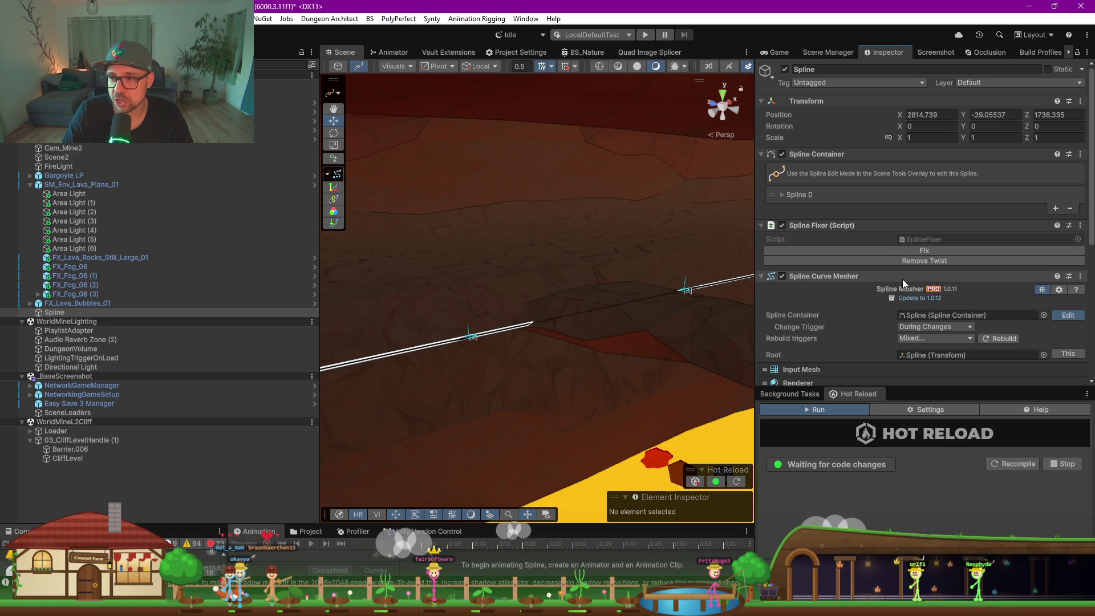
Set the Spline Curve Mesher's Root to the Spline object
scroll(878, 282, "down", 2)
left_click(1042, 293)
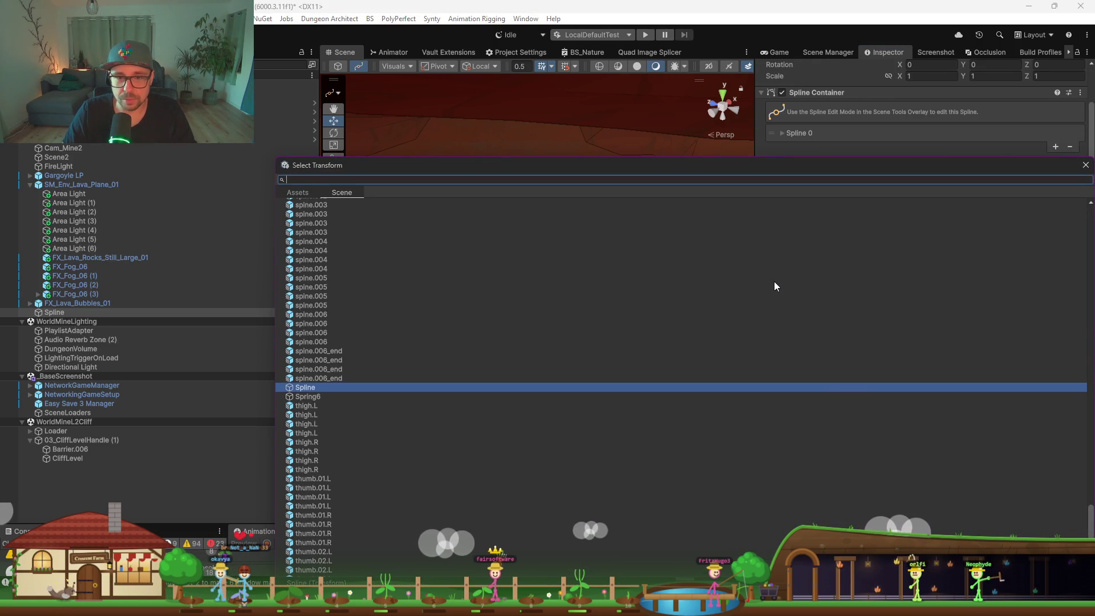
key("Escape")
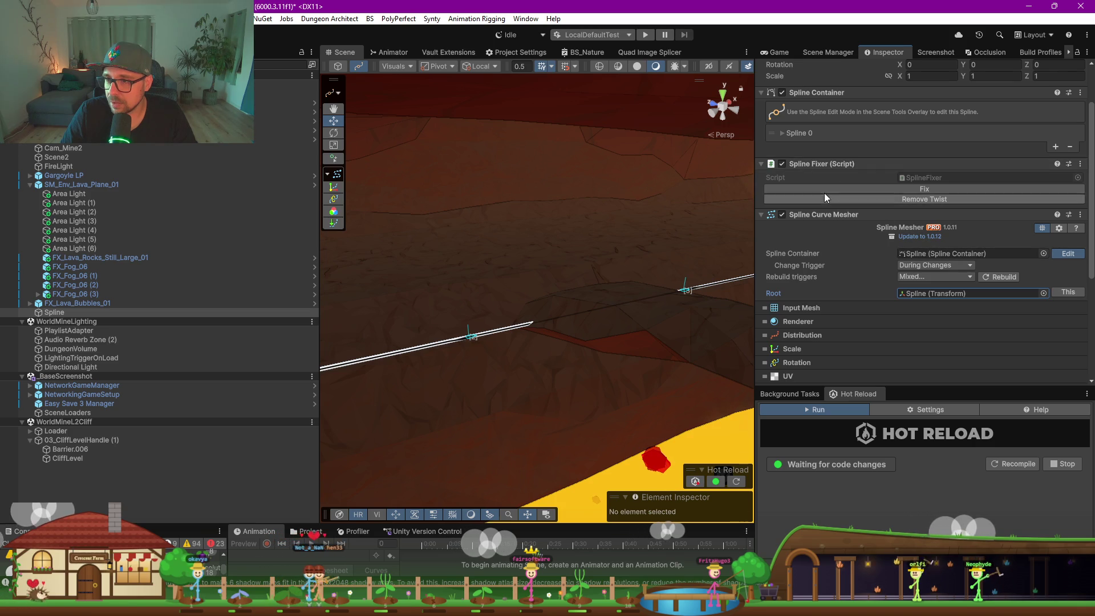
mouse_move(813, 94)
left_mouse_down()
mouse_move(963, 265)
mouse_move(962, 255)
left_mouse_up()
Set the Input Mesh to BS_CliffFace, found by searching 'cliff'
left_click(764, 309)
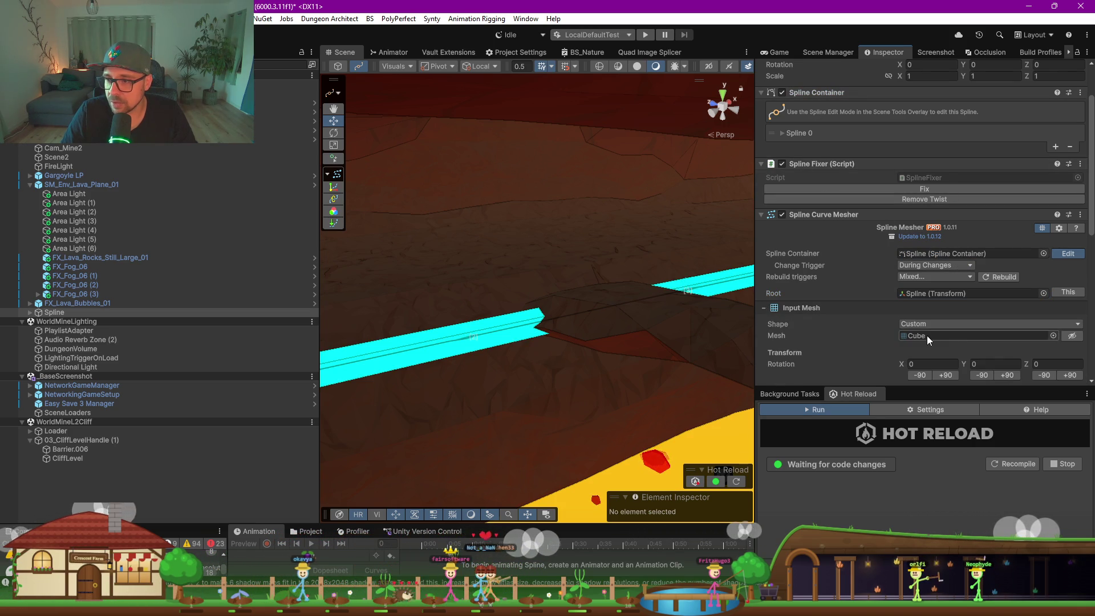
left_click(1065, 335)
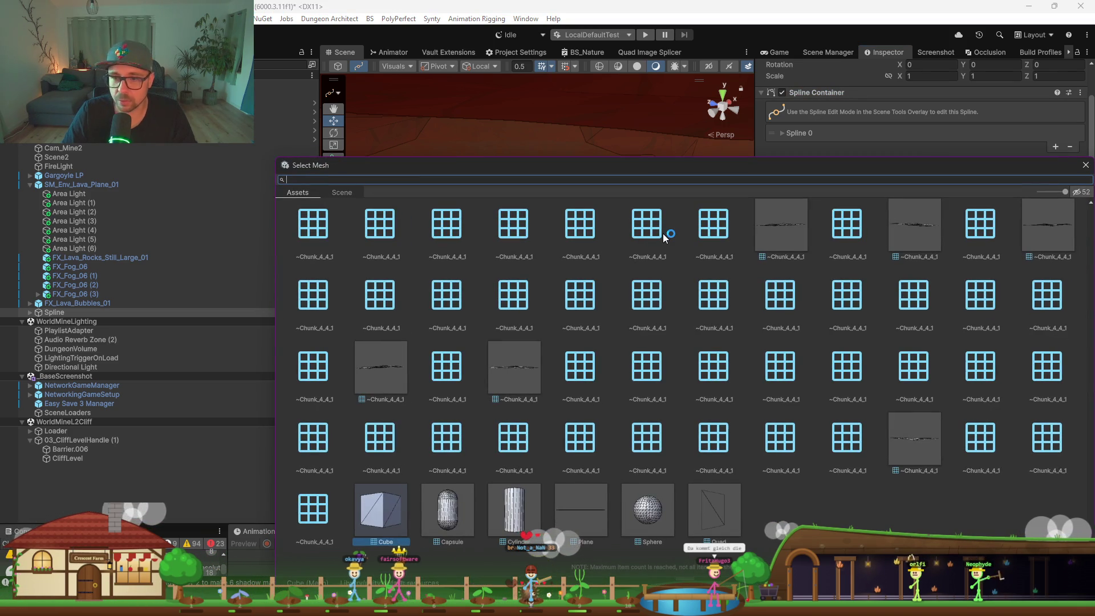
type("bs cliff")
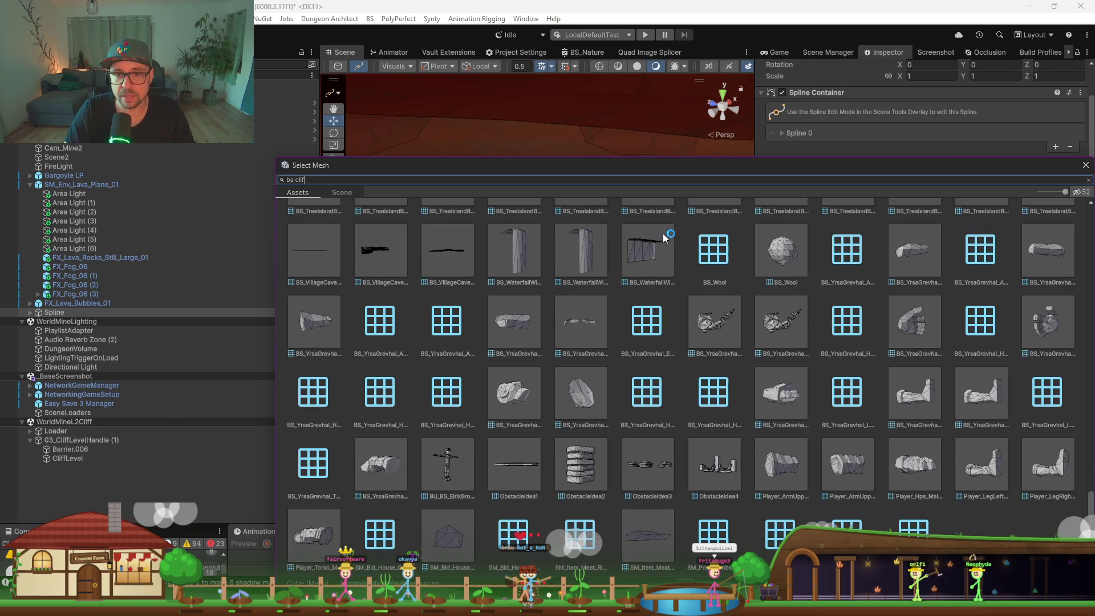
left_click(366, 240)
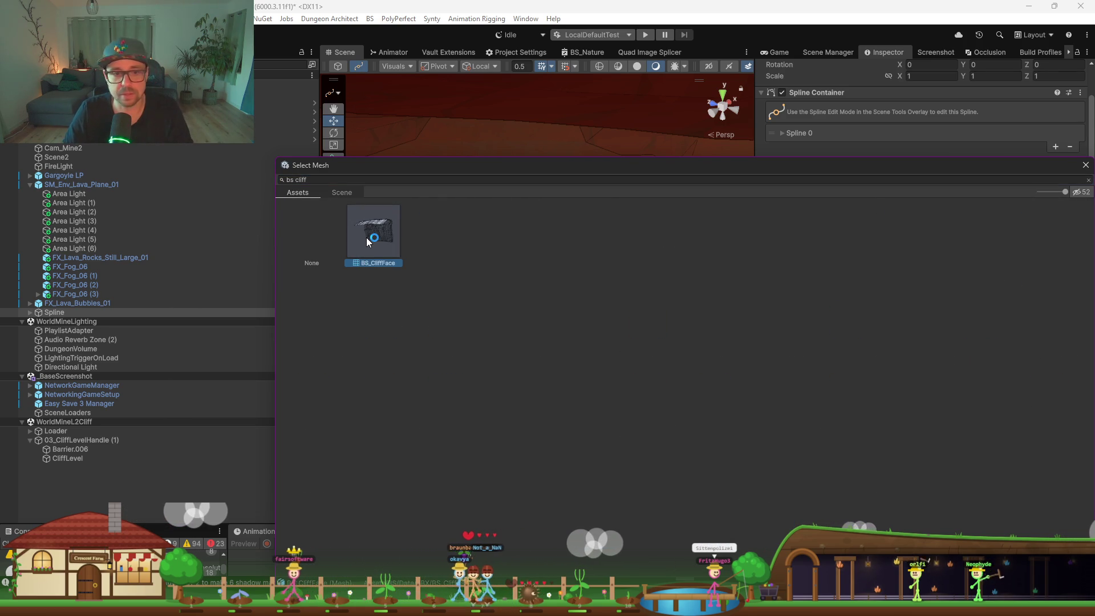
double_click(366, 238)
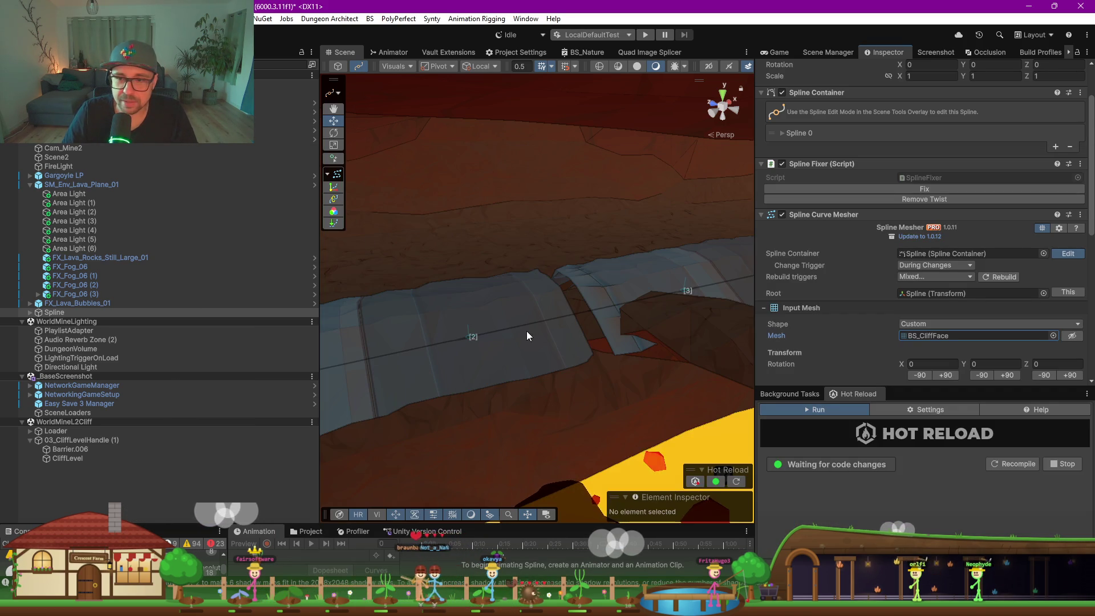
mouse_move(441, 343)
left_mouse_down()
mouse_move(578, 330)
mouse_move(705, 335)
left_mouse_up()
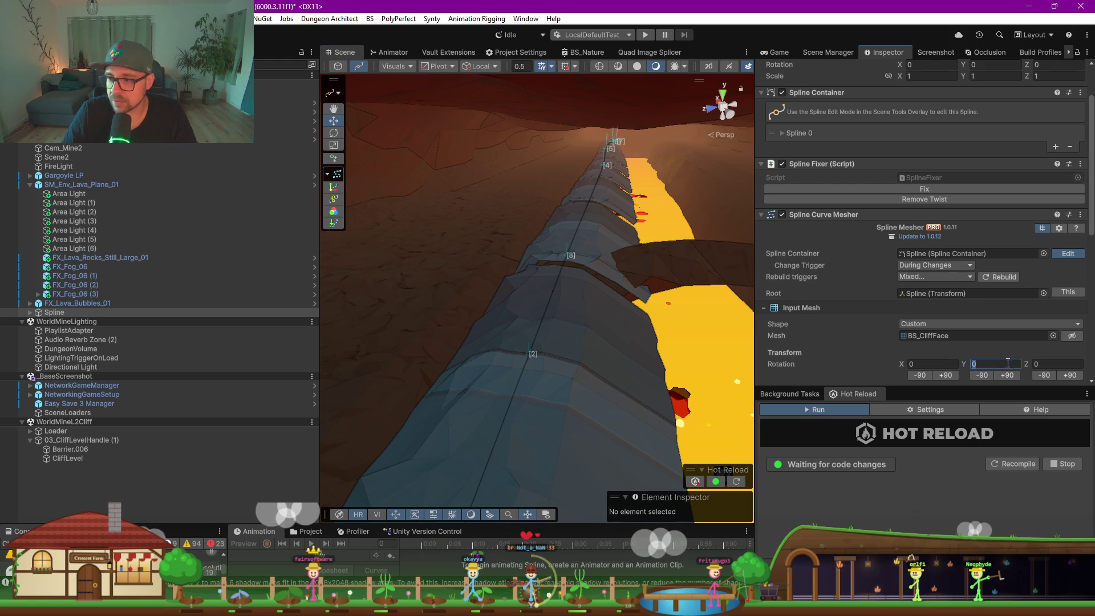
left_click(996, 363)
Set the cliff mesh's Y rotation to 180 and align it to Top Center
type("180")
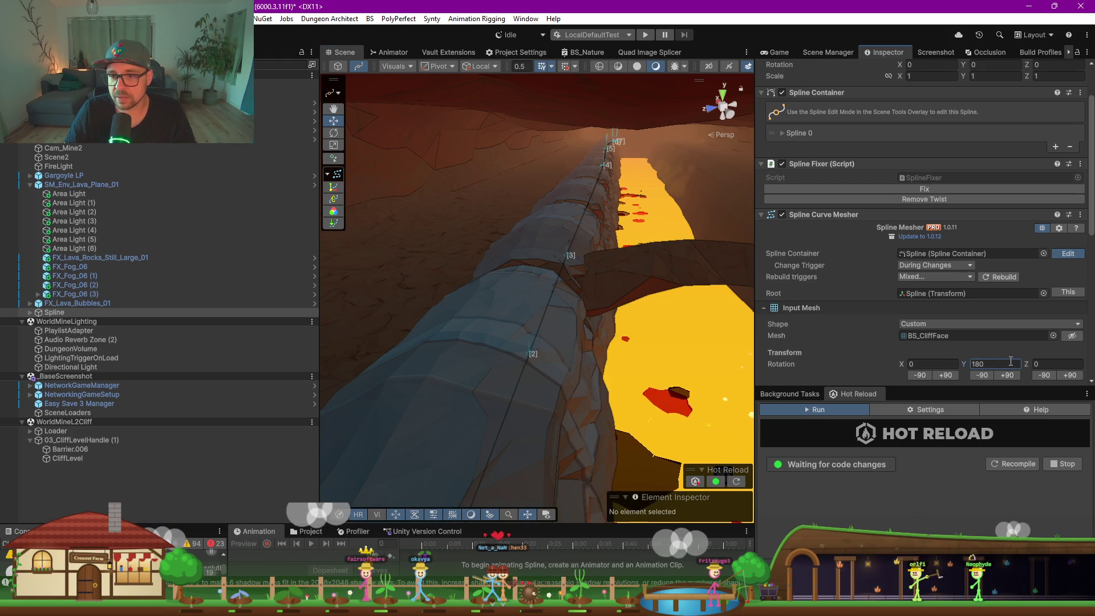
mouse_move(673, 316)
left_mouse_down()
mouse_move(623, 304)
mouse_move(542, 345)
mouse_move(503, 344)
mouse_move(495, 318)
mouse_move(519, 349)
mouse_move(573, 350)
mouse_move(387, 365)
left_mouse_up()
scroll(882, 313, "down", 3)
left_click(920, 208)
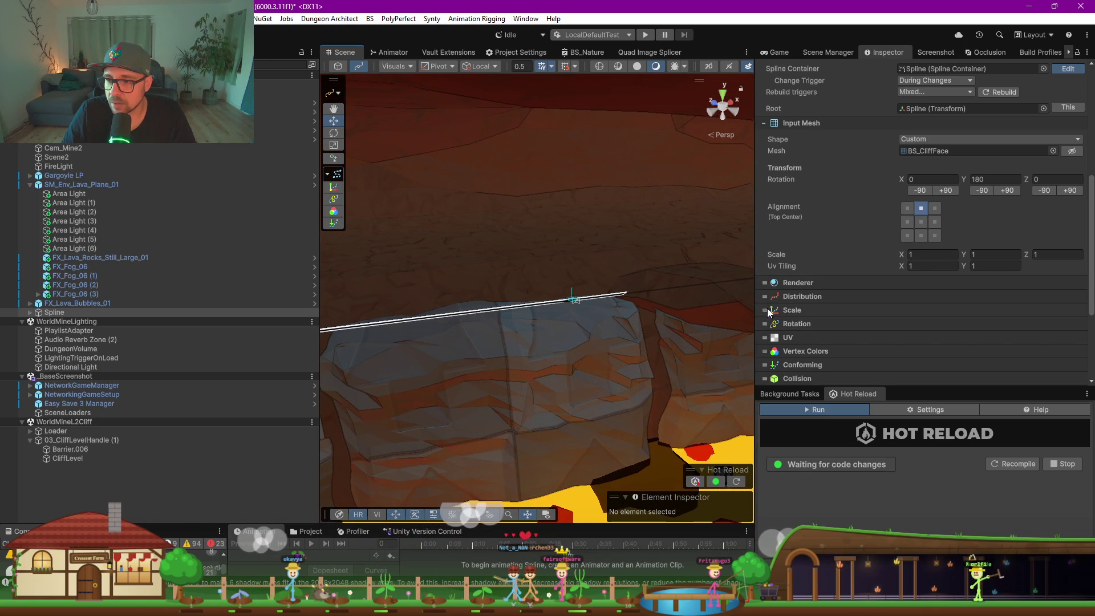
Enlarge the component settings area and expand the Distribution settings
scroll(809, 342, "down", 2)
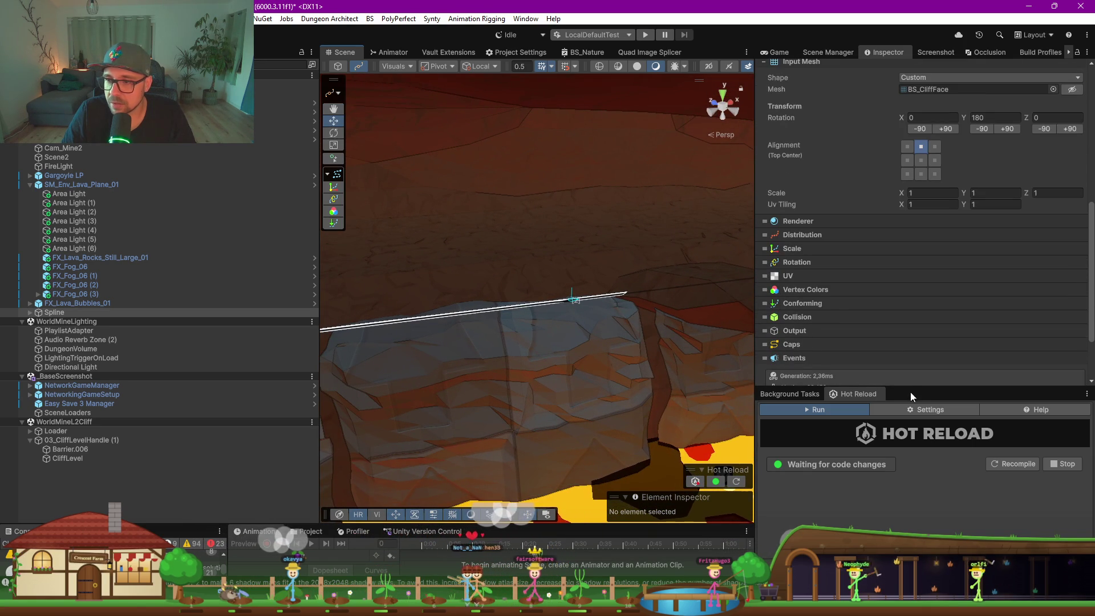
left_click_drag(911, 389, 917, 499)
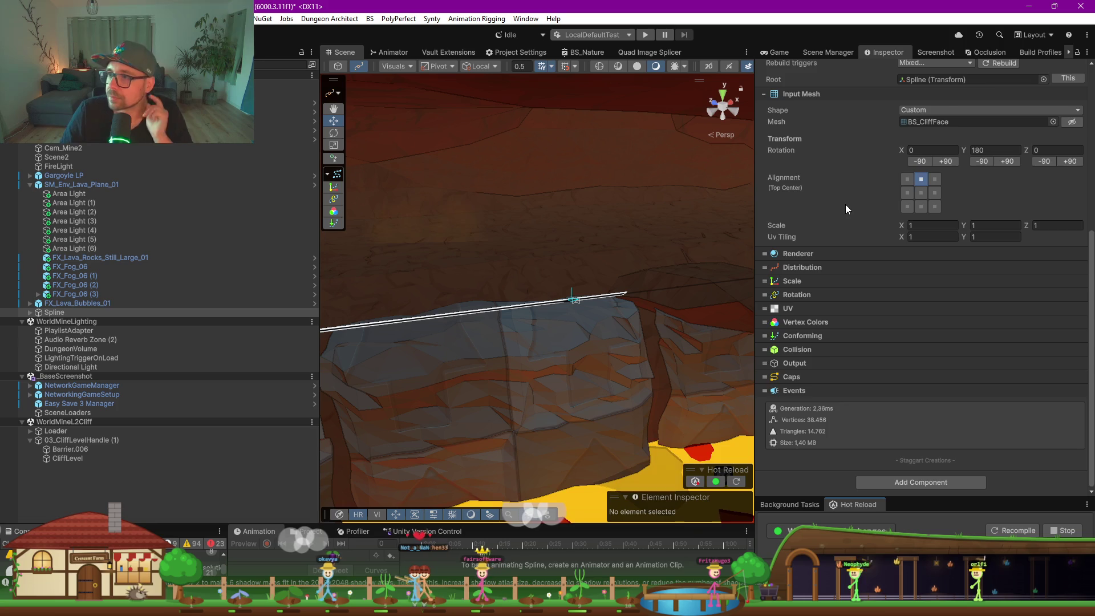
scroll(846, 209, "up", 1)
left_click(805, 298)
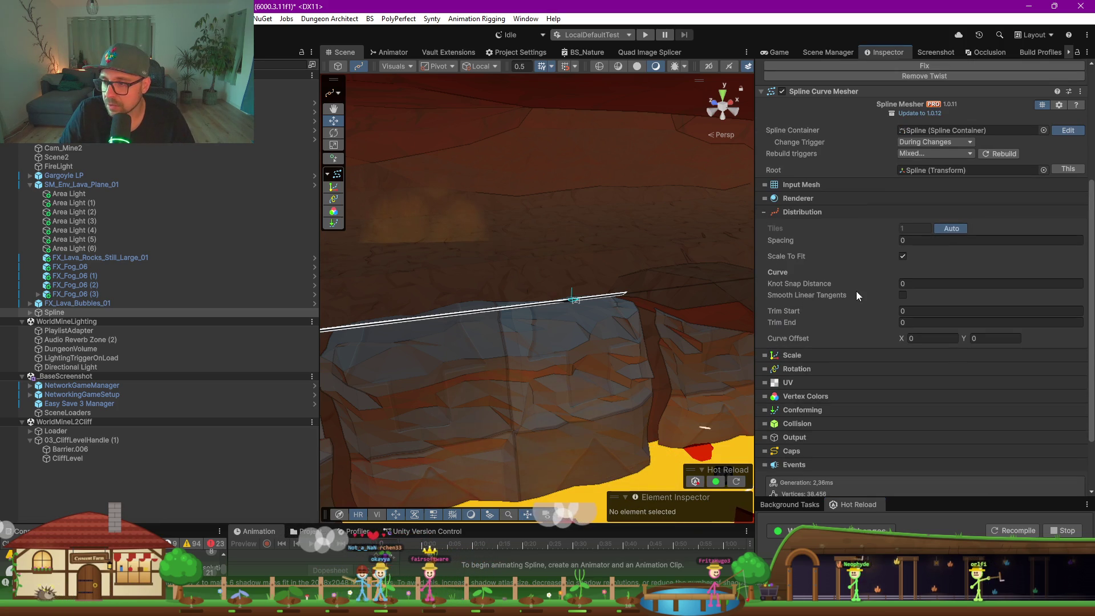
left_click_drag(811, 238, 761, 244)
mouse_move(477, 357)
left_mouse_down()
mouse_move(372, 374)
mouse_move(213, 362)
mouse_move(742, 364)
mouse_move(635, 362)
mouse_move(702, 350)
left_mouse_up()
left_click(108, 312)
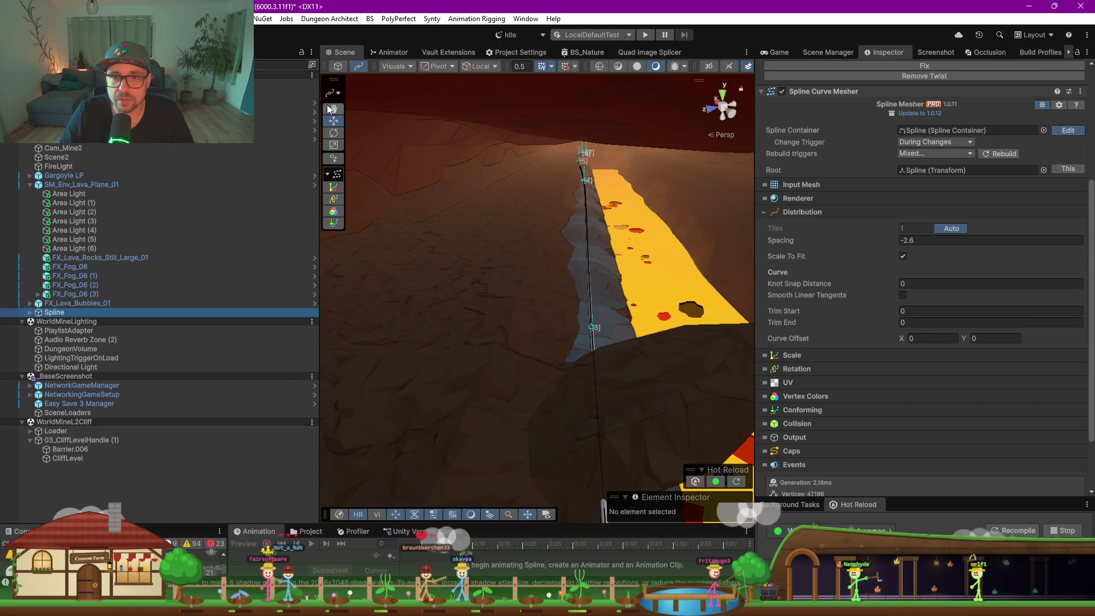
key("f")
mouse_move(518, 242)
left_mouse_down()
mouse_move(393, 359)
mouse_move(250, 324)
mouse_move(453, 196)
mouse_move(453, 207)
left_mouse_up()
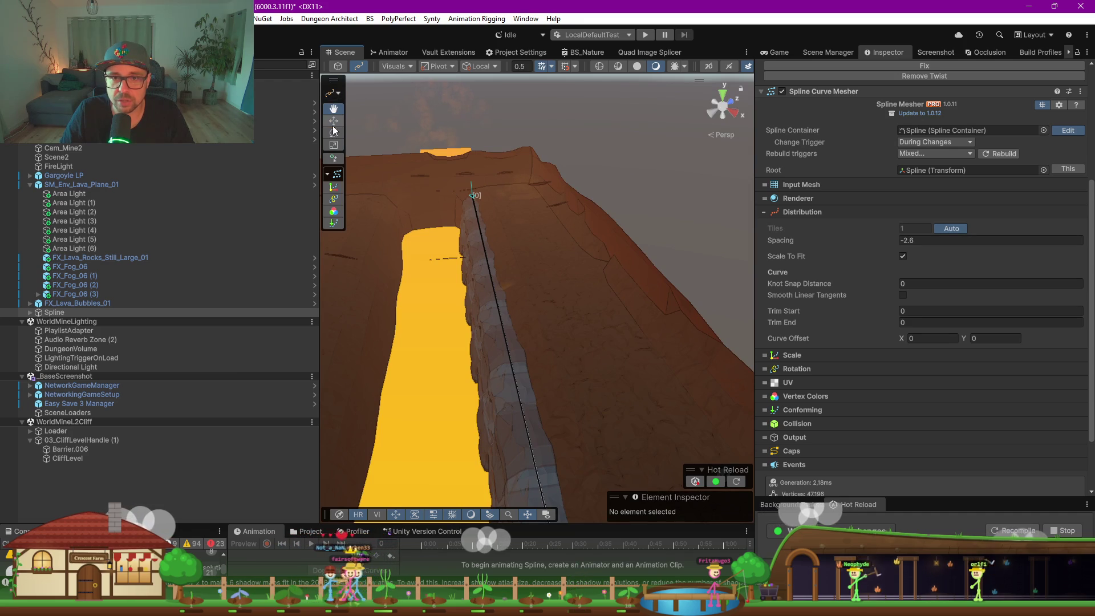
left_click(57, 303)
left_click(57, 313)
left_click(474, 196)
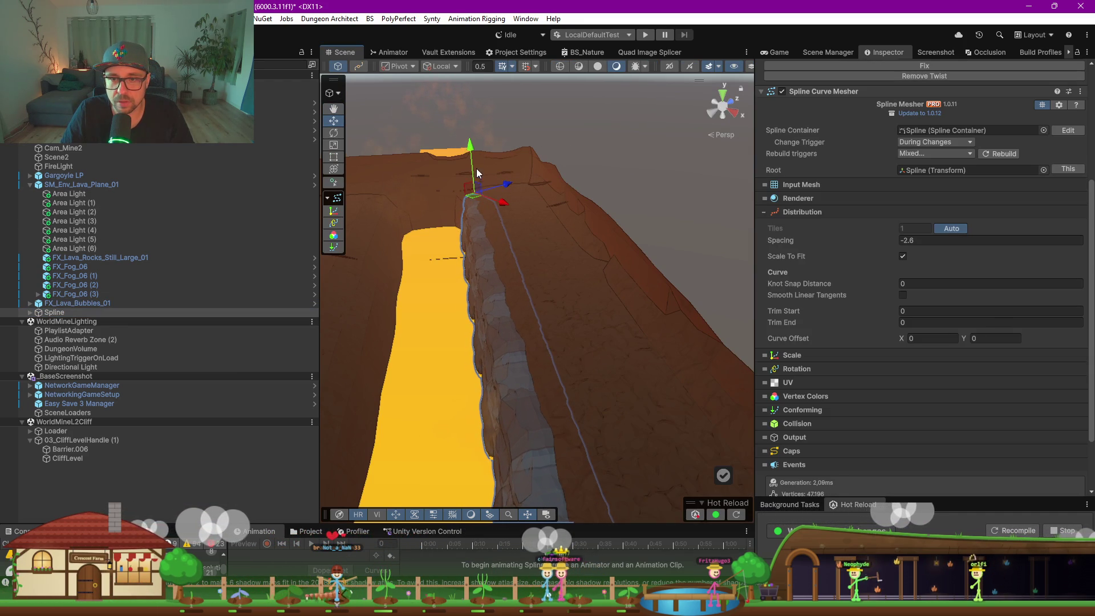
left_click_drag(471, 153, 471, 144)
left_click(474, 193)
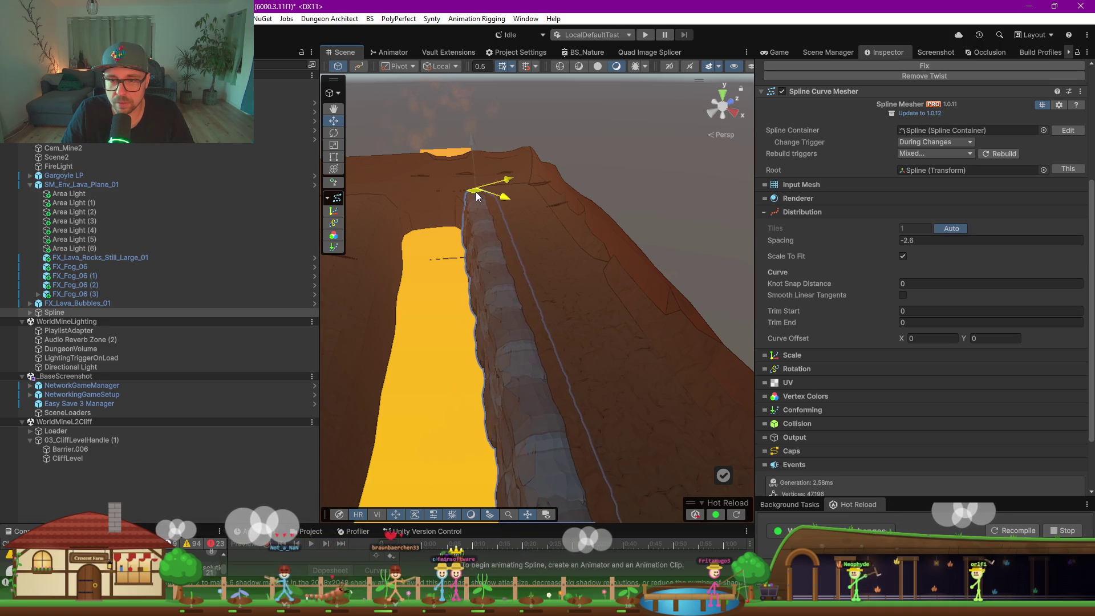
mouse_move(474, 191)
left_mouse_down()
mouse_move(482, 308)
mouse_move(668, 361)
mouse_move(613, 313)
mouse_move(465, 235)
left_mouse_up()
Select CliffLevel and locate its BS_Cave material in the Project assets
left_click(465, 235)
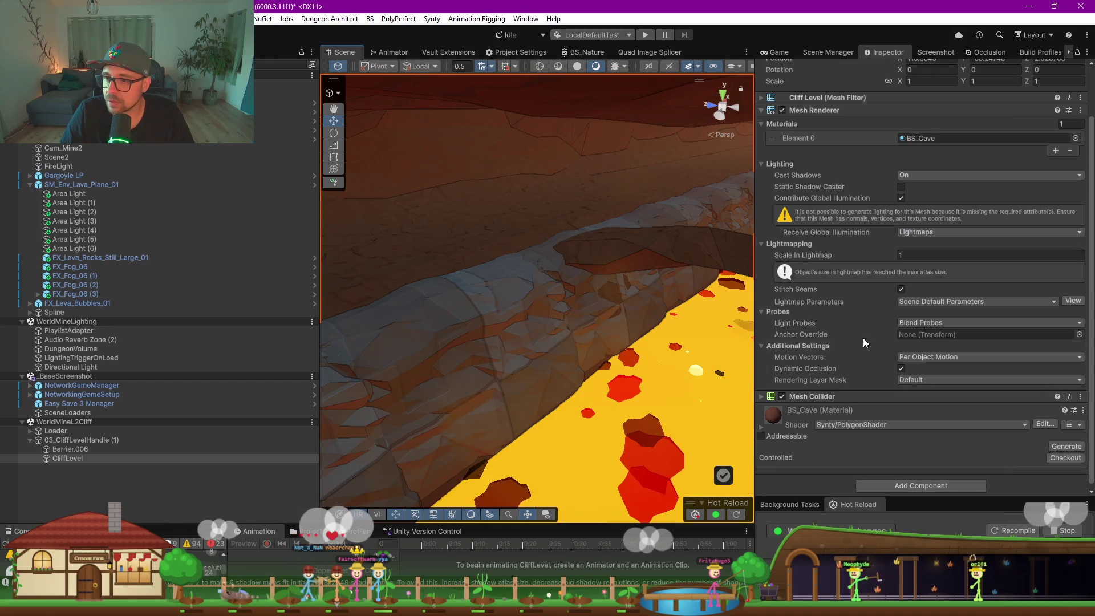
left_click(1082, 410)
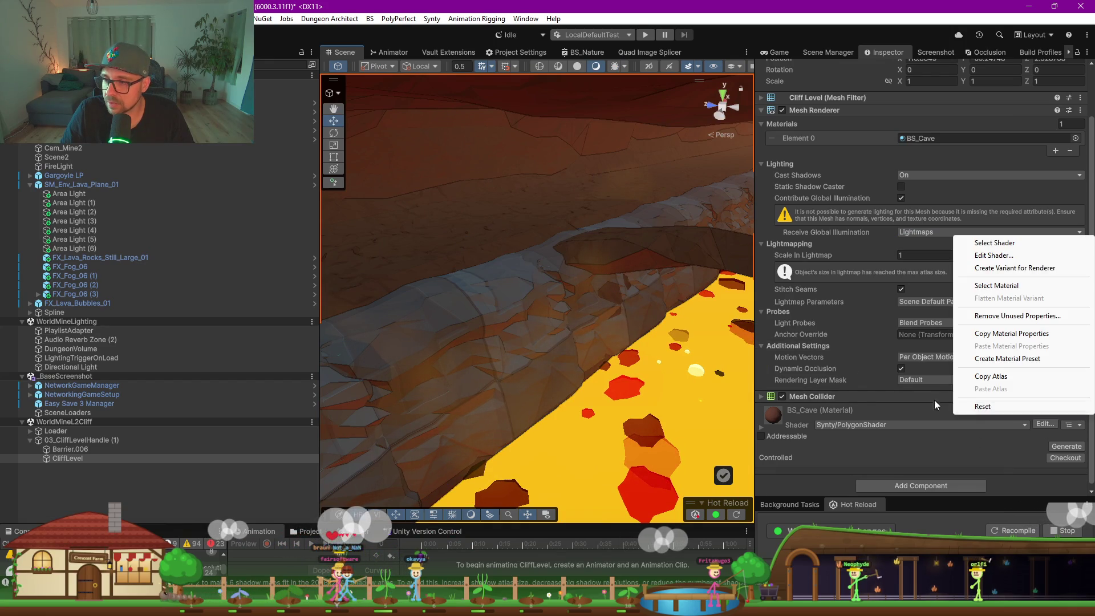
left_click(1007, 290)
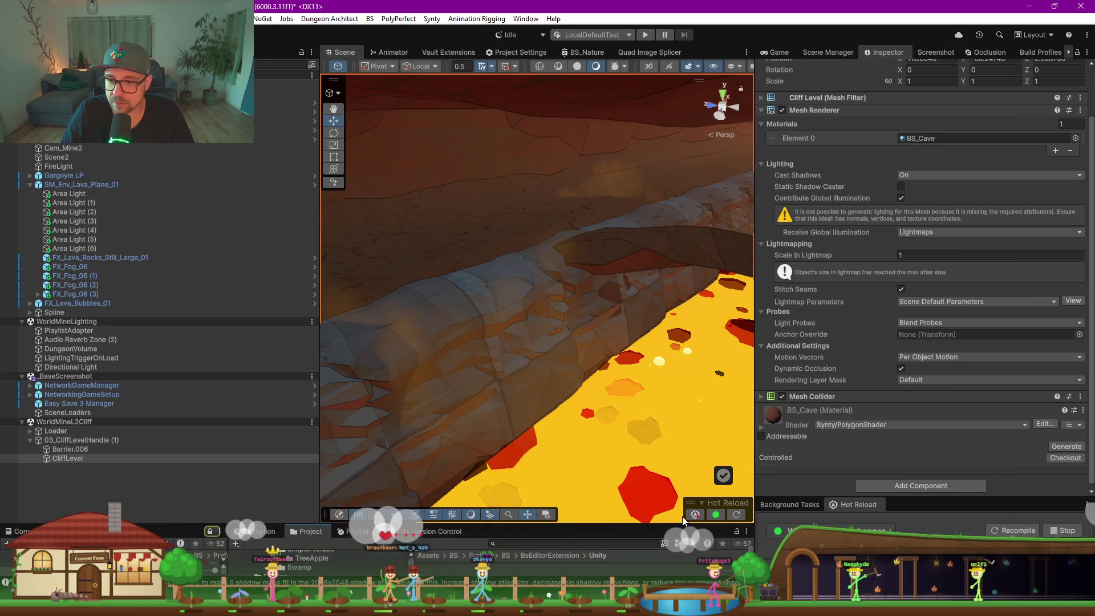
left_click_drag(681, 522, 681, 413)
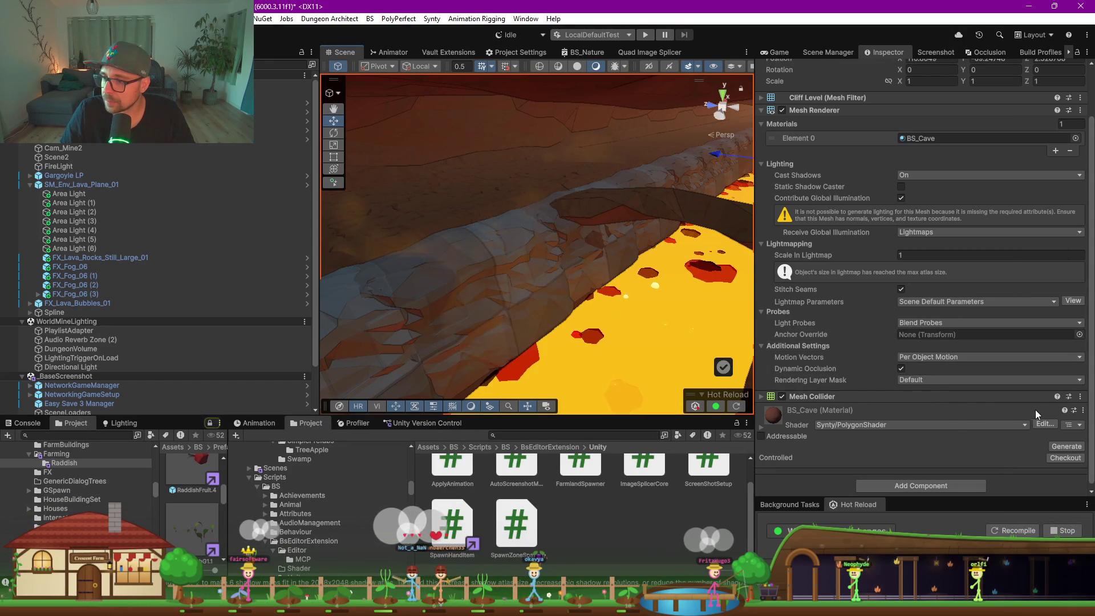
right_click(1017, 414)
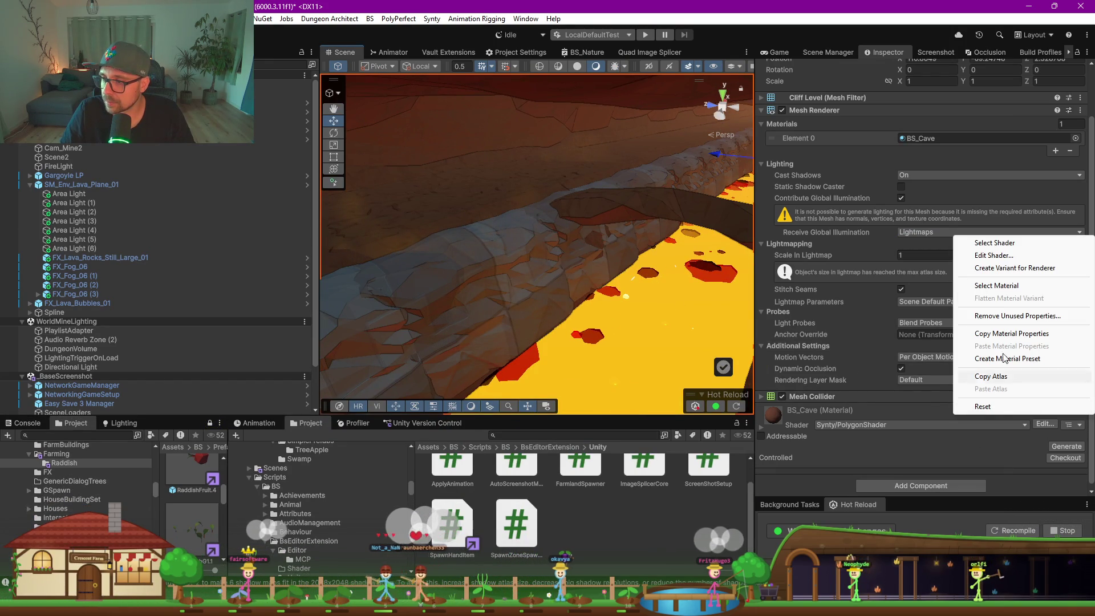
left_click(999, 284)
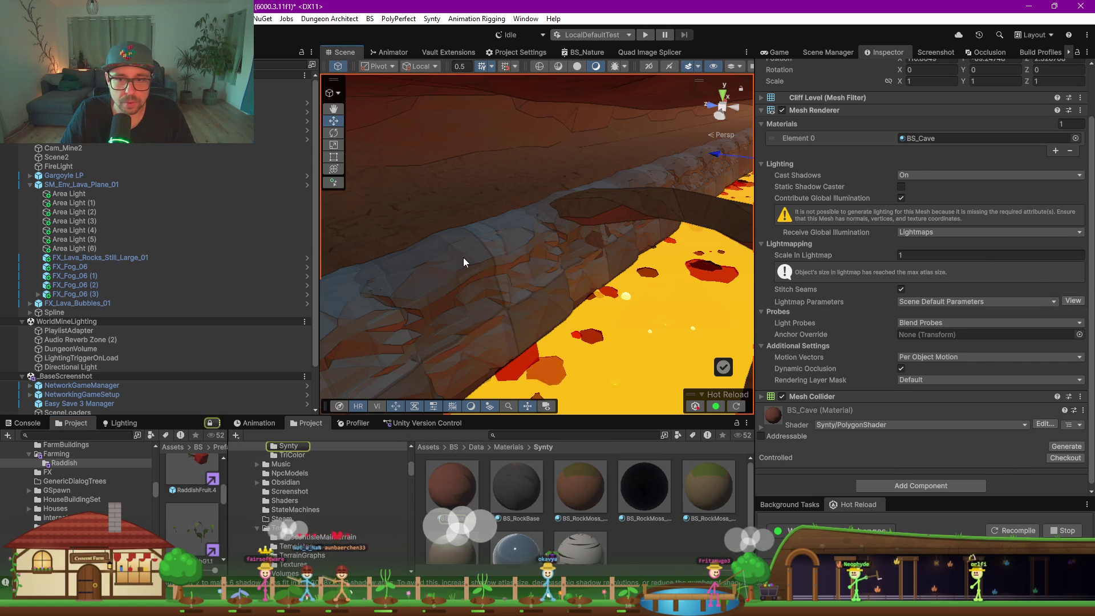
Assign BS_Cave to the spline cliff mesh's Materials Element 0
left_click(463, 258)
left_click(764, 327)
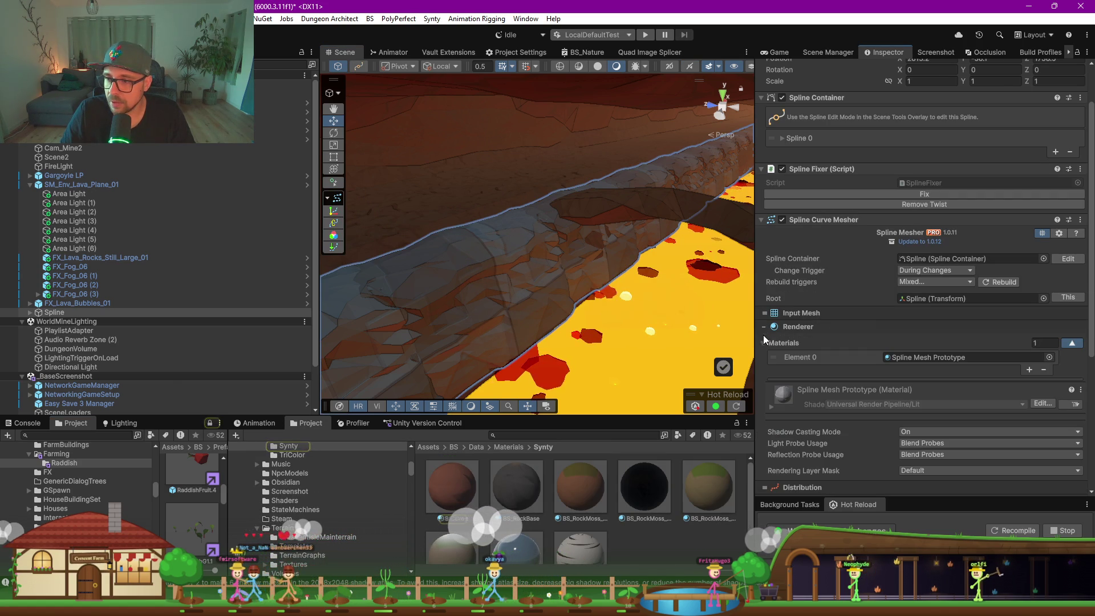
left_click_drag(453, 490, 911, 356)
mouse_move(658, 274)
left_mouse_down()
mouse_move(624, 257)
mouse_move(650, 265)
mouse_move(668, 247)
mouse_move(594, 247)
mouse_move(606, 251)
mouse_move(571, 264)
mouse_move(828, 229)
left_mouse_up()
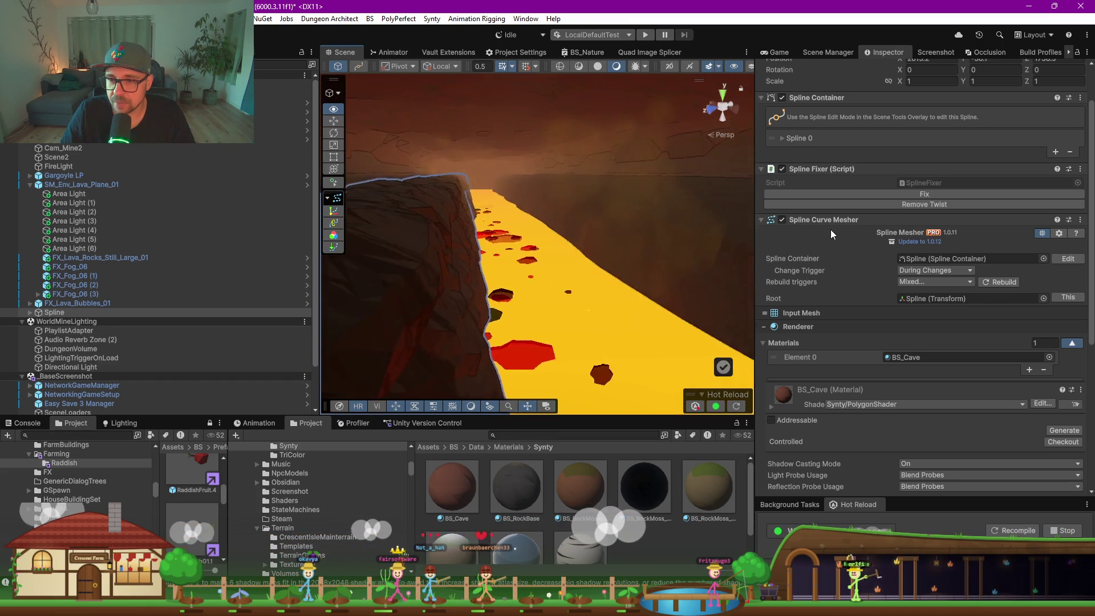
Duplicate the cliff spline and set the copy's Y rotation to 180
key("f")
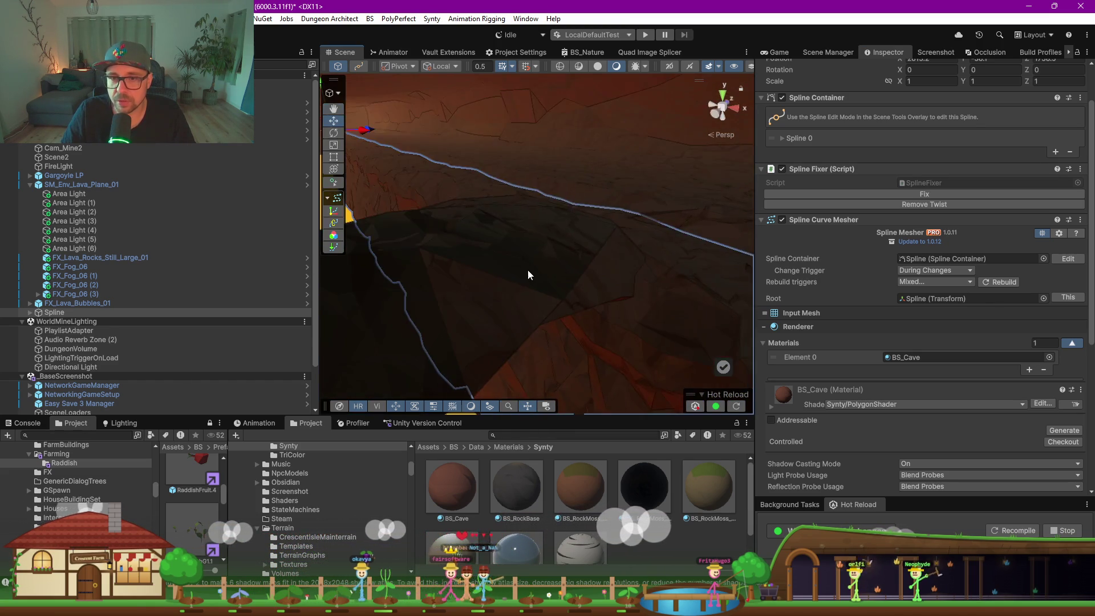
scroll(526, 267, "up", 5)
mouse_move(526, 267)
left_mouse_down()
mouse_move(465, 272)
mouse_move(542, 262)
mouse_move(639, 279)
mouse_move(494, 255)
left_mouse_up()
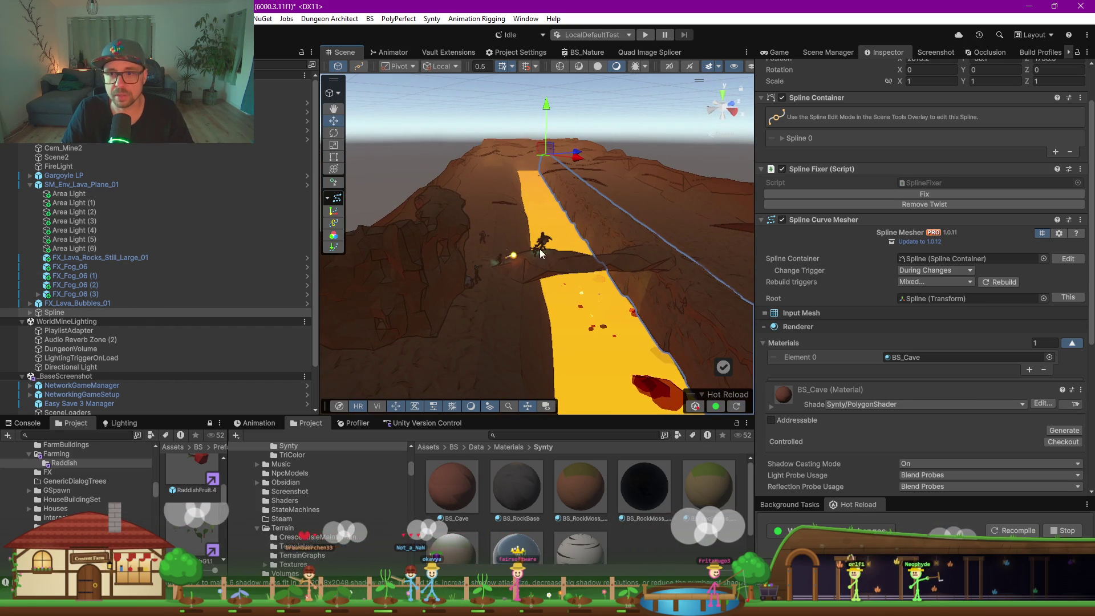
key("ctrl+d")
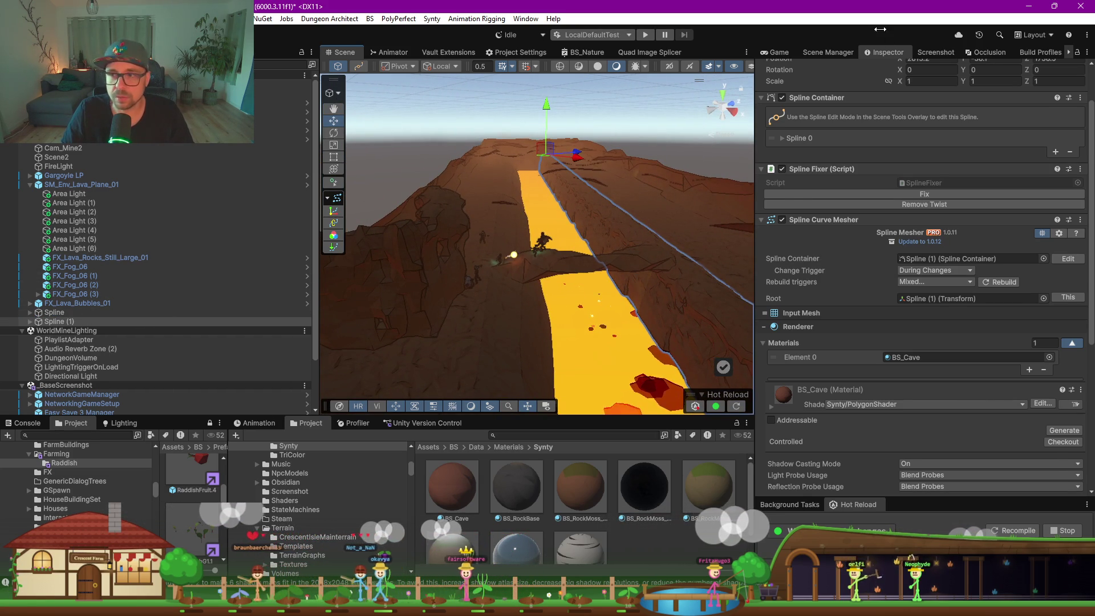
scroll(958, 79, "up", 2)
type("180")
Move Spline (1) to the opposite bank, ending near X 3095.24, Y -37.67, Z 1527.55
mouse_move(638, 151)
left_mouse_down()
mouse_move(625, 214)
mouse_move(601, 228)
left_mouse_up()
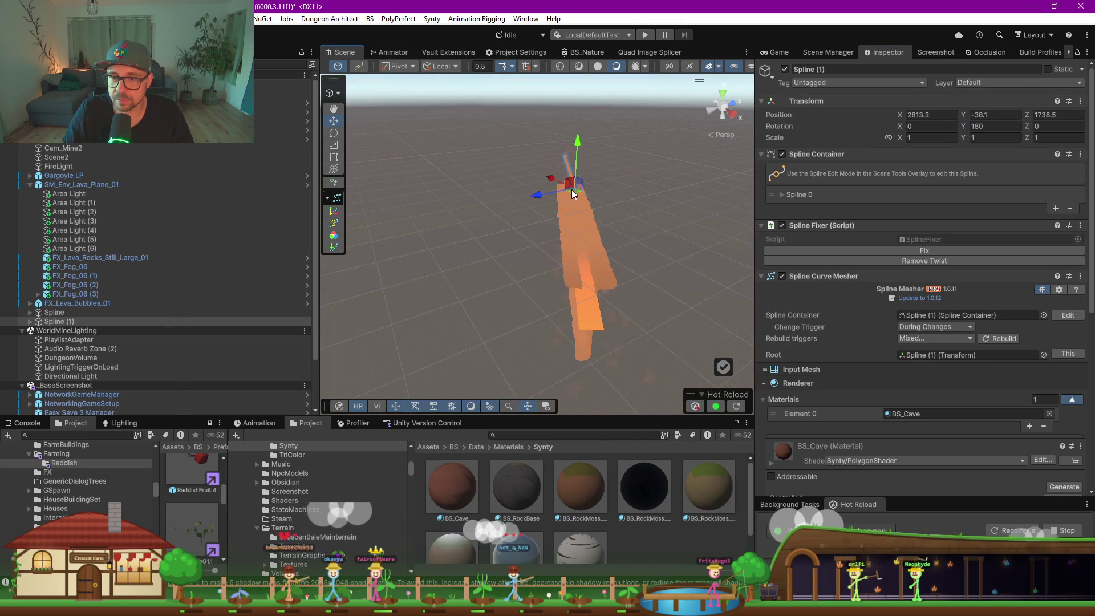
left_click_drag(580, 296, 540, 140)
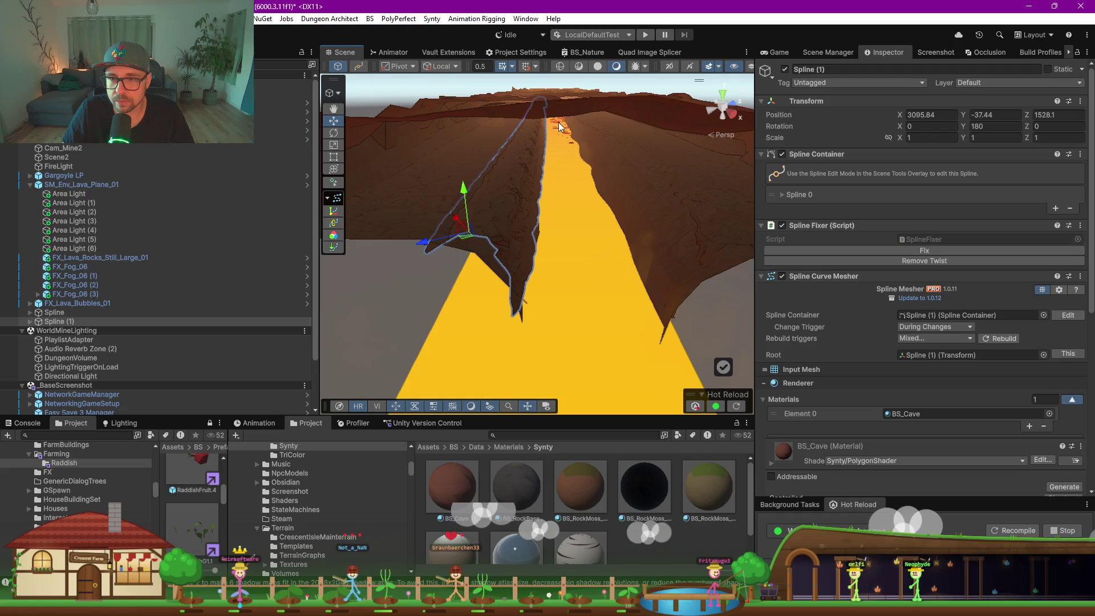
scroll(535, 122, "up", 5)
left_click(396, 67)
left_click(404, 80)
scroll(566, 162, "up", 5)
mouse_move(537, 107)
left_mouse_down()
mouse_move(534, 161)
mouse_move(509, 220)
mouse_move(916, 245)
mouse_move(1055, 200)
mouse_move(989, 166)
mouse_move(1042, 169)
left_mouse_up()
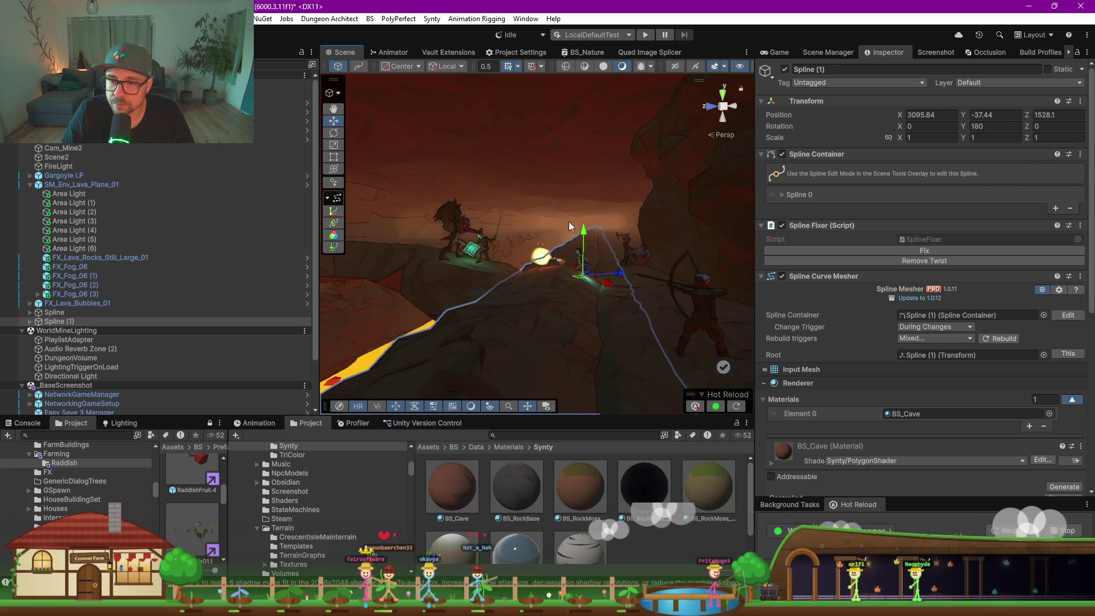
left_click_drag(585, 228, 582, 233)
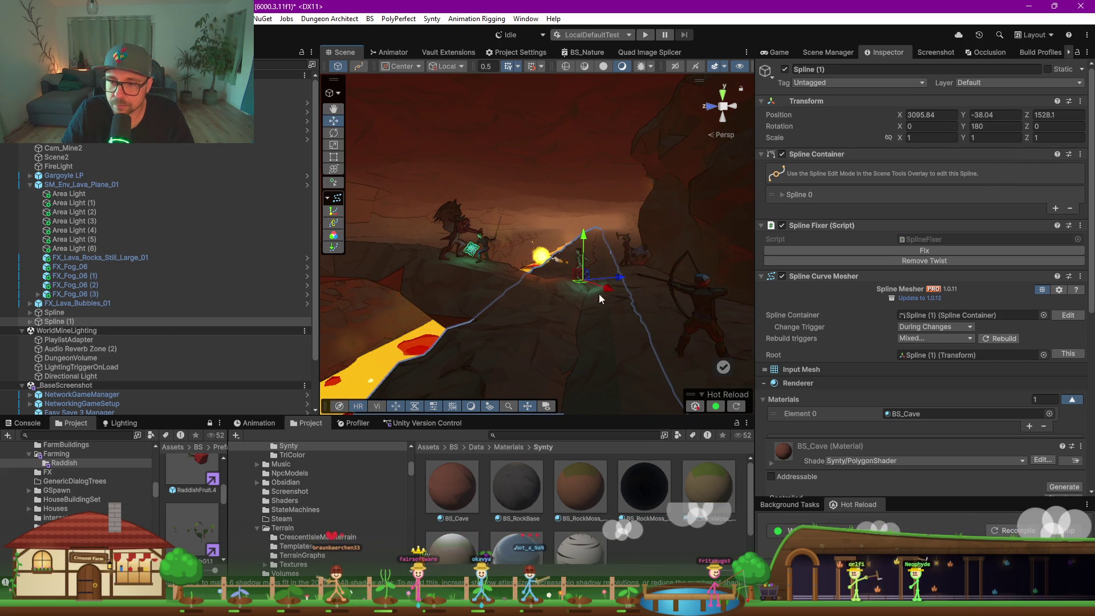
left_click_drag(580, 287, 587, 287)
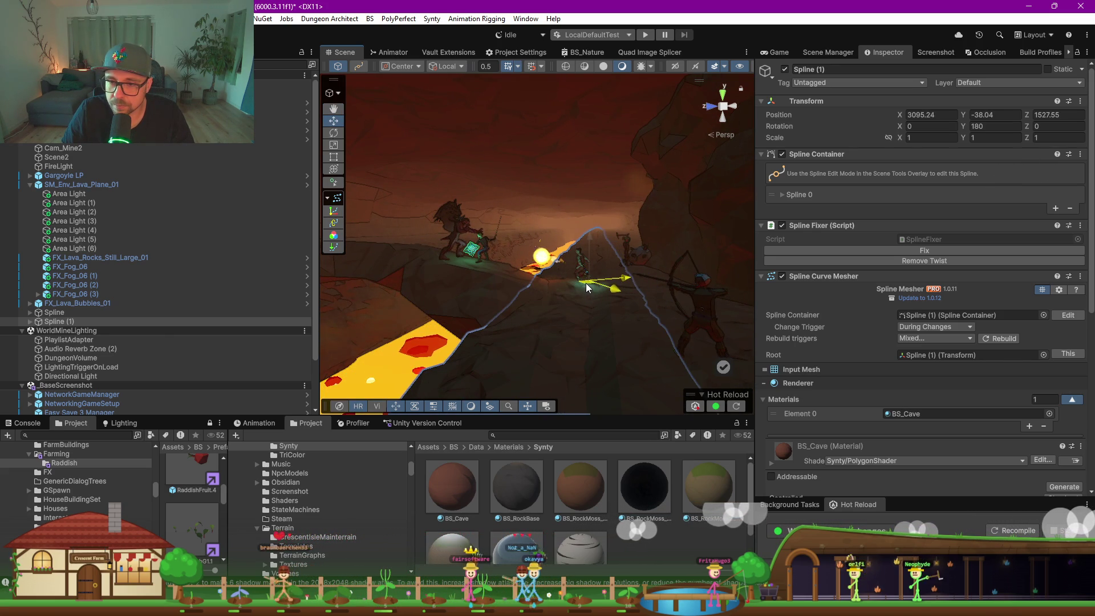
left_click_drag(591, 246, 590, 244)
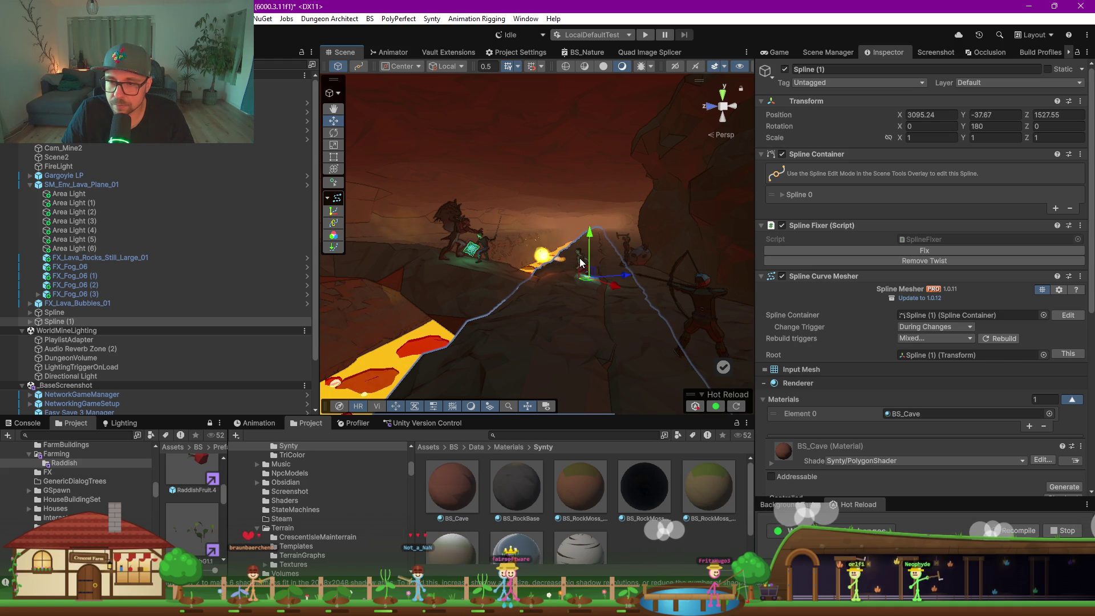
left_click(589, 258)
Undo the stray Mage move and enable Custom-shape collision on Spline (1)'s cliff mesh
key("f")
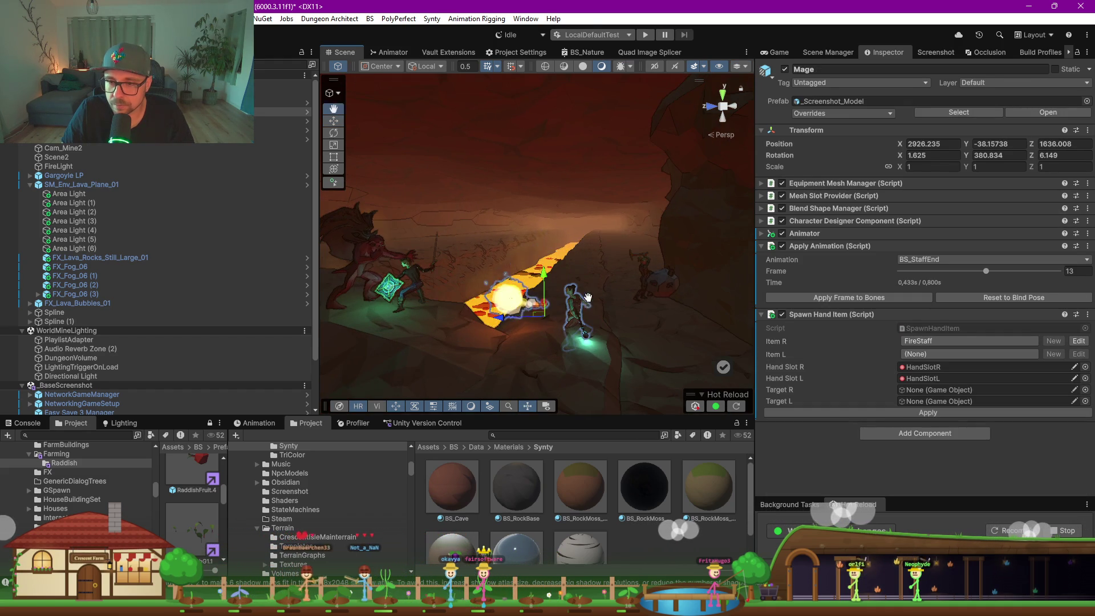
left_click_drag(544, 318, 548, 323)
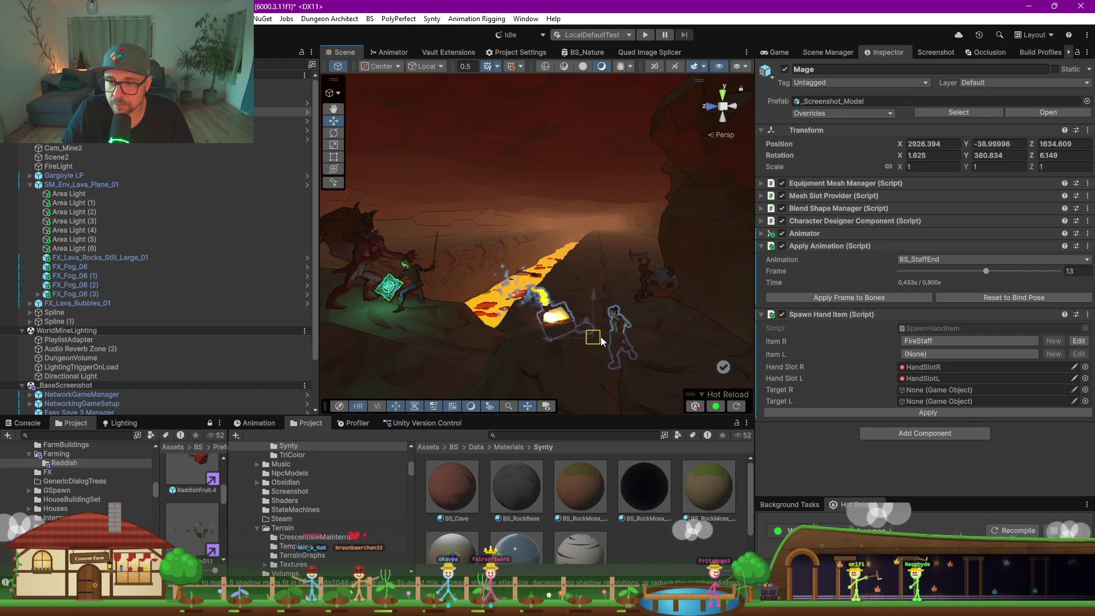
key("ctrl+z")
key("ctrl+z")
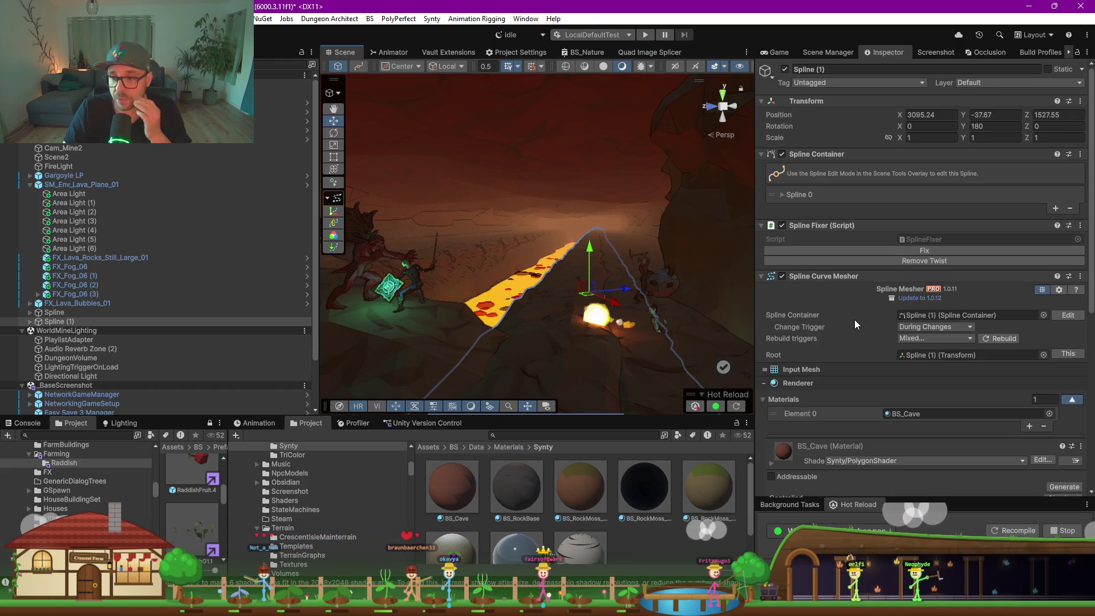
scroll(854, 319, "down", 8)
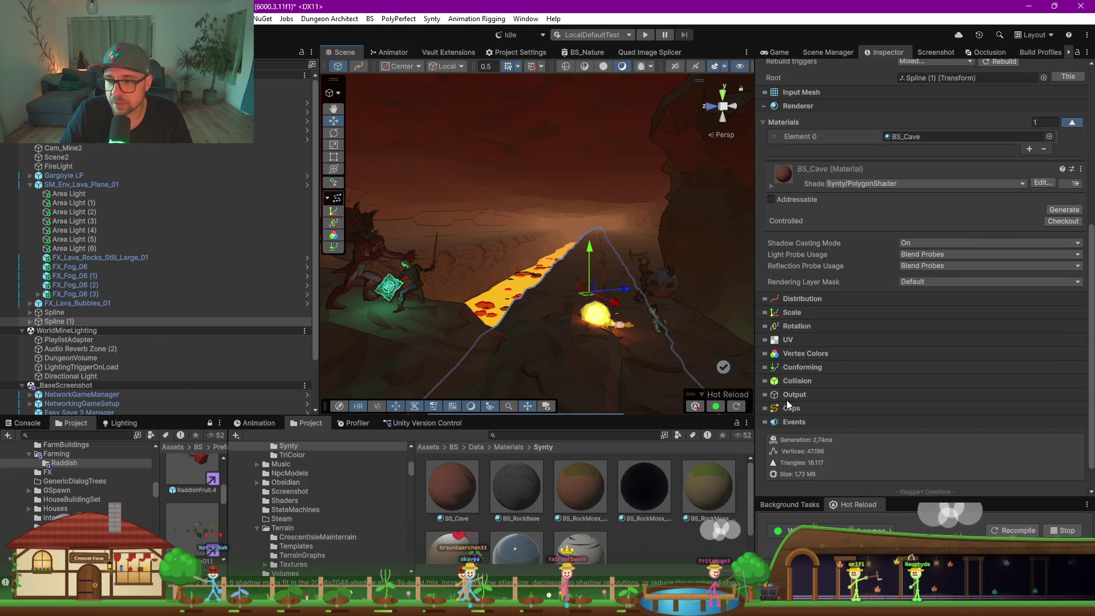
left_click(783, 381)
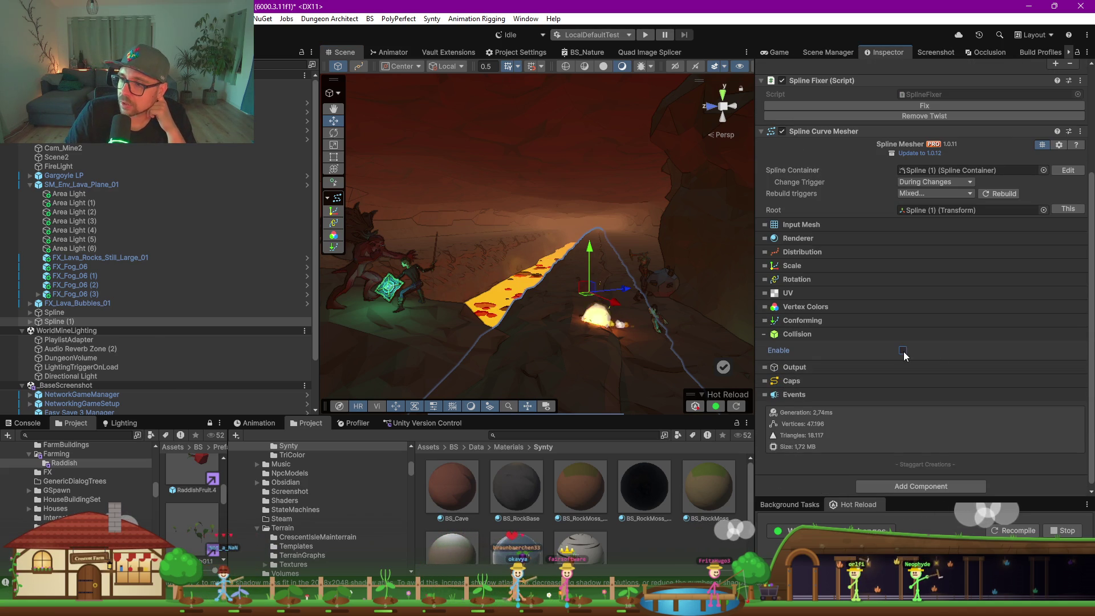
left_click(902, 350)
left_click(929, 381)
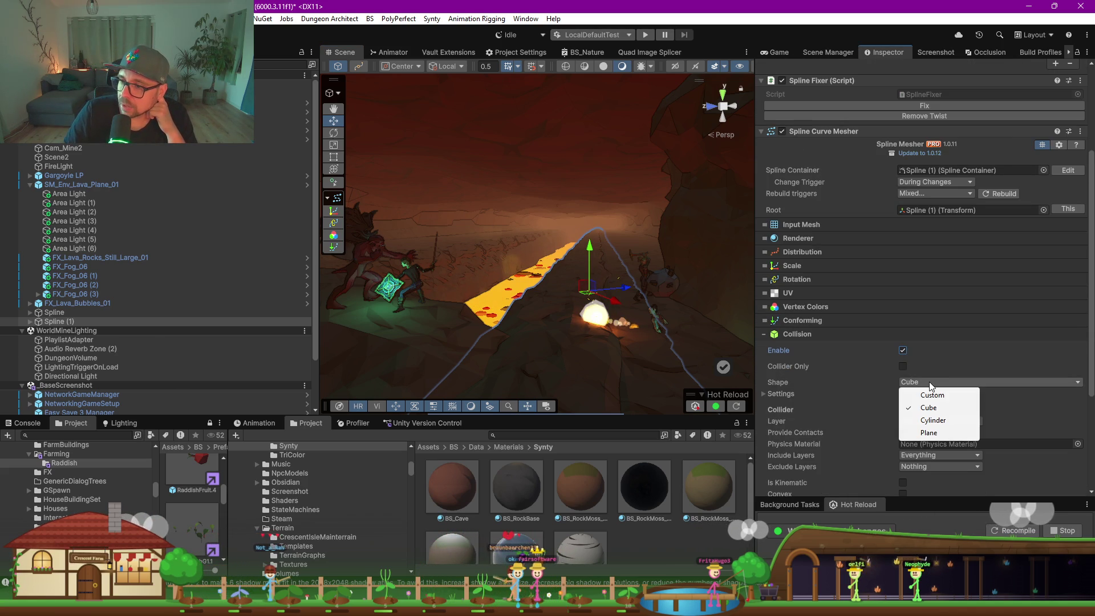
left_click(933, 394)
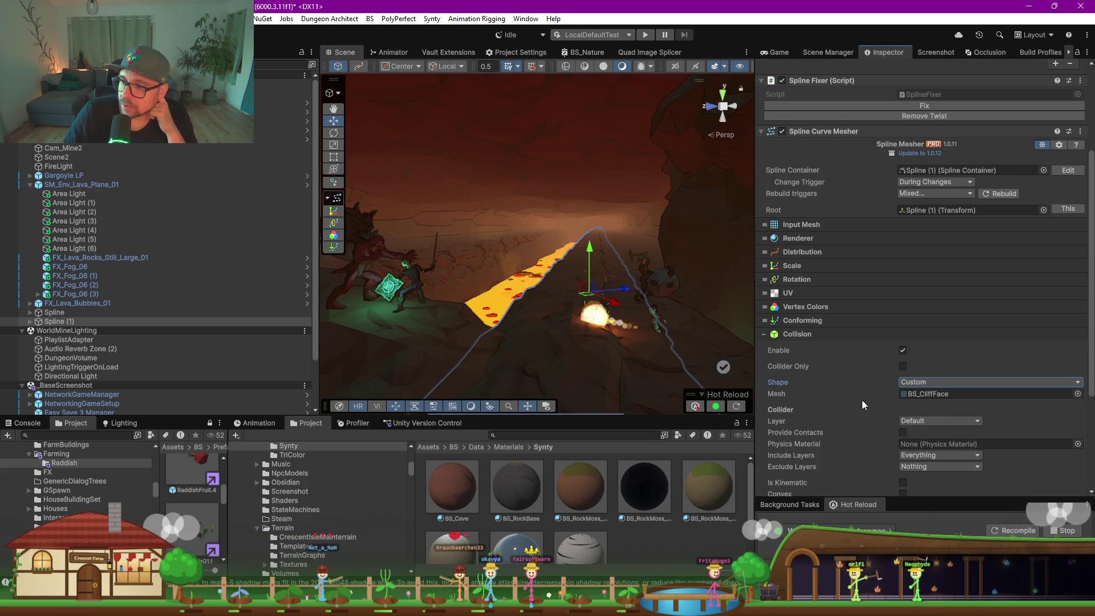
Move the Mage, handle set to Pivot, to X 2927.425, Y -38.08363, Z 1634.848
left_click(659, 325)
left_click_drag(648, 342, 519, 284)
left_click(379, 66)
left_click(379, 90)
left_click_drag(627, 336, 598, 323)
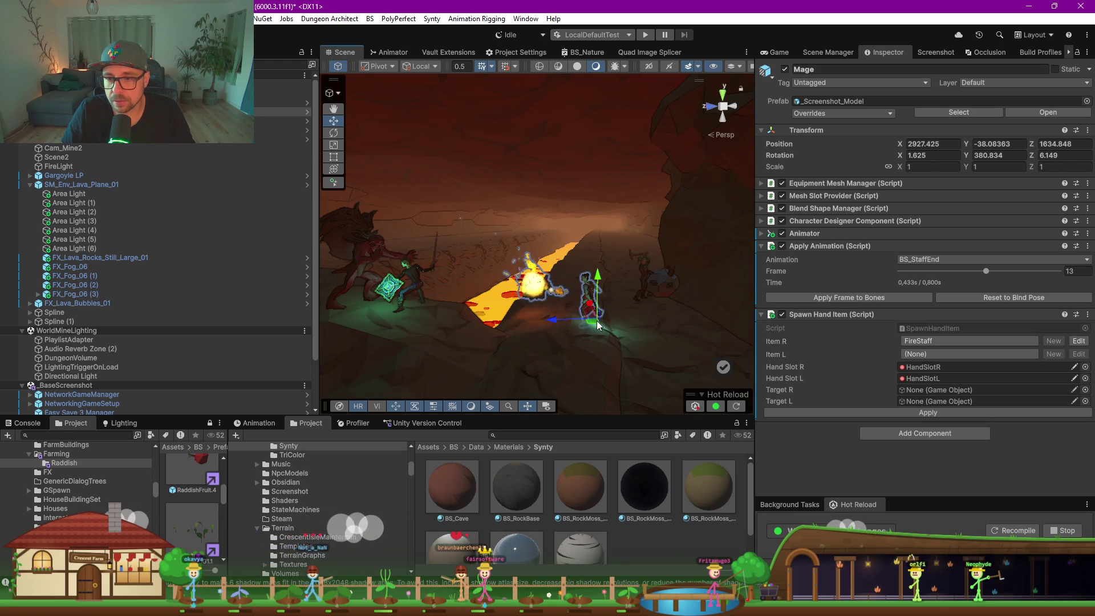
Nudge the Mage up and to the left to fine-tune its position
scroll(597, 325, "up", 6)
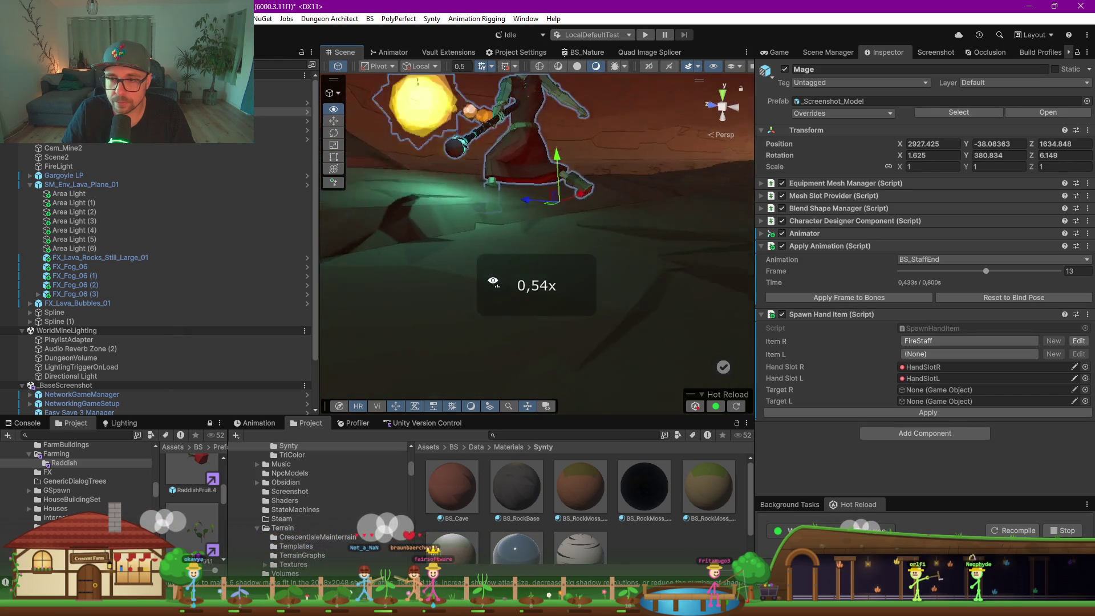
scroll(566, 251, "down", 3)
left_click_drag(567, 274, 551, 244)
left_click_drag(546, 198, 545, 192)
mouse_move(483, 282)
left_mouse_down()
mouse_move(572, 258)
mouse_move(553, 272)
mouse_move(479, 269)
left_mouse_up()
Rotate the original cliff spline to Y -0.12 and select Mesh Segment #4
left_click(437, 259)
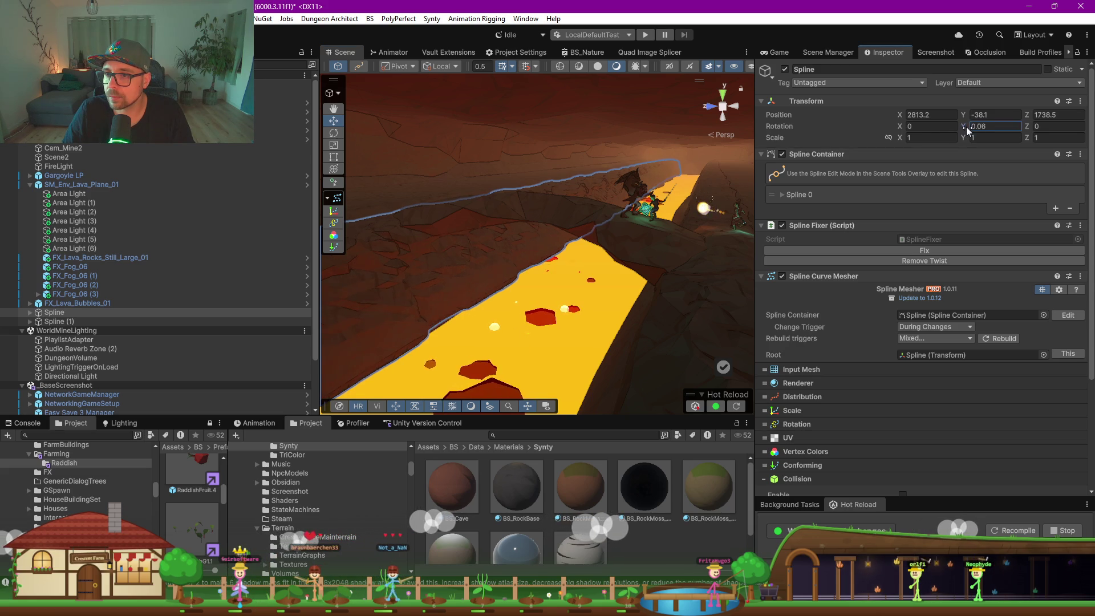
left_click_drag(973, 130, 979, 129)
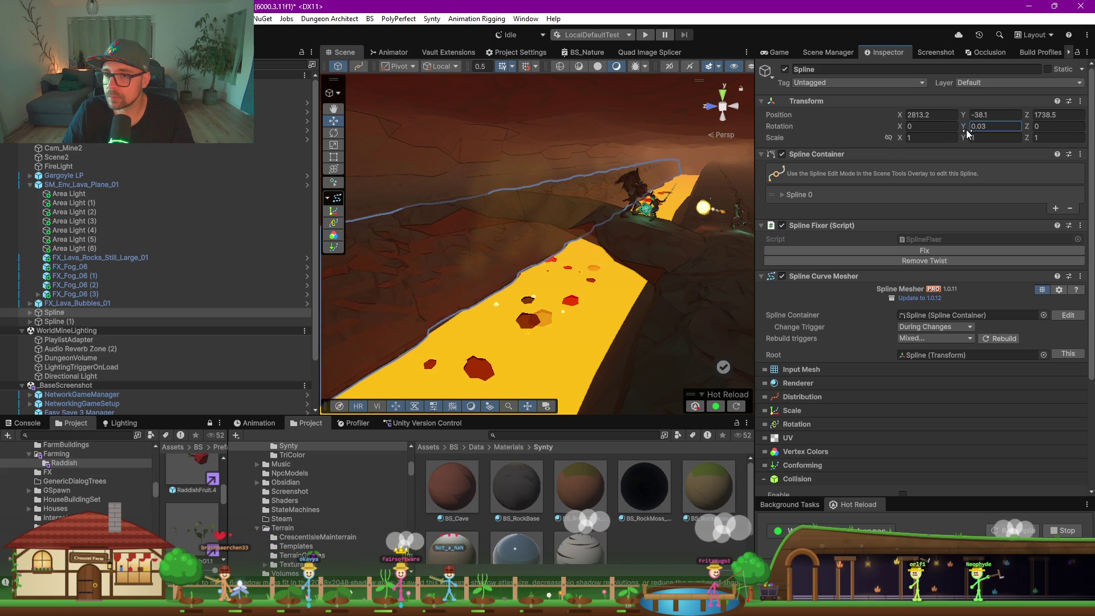
left_click_drag(592, 197, 594, 194)
left_click(543, 194)
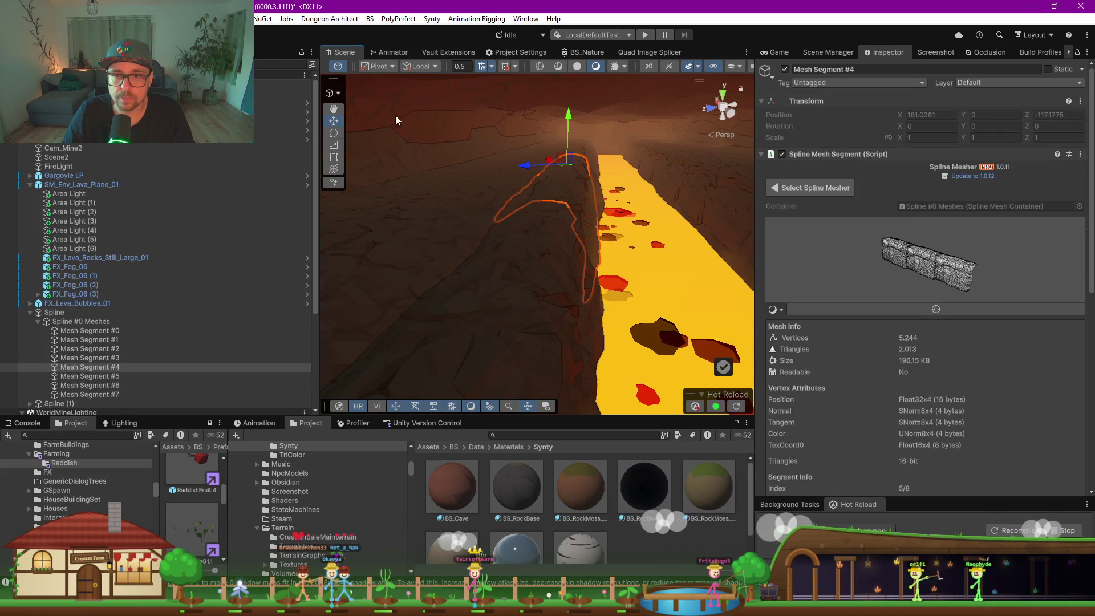
Enter spline editing on the cliff spline and drag knot 4 further along the canyon edge
left_click(54, 312)
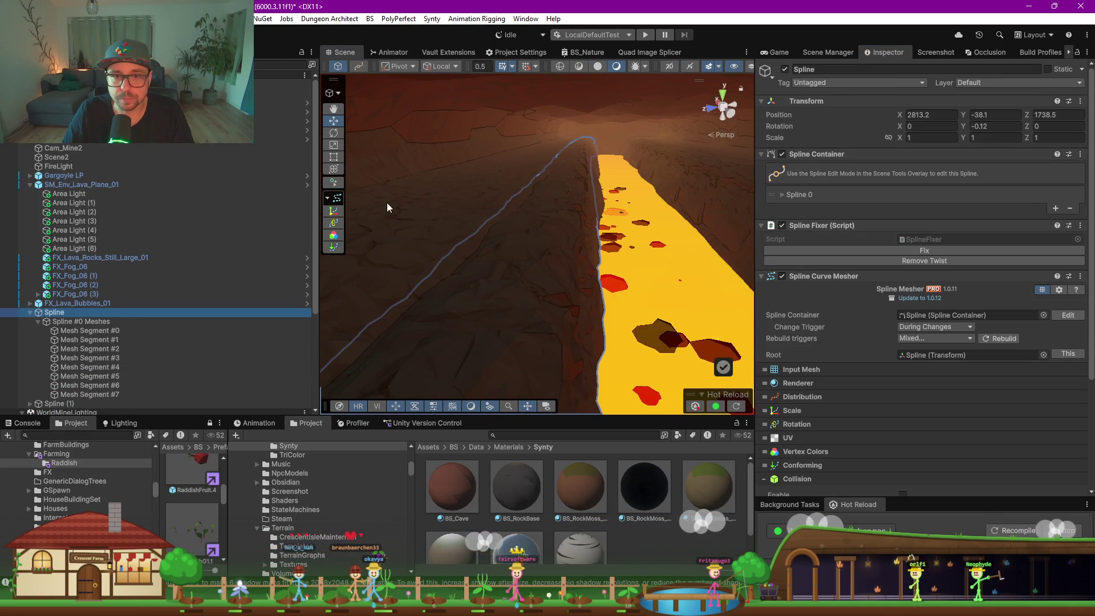
left_click(358, 66)
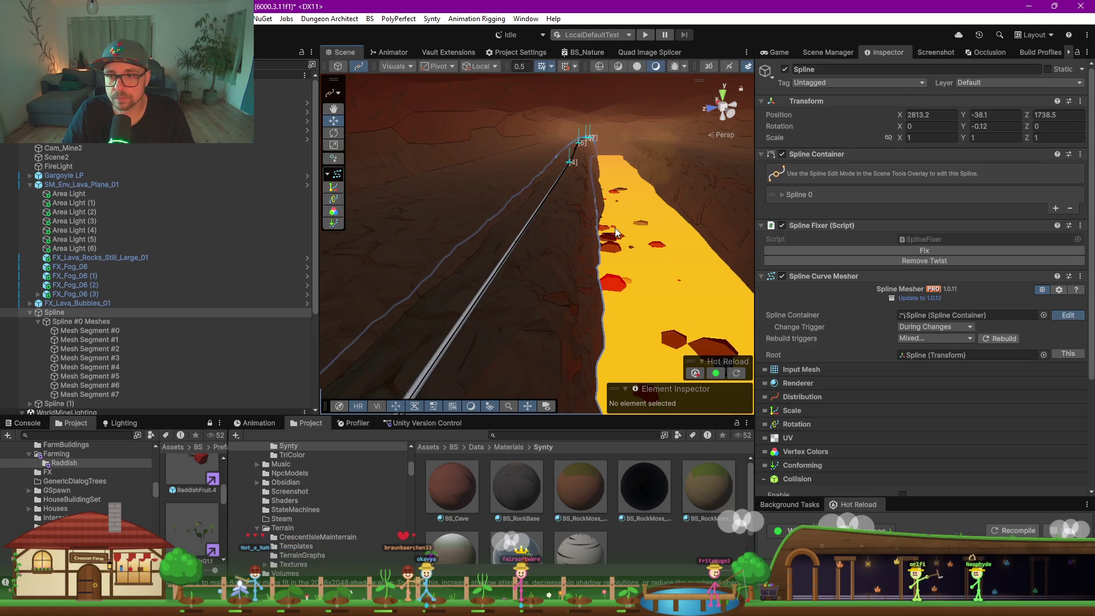
scroll(585, 164, "up", 5)
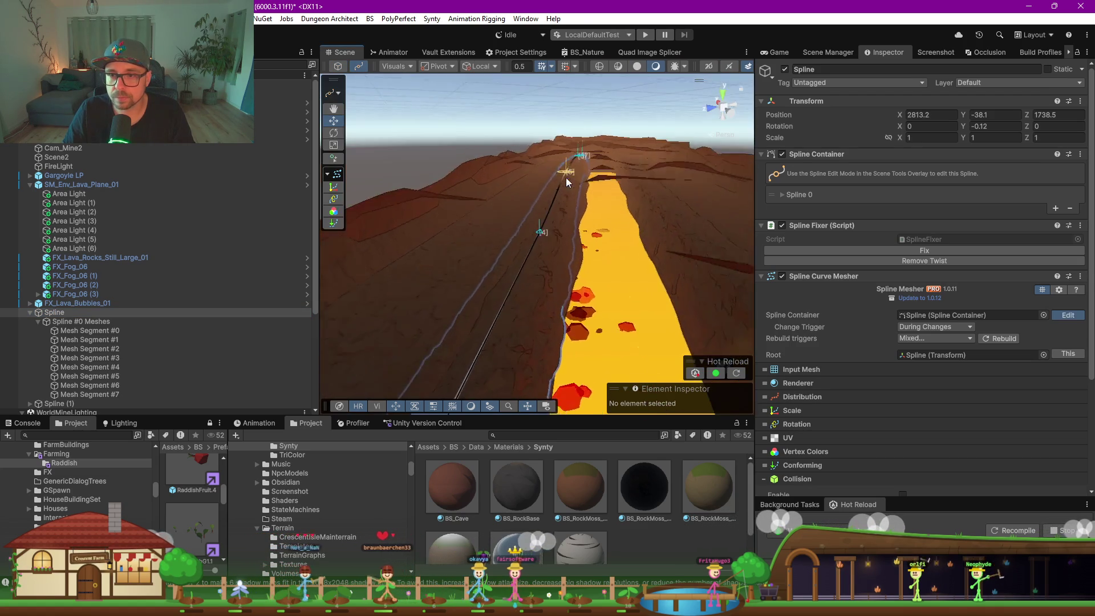
scroll(539, 242, "up", 1)
left_click_drag(536, 245, 554, 231)
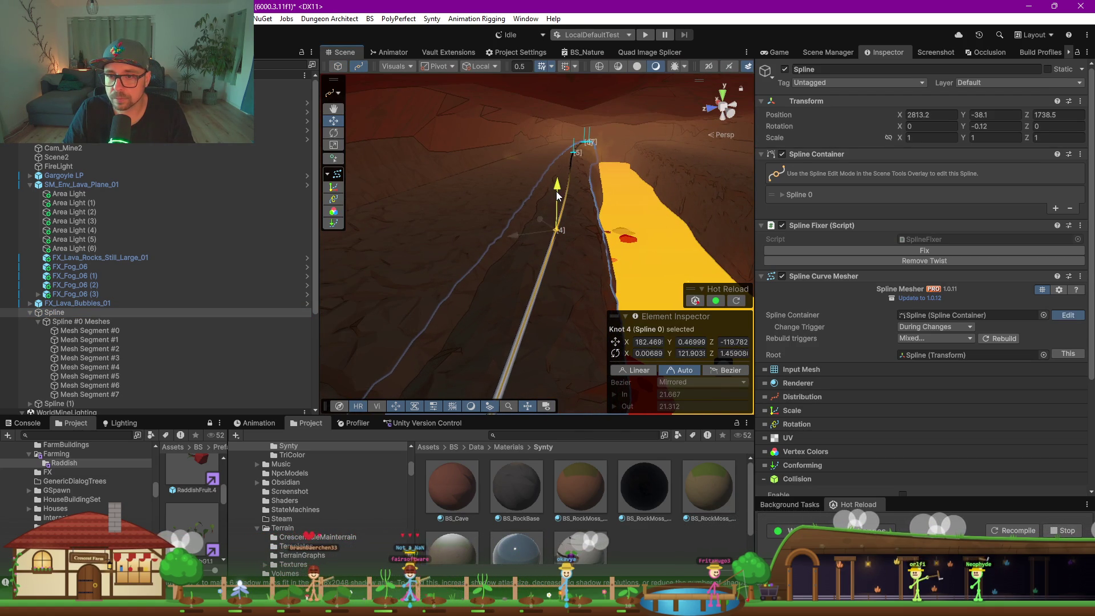
Inspect the last knots, select knot 6, and show the Game view beside the scene
mouse_move(591, 155)
left_mouse_down()
mouse_move(678, 227)
mouse_move(608, 230)
mouse_move(597, 245)
left_mouse_up()
scroll(598, 246, "up", 3)
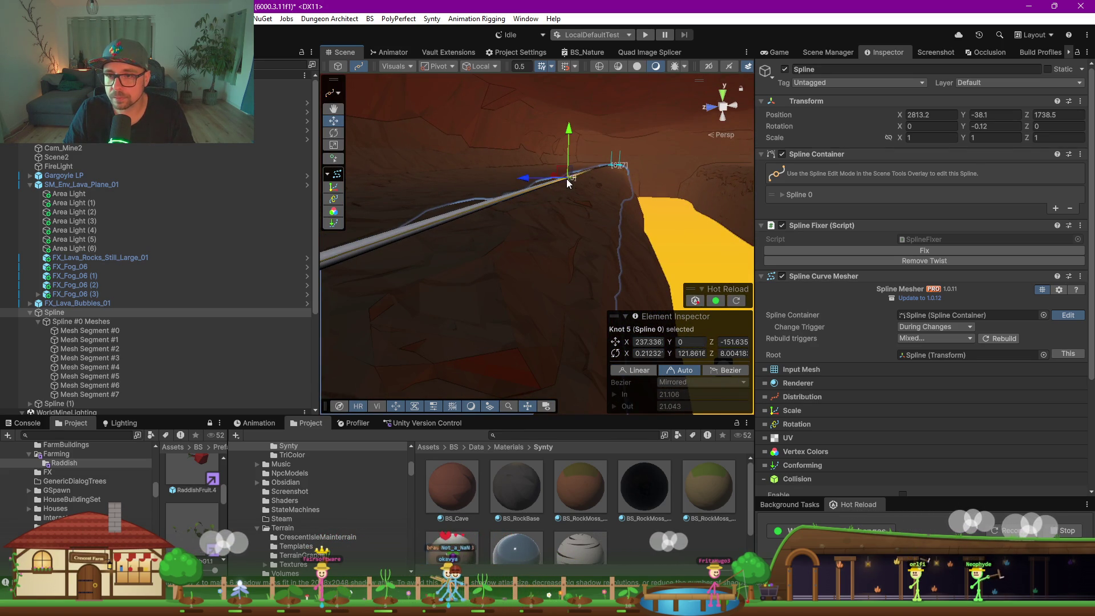
mouse_move(625, 182)
left_mouse_down()
mouse_move(586, 246)
mouse_move(536, 235)
mouse_move(575, 245)
mouse_move(557, 234)
mouse_move(569, 236)
mouse_move(544, 272)
mouse_move(520, 203)
mouse_move(587, 212)
mouse_move(602, 227)
mouse_move(549, 261)
mouse_move(568, 224)
mouse_move(535, 228)
mouse_move(525, 246)
mouse_move(540, 262)
mouse_move(529, 246)
mouse_move(569, 253)
mouse_move(325, 255)
mouse_move(648, 252)
mouse_move(415, 262)
mouse_move(393, 181)
mouse_move(456, 174)
mouse_move(500, 186)
mouse_move(342, 165)
mouse_move(749, 184)
left_mouse_up()
left_click(531, 228)
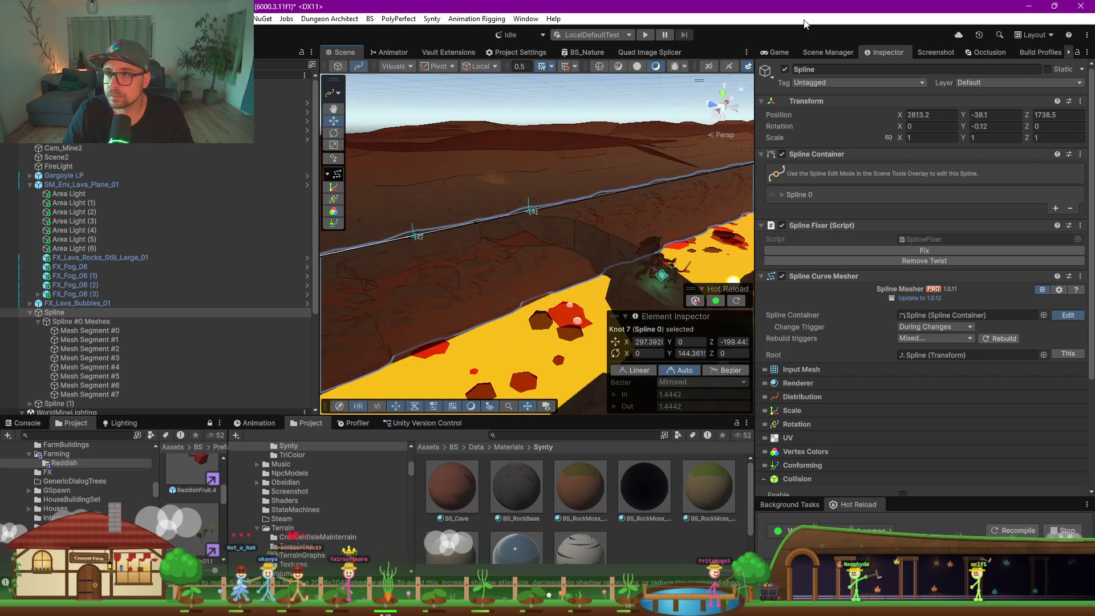
left_click(776, 52)
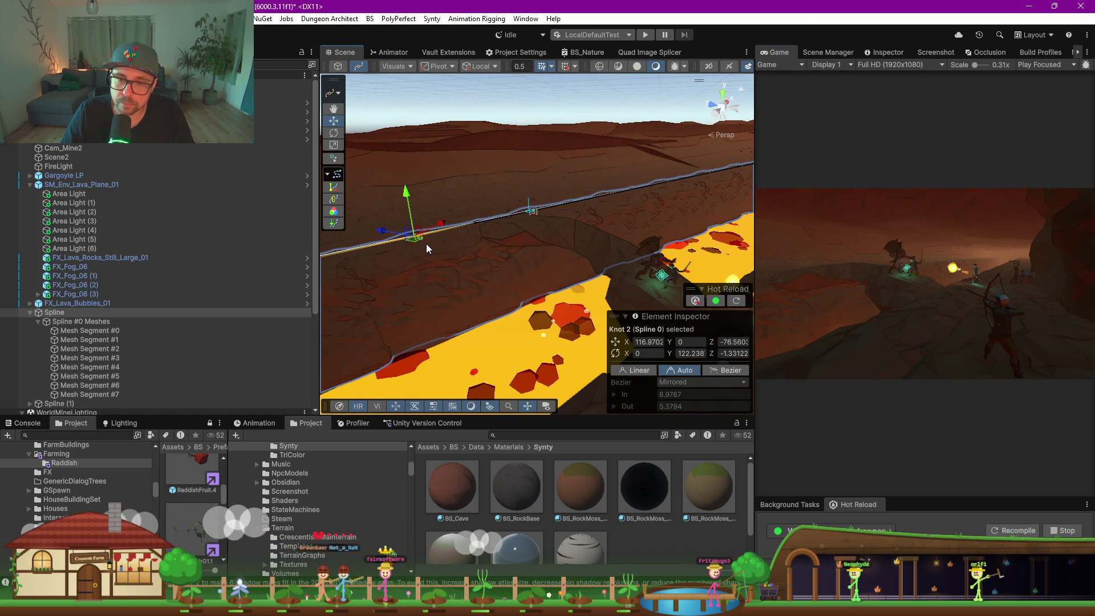
Nudge knot 3 of the cliff spline toward the lava edge
left_click(533, 213)
left_click_drag(535, 215, 535, 214)
left_click_drag(543, 219, 541, 218)
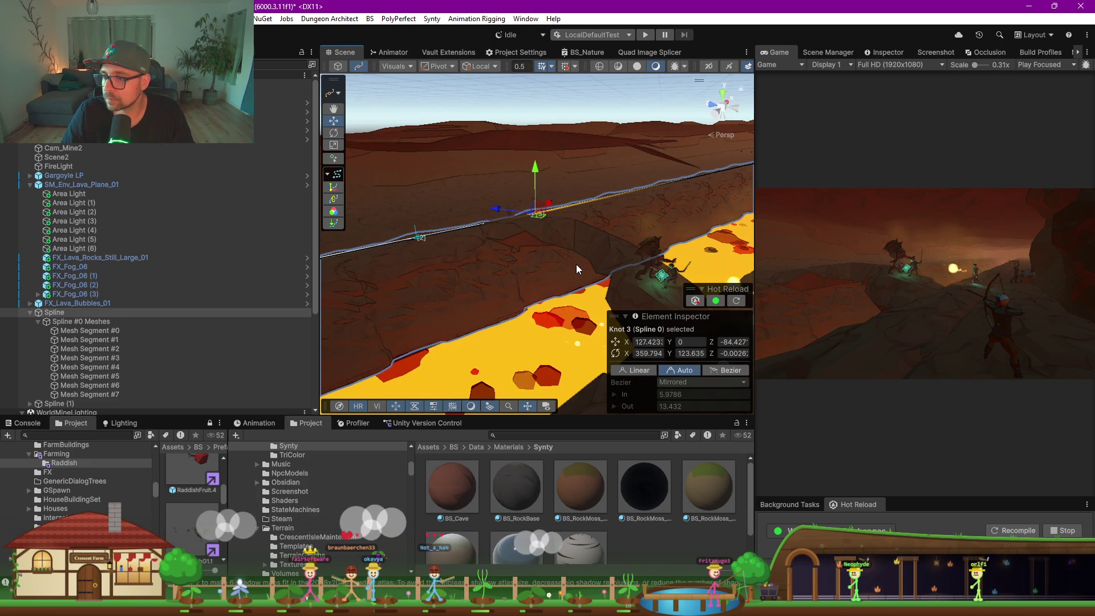
scroll(915, 383, "up", 1)
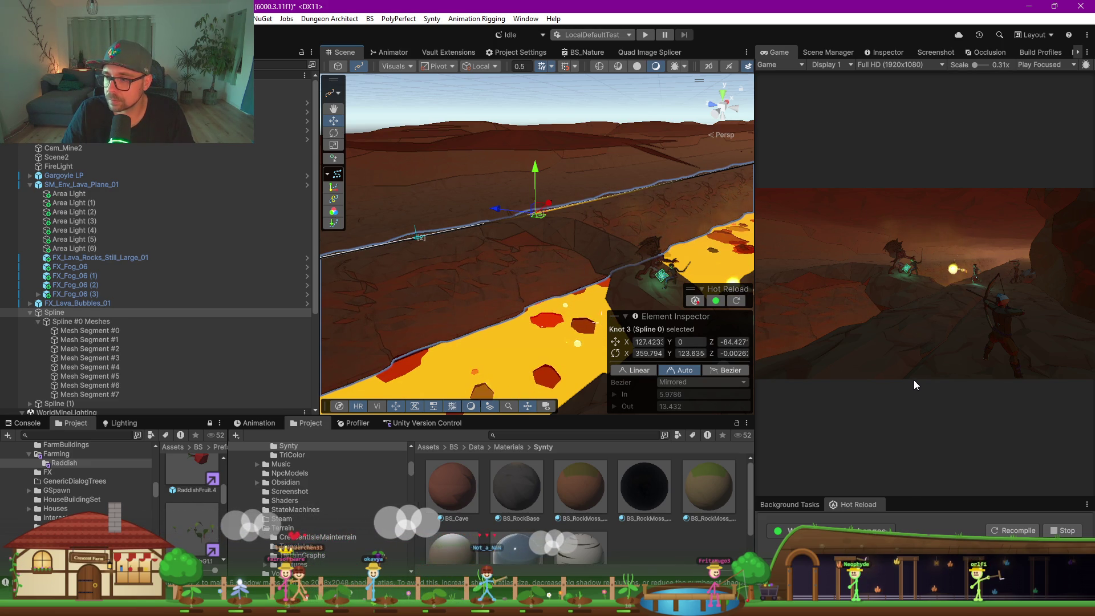
left_click_drag(532, 285, 510, 310)
left_click(510, 311)
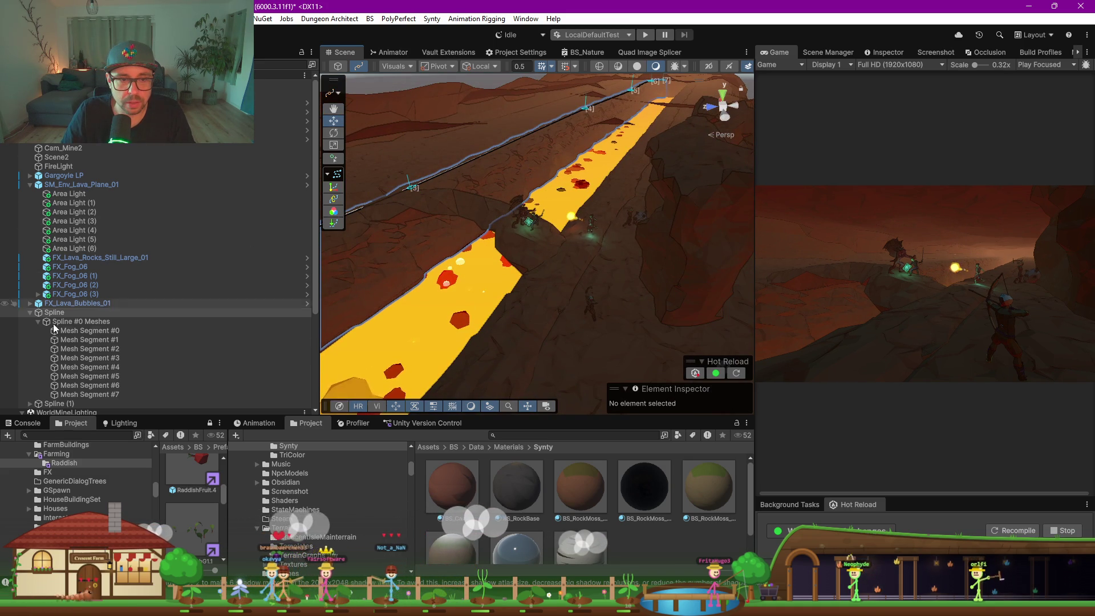
On Spline (1), draw a new knot after knot 4 and slide it along the canyon edge
left_click(30, 312)
left_click(57, 322)
left_click(551, 279)
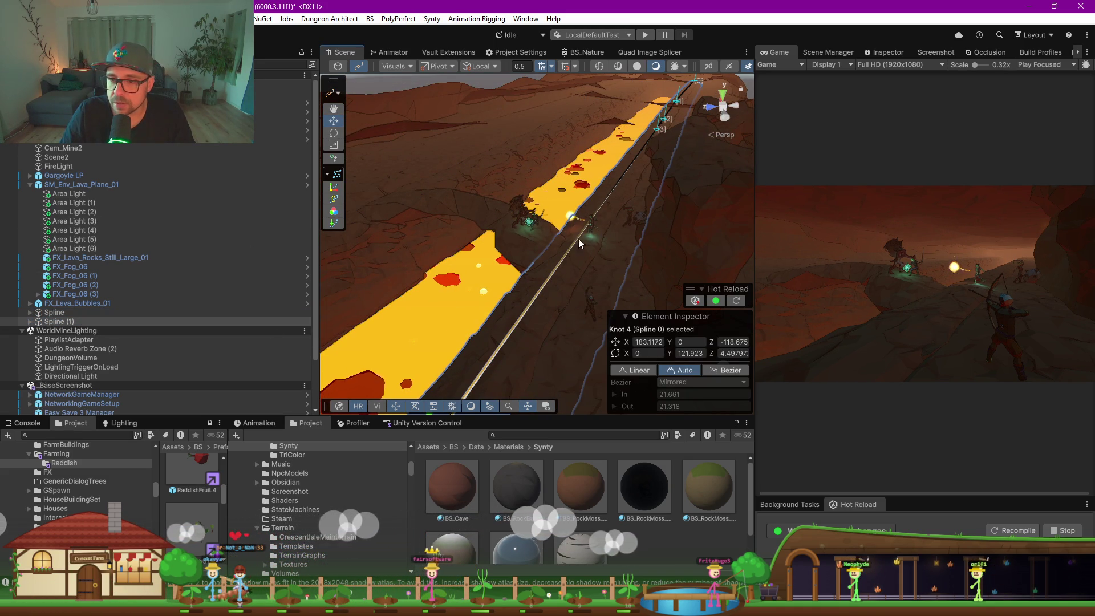
left_click(333, 158)
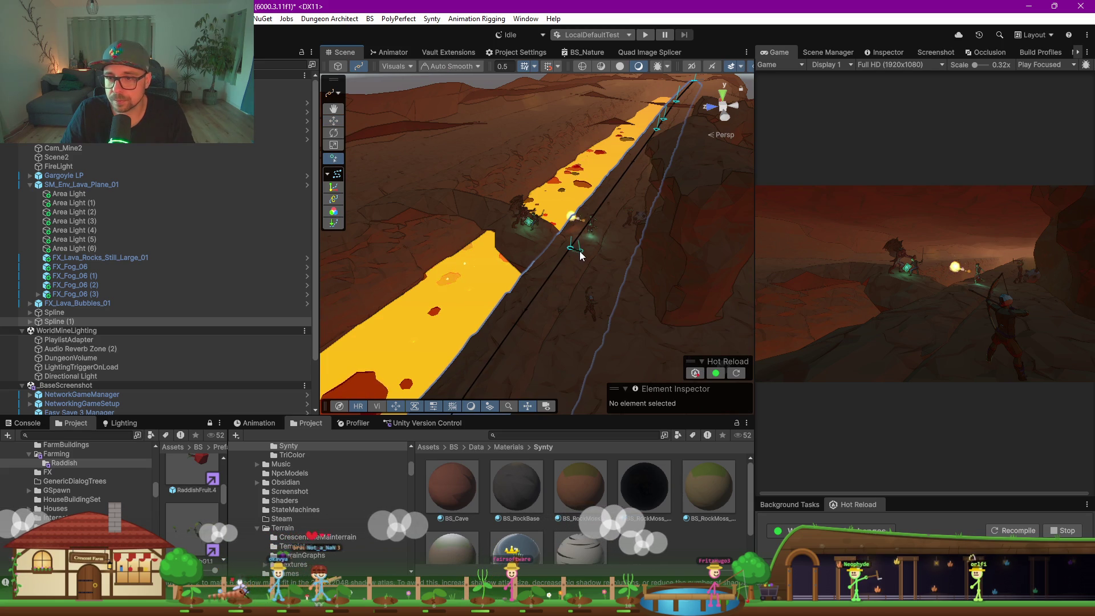
left_click(572, 252)
key("Escape")
left_click_drag(583, 251, 597, 252)
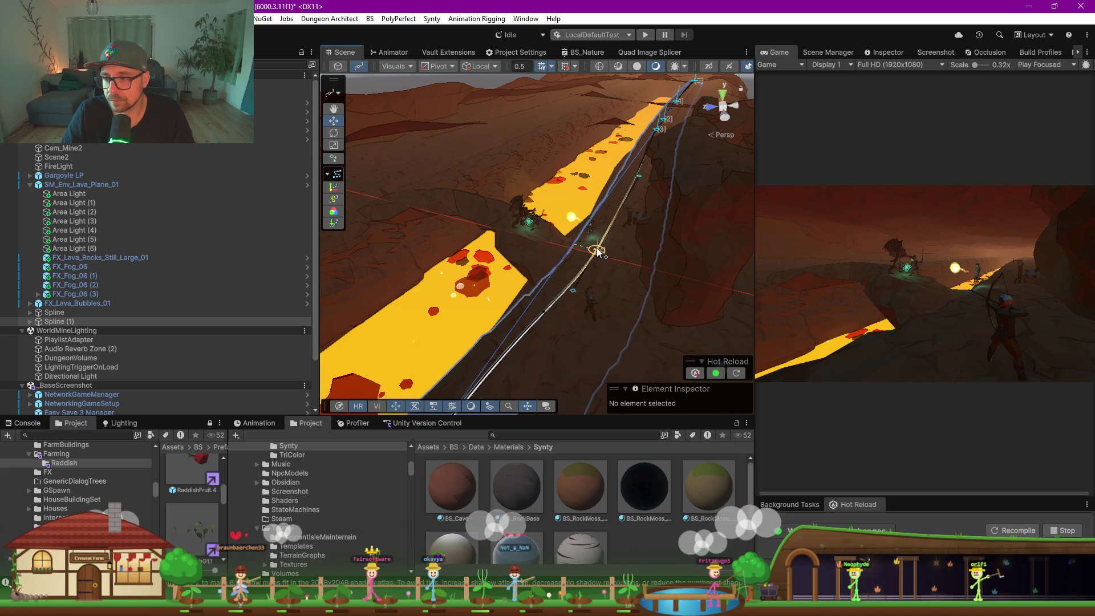
Move knot 5 to about X 184.82, Z -118.71 and exit spline editing
scroll(534, 281, "up", 5)
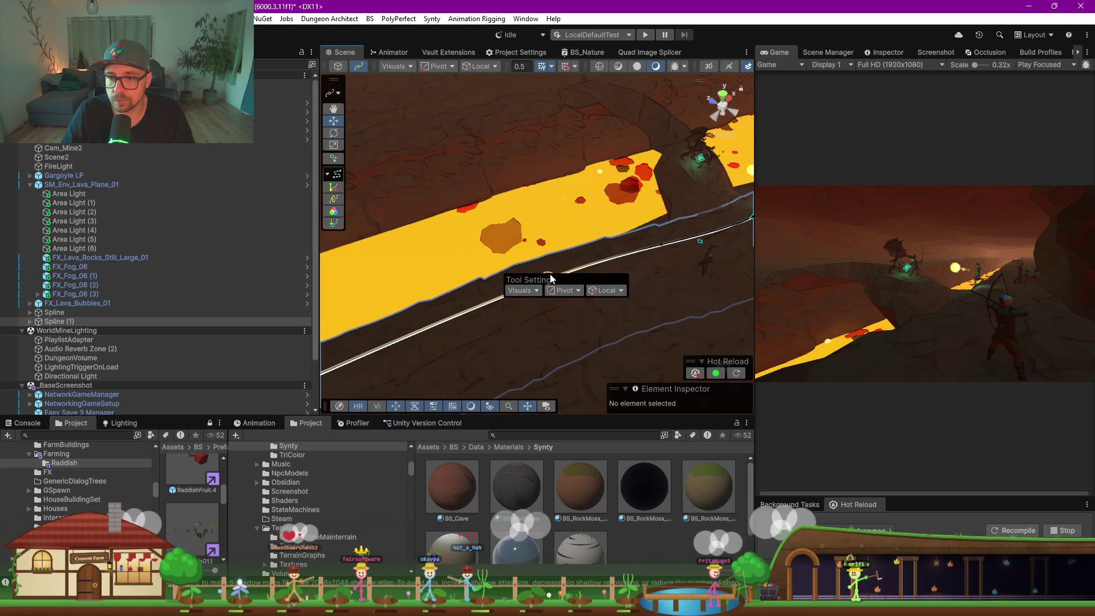
scroll(565, 281, "down", 2)
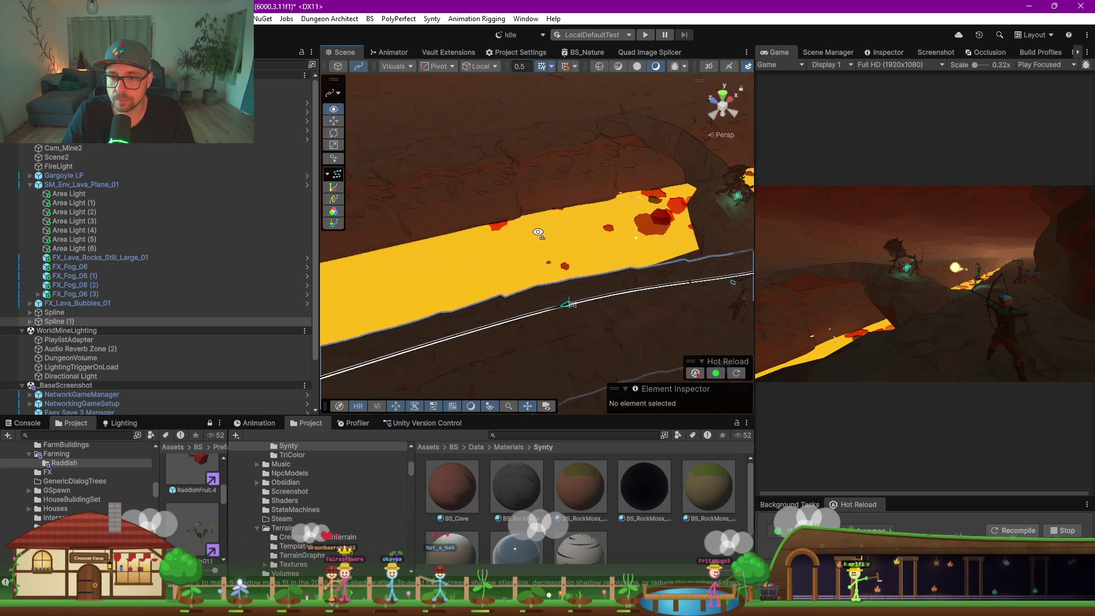
left_click(568, 300)
mouse_move(571, 308)
left_mouse_down()
mouse_move(570, 325)
mouse_move(557, 321)
left_mouse_up()
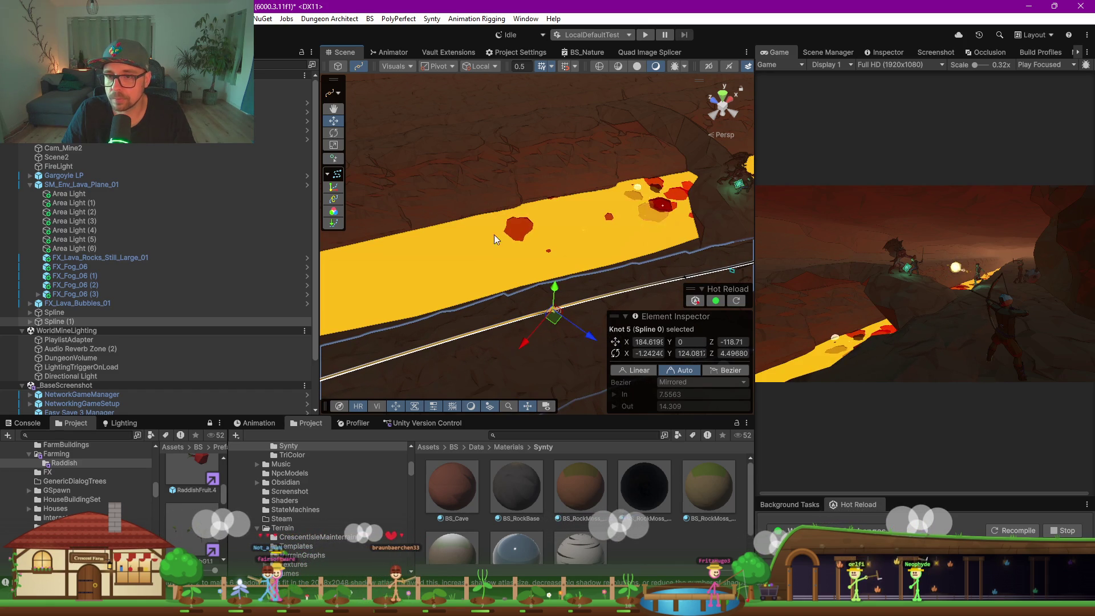
left_click(435, 263)
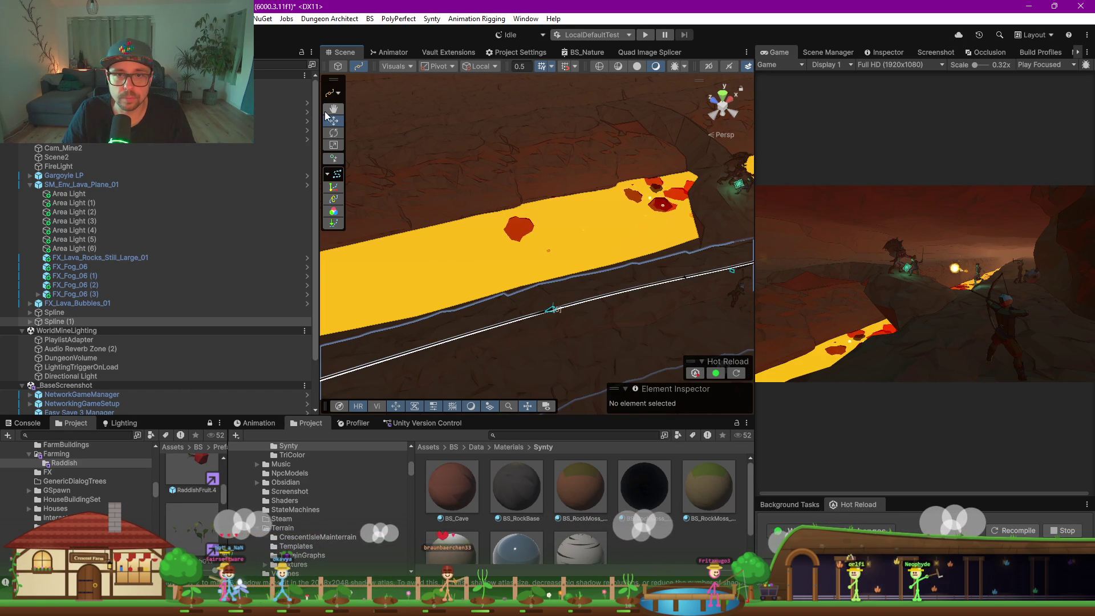
left_click(351, 70)
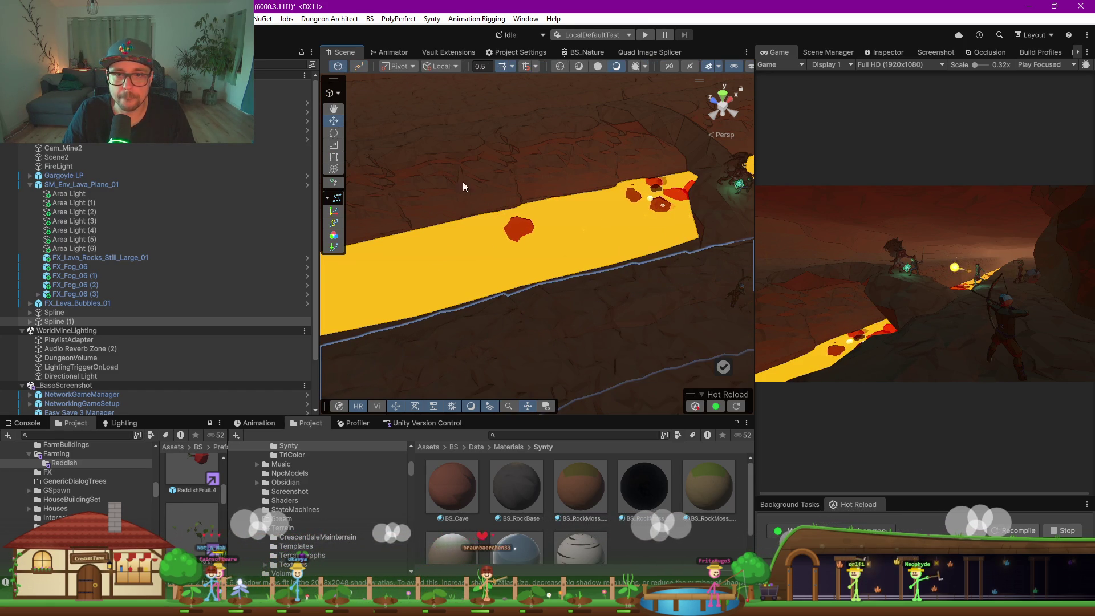
Raise the SM_Env_Lava_Plane_01 lava plane slightly
left_click(475, 241)
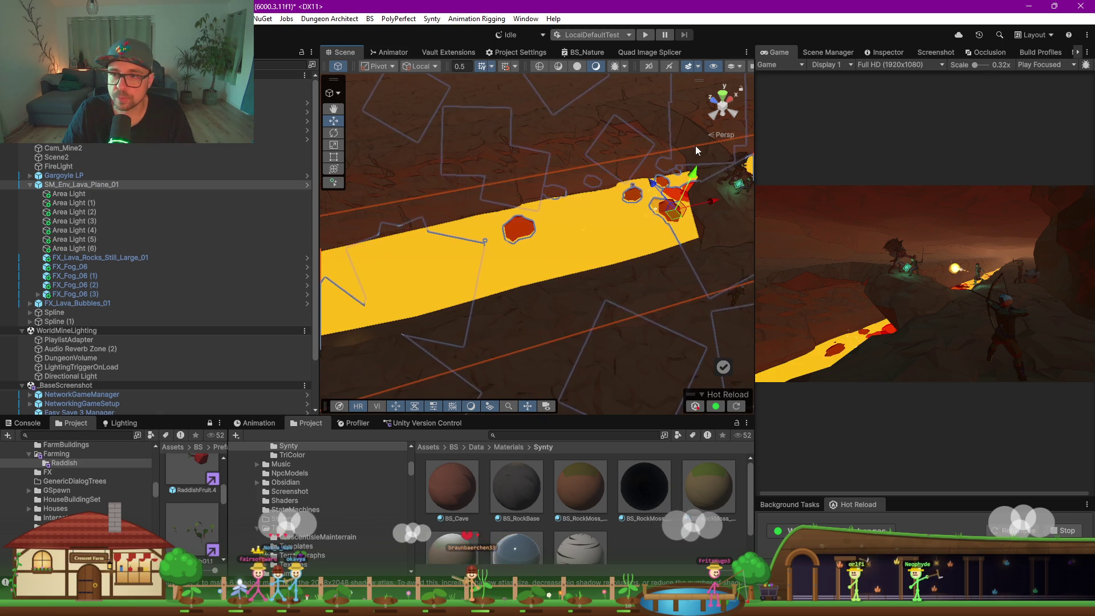
mouse_move(693, 175)
left_mouse_down()
mouse_move(698, 165)
mouse_move(625, 97)
mouse_move(656, 50)
left_mouse_up()
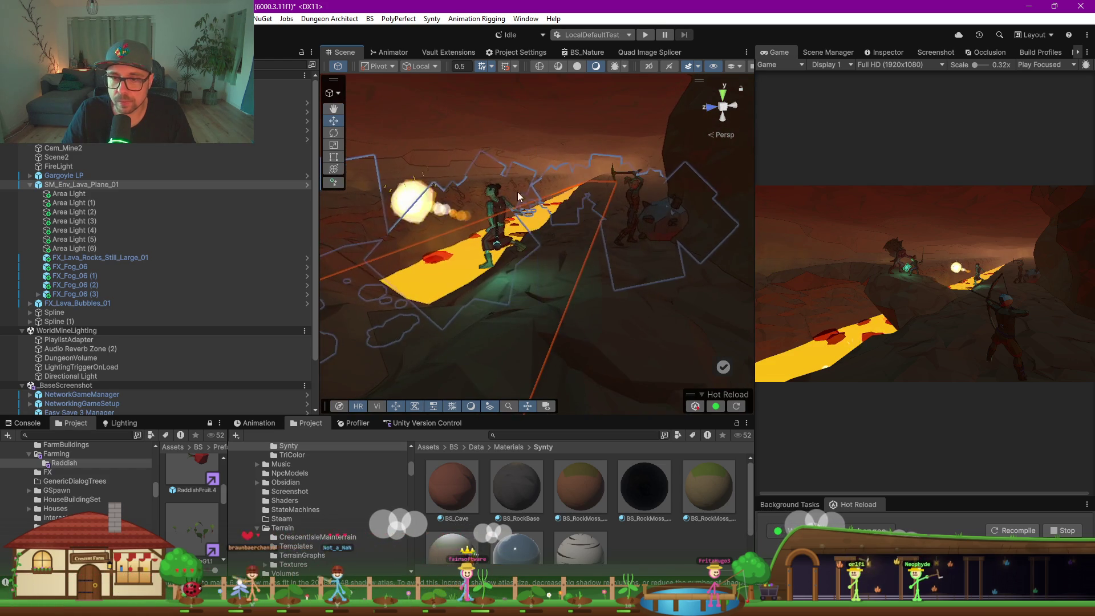
left_click(505, 258)
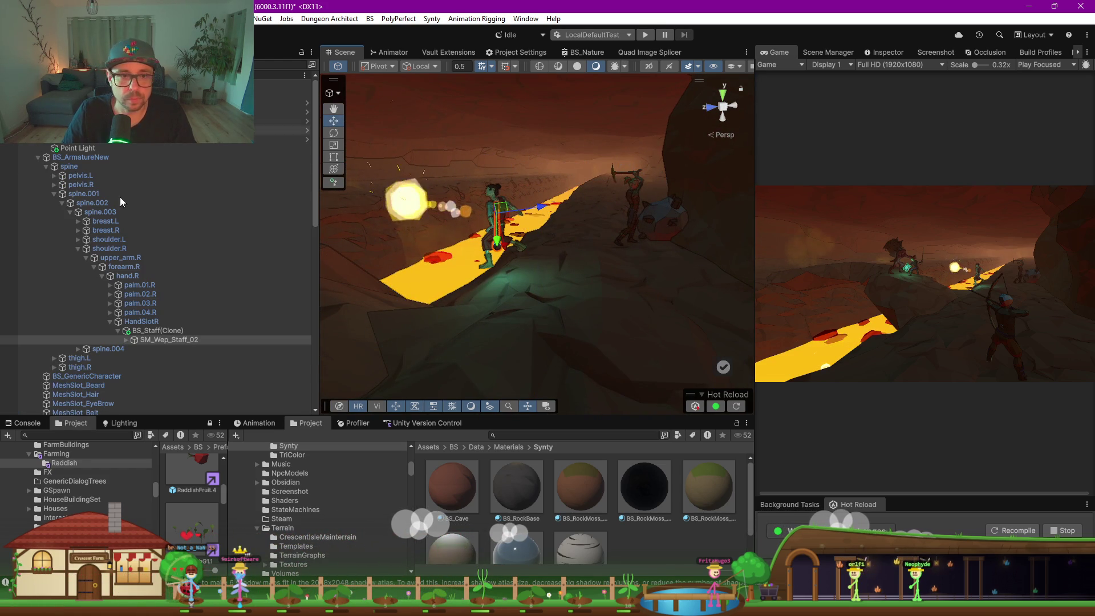
left_click(171, 112)
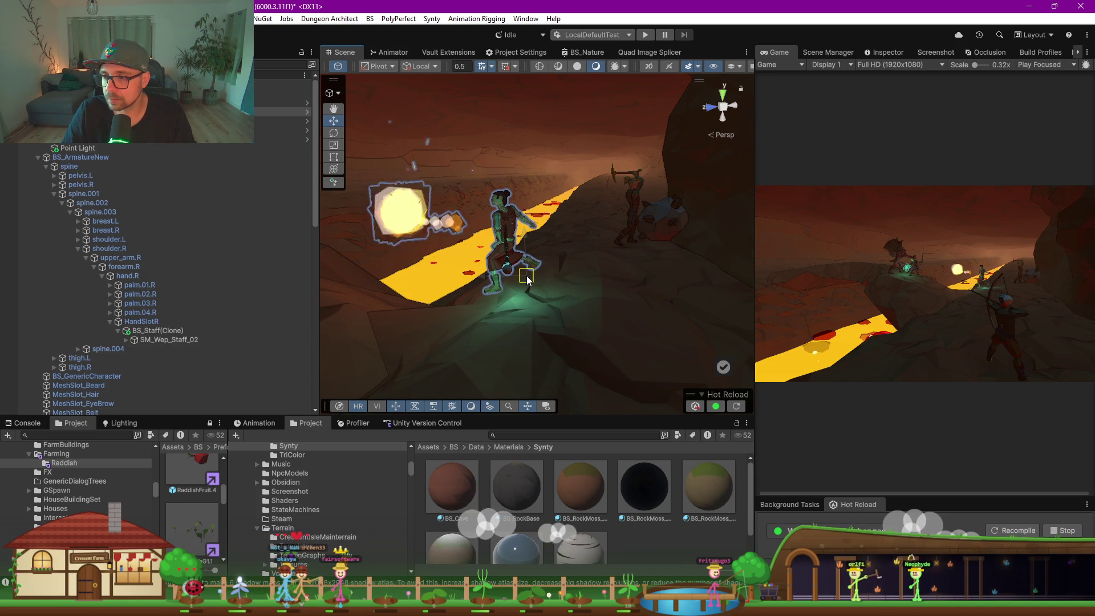
Select ScreenshotMaker (1) to show its Auto Screenshot Maker settings with 4k and 8k captures
mouse_move(584, 247)
left_mouse_down()
mouse_move(319, 207)
mouse_move(501, 190)
mouse_move(642, 205)
mouse_move(650, 224)
mouse_move(518, 251)
left_mouse_up()
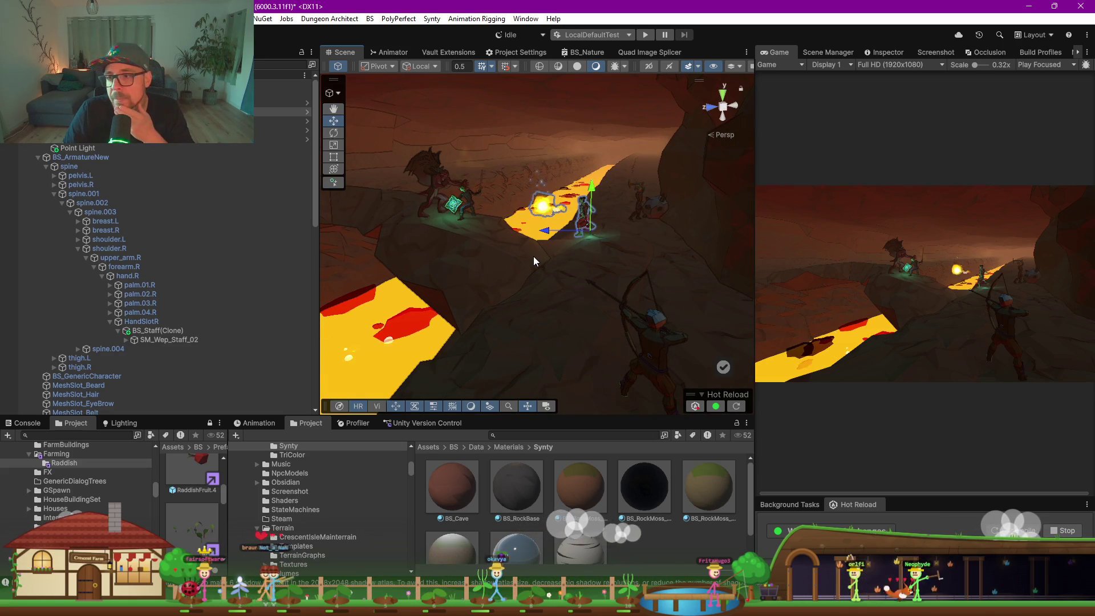
mouse_move(668, 264)
left_mouse_down()
mouse_move(542, 212)
mouse_move(581, 215)
mouse_move(379, 234)
mouse_move(399, 216)
mouse_move(468, 252)
left_mouse_up()
scroll(540, 228, "up", 5)
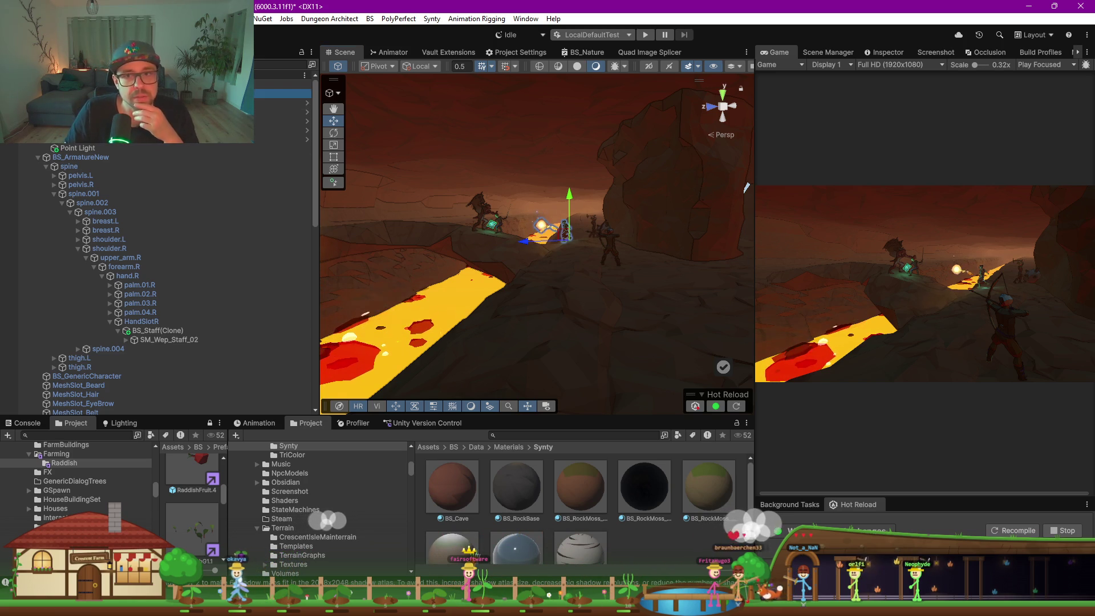
left_click(727, 222)
left_click(881, 53)
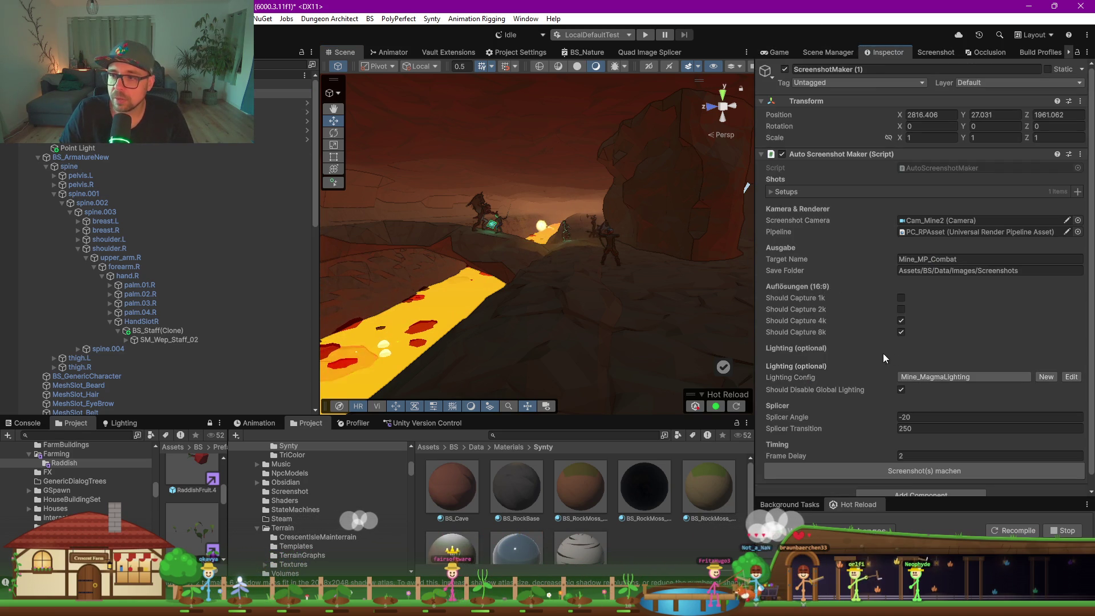
Capture Mine_MP_Combat 4k and 8k screenshots into Assets/BS/Data/Images/Screenshots and confirm
left_click(881, 473)
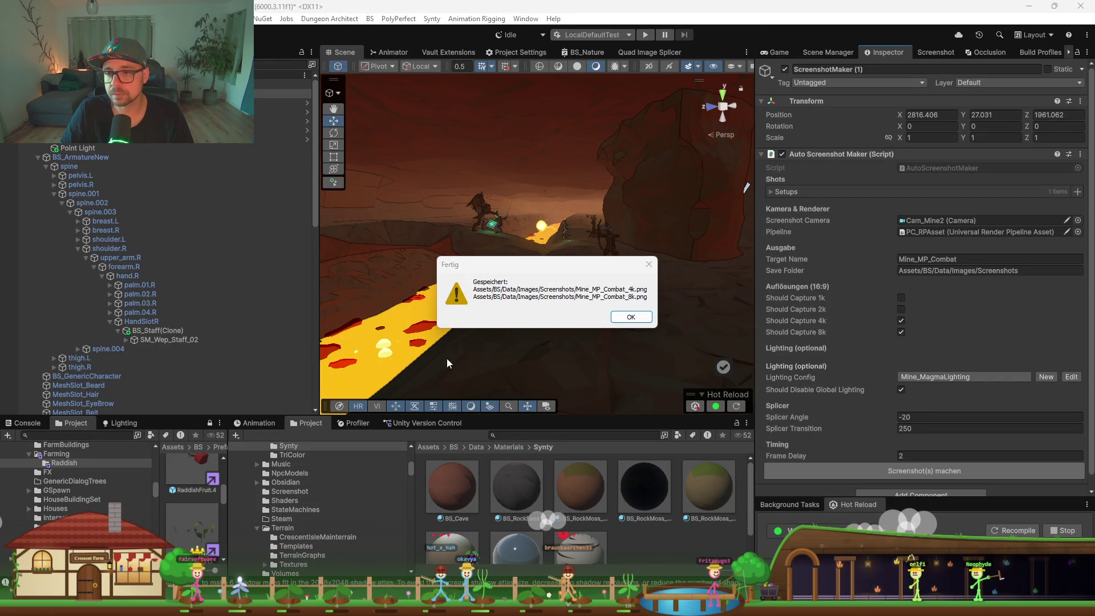
left_click(650, 316)
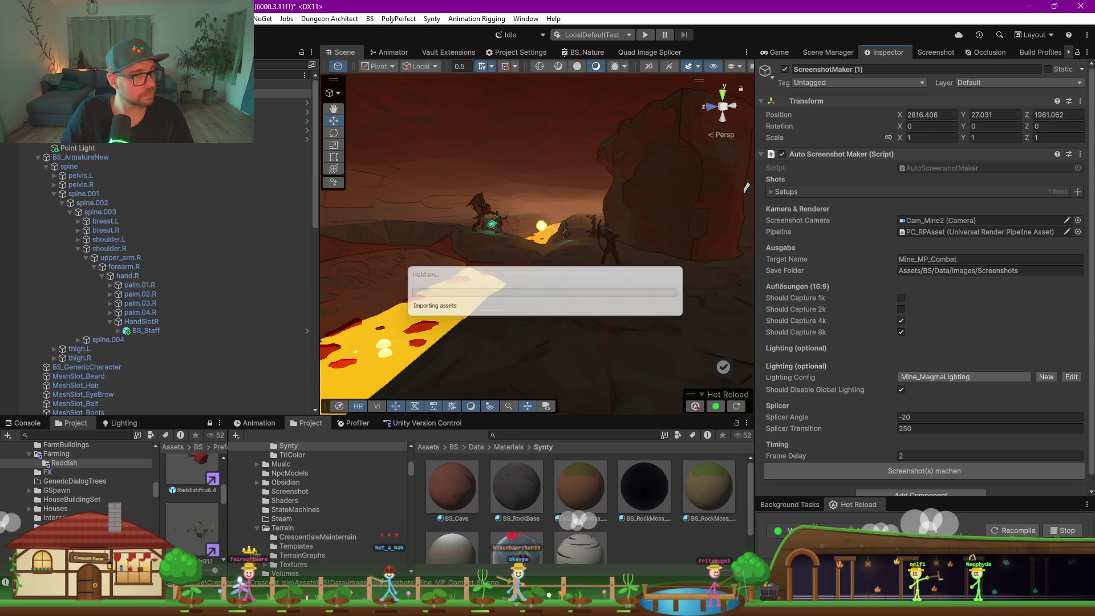
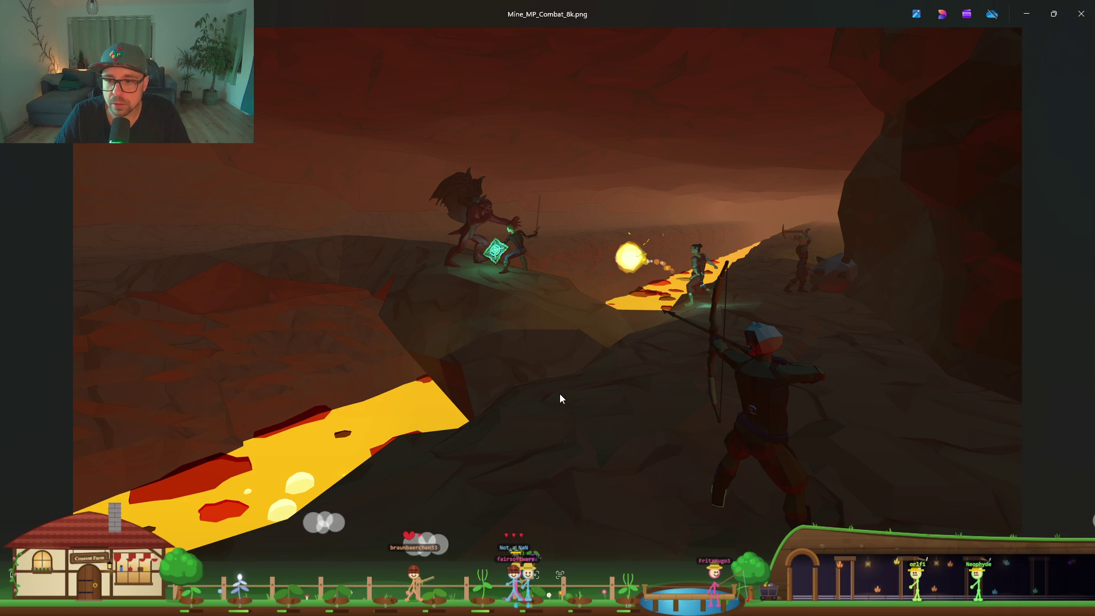
Close the Mine_MP_Combat_8k.png viewer and bring the Claude chat forward
left_click(1085, 24)
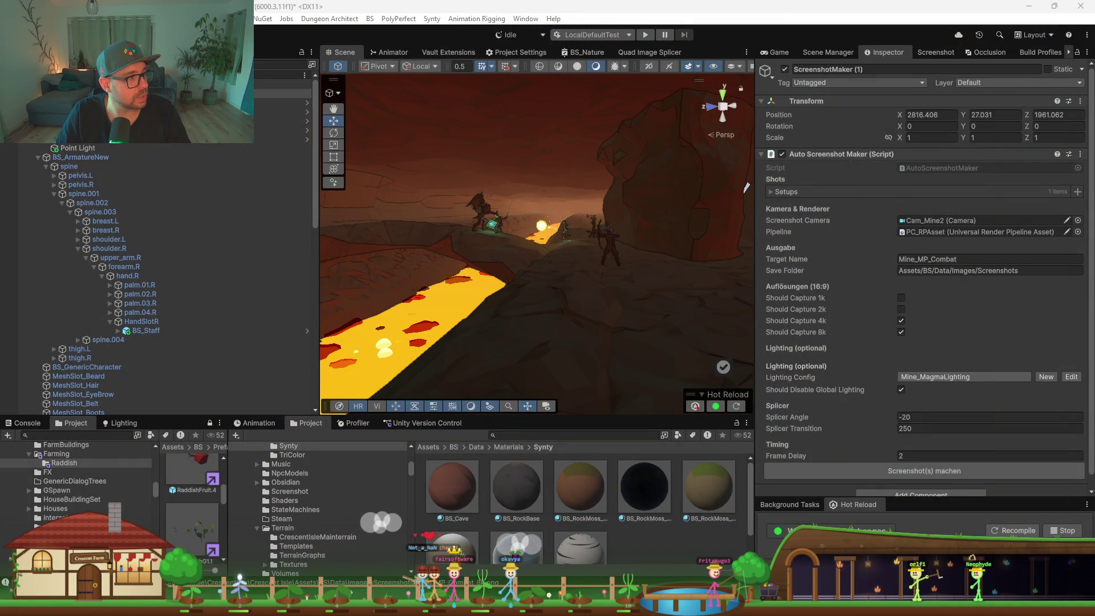
key("alt+Tab")
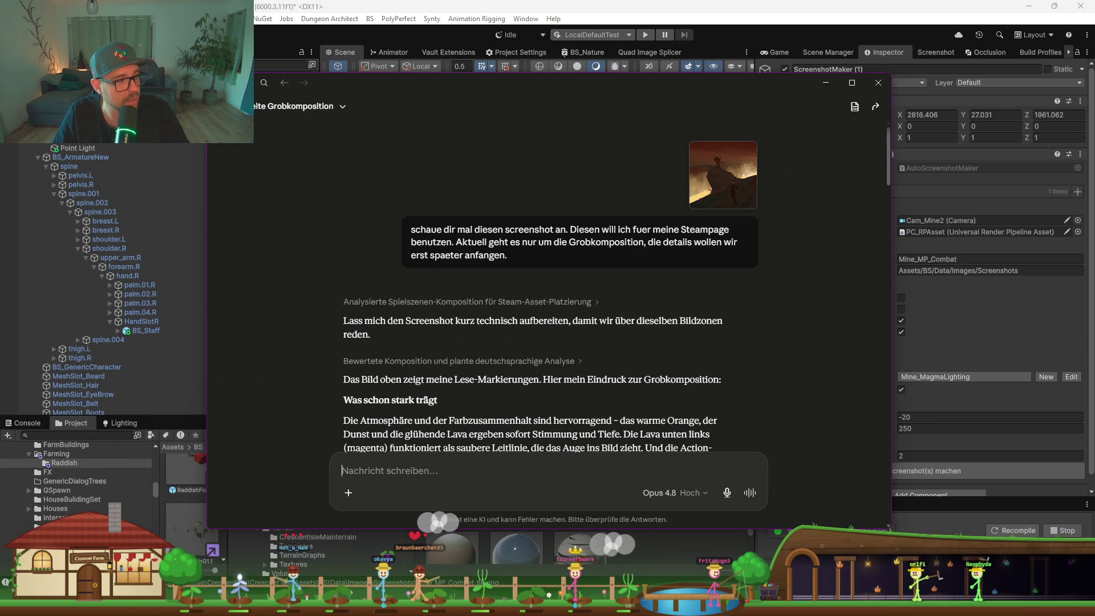
Drop the new lava mine screenshot into Claude and send a follow-up about the rotated camera
mouse_move(442, 385)
left_mouse_down()
mouse_move(525, 453)
mouse_move(516, 448)
left_mouse_up()
scroll(490, 284, "down", 10)
scroll(490, 284, "down", 10)
type("schau")
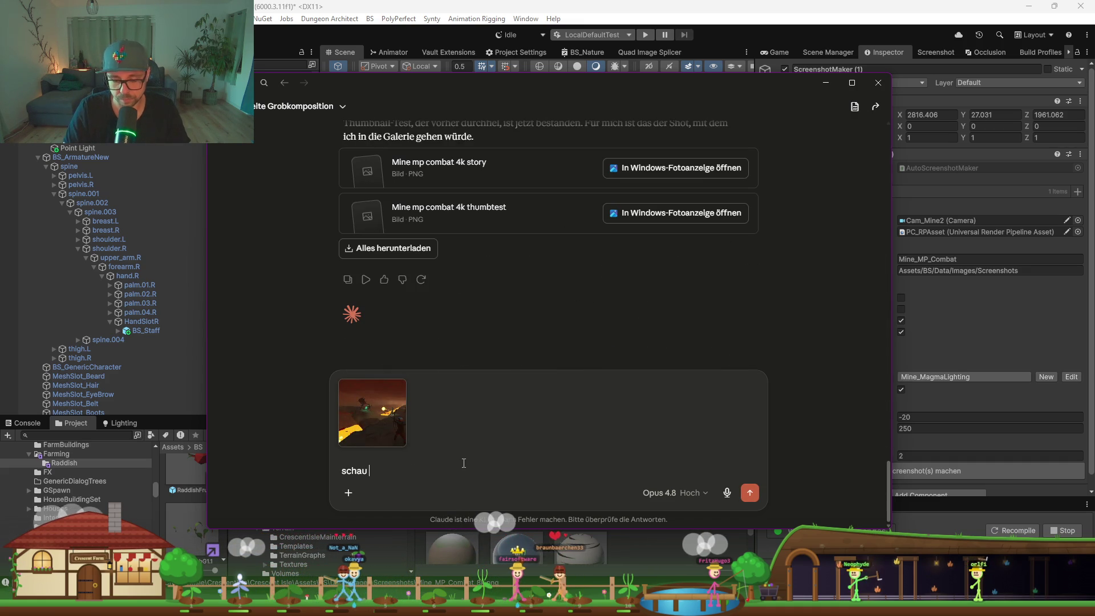
type("mal jety")
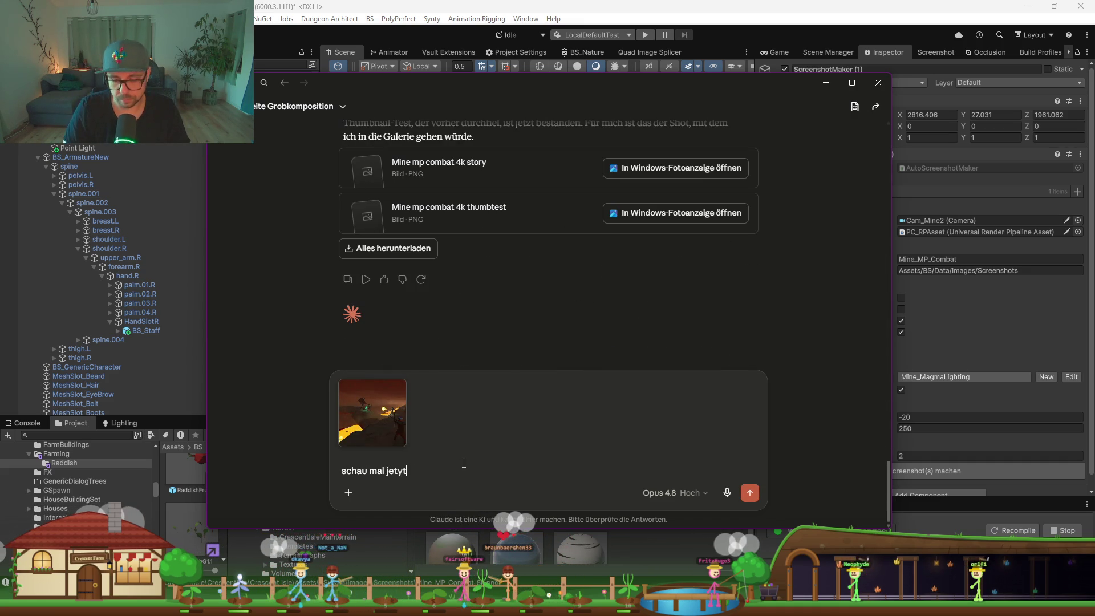
key("BackSpace")
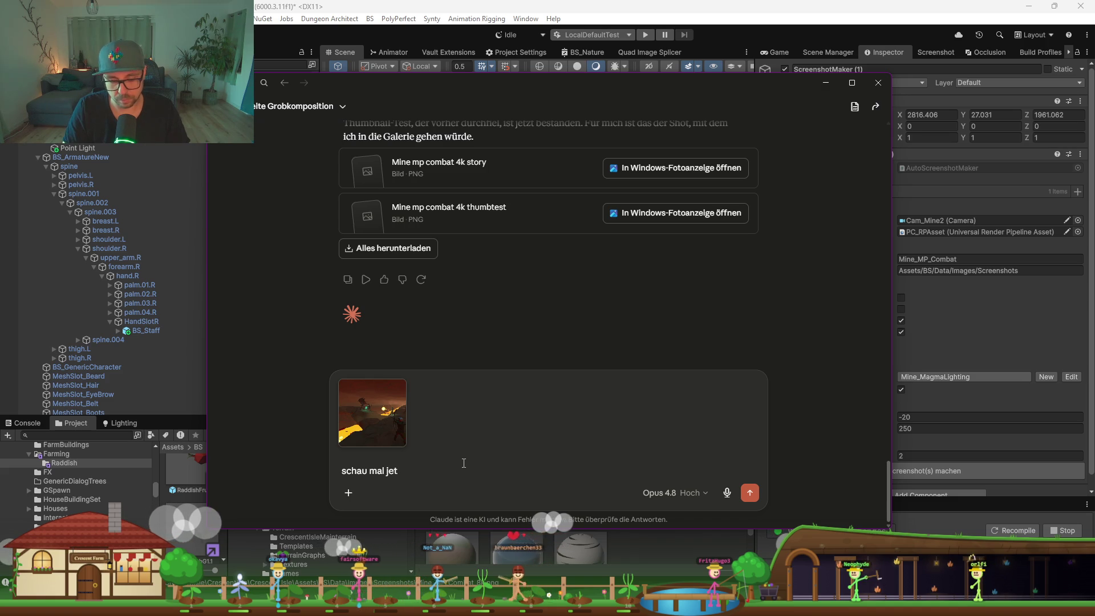
type("t")
key("Return")
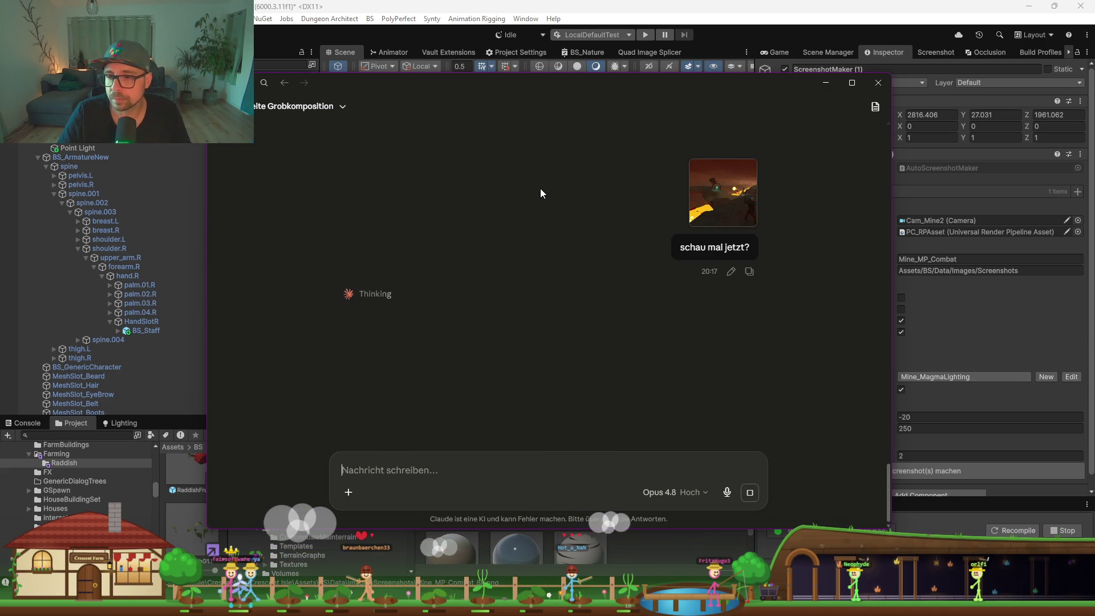
Enlarge the earlier 4k screenshot for comparison, then minimize Claude and orbit the Unity lava scene
scroll(540, 193, "up", 15)
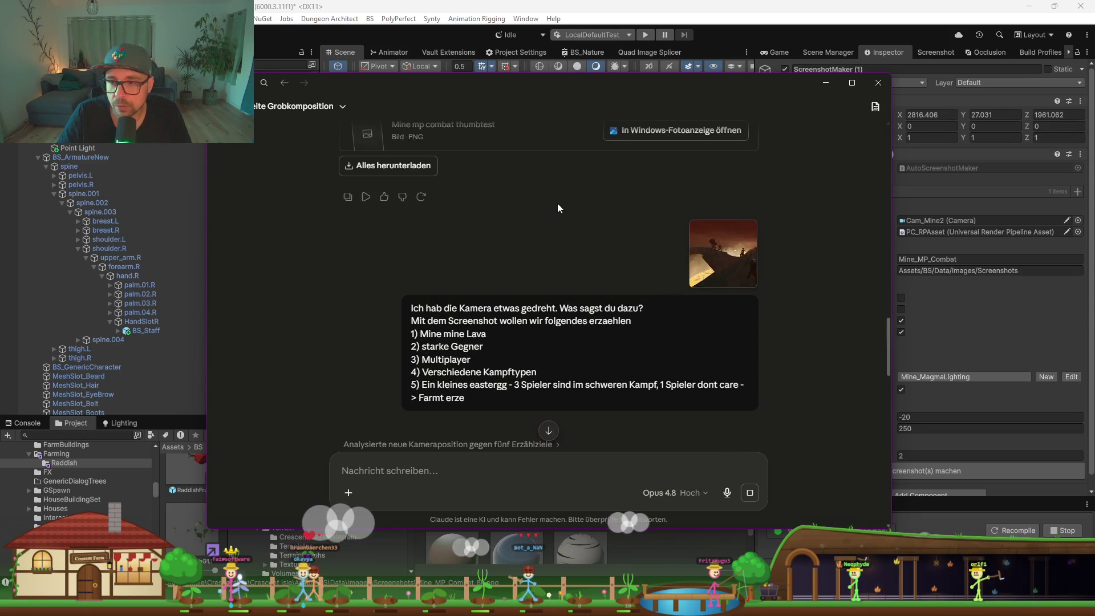
left_click(735, 256)
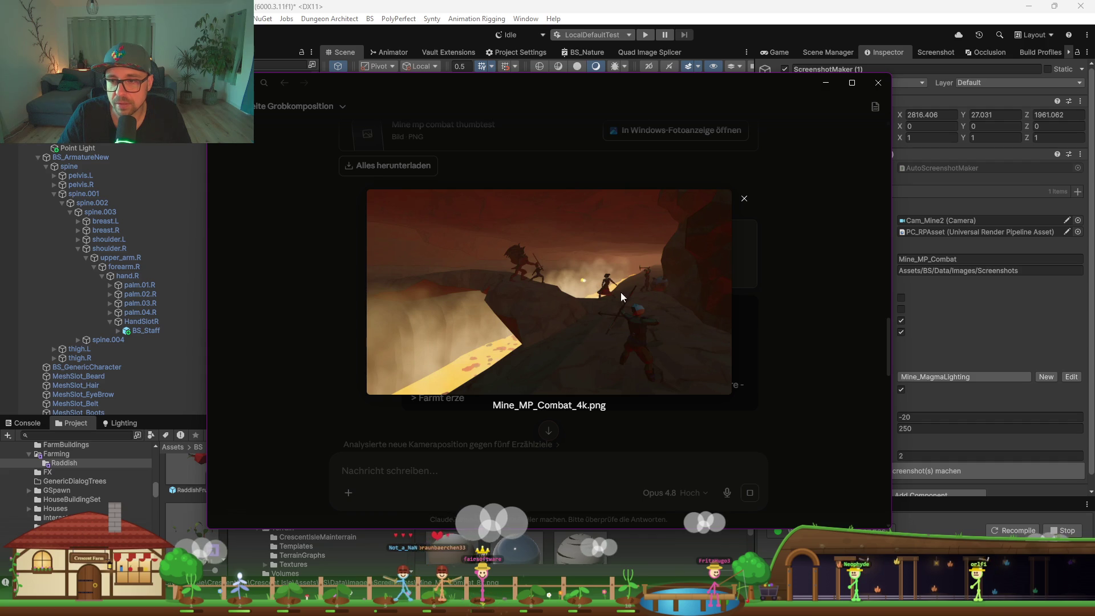
left_click(824, 83)
mouse_move(530, 296)
left_mouse_down()
mouse_move(509, 311)
mouse_move(420, 323)
mouse_move(481, 320)
left_mouse_up()
Select FX_Fog_06 and raise it to about Y 1.63 above the lava river
left_click(481, 317)
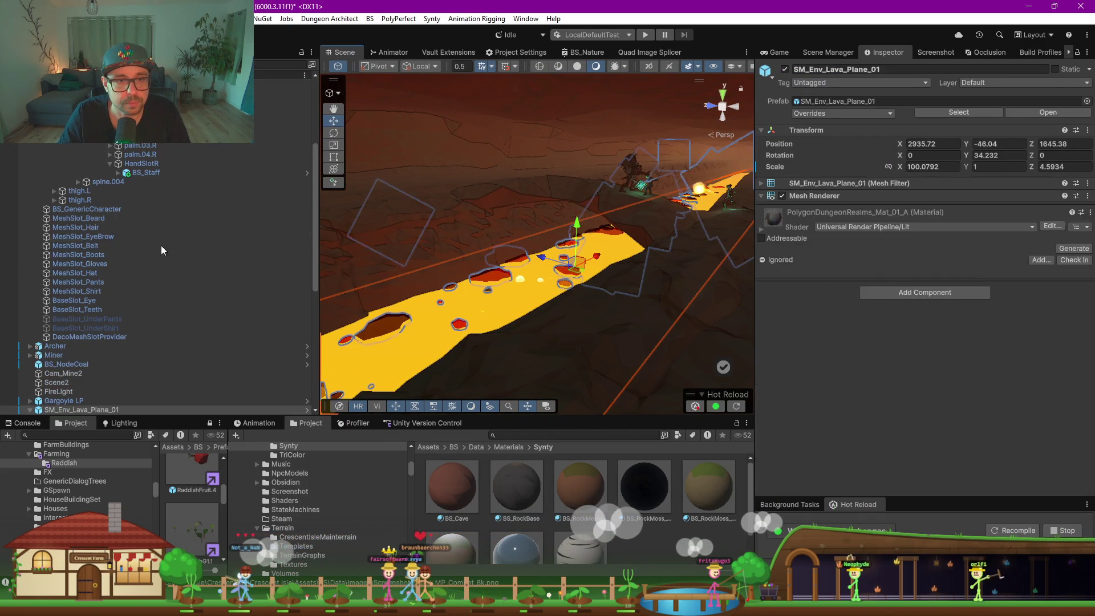
scroll(114, 237, "down", 3)
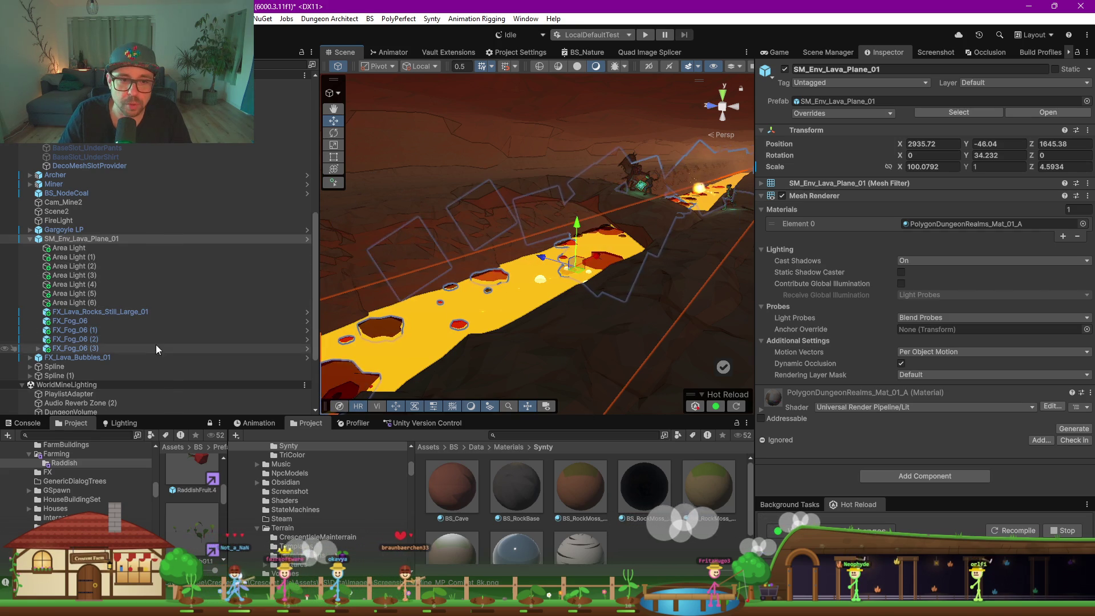
left_click(86, 322)
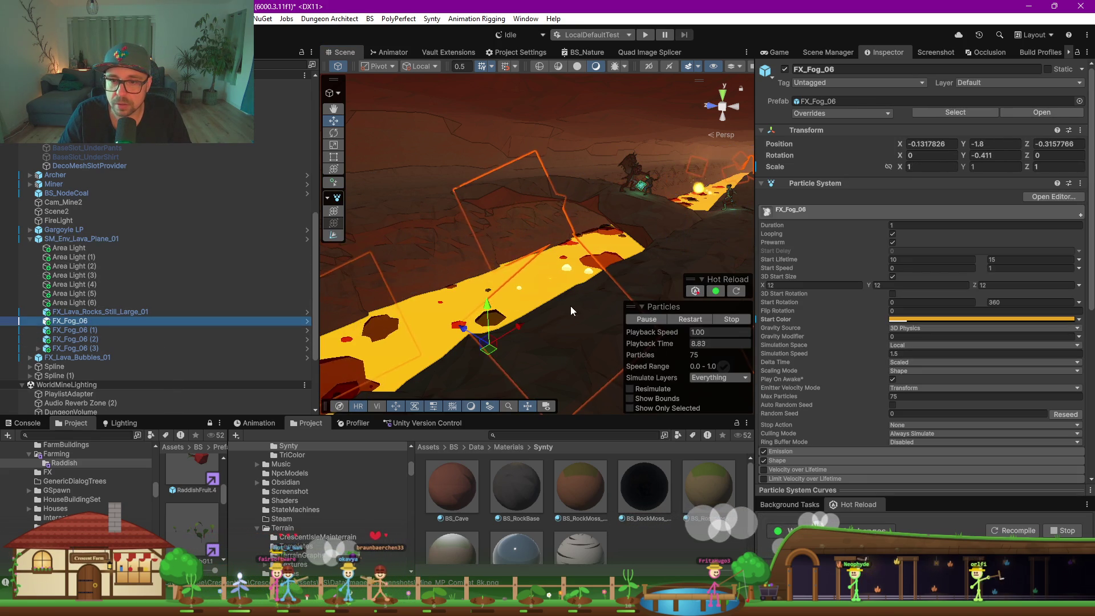
left_click_drag(485, 309, 494, 224)
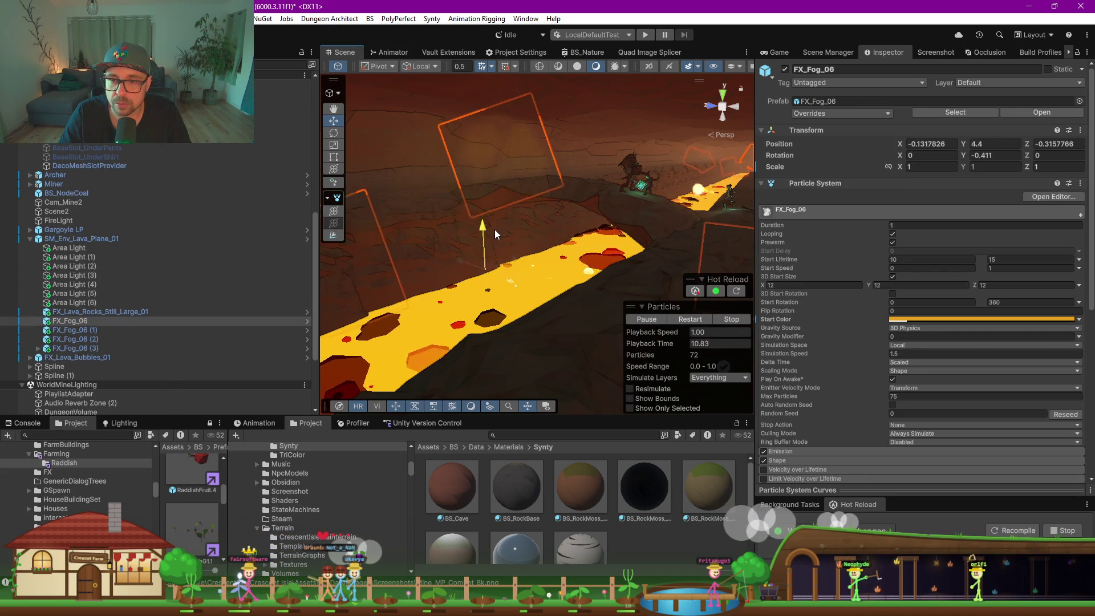
left_click_drag(498, 284, 633, 297)
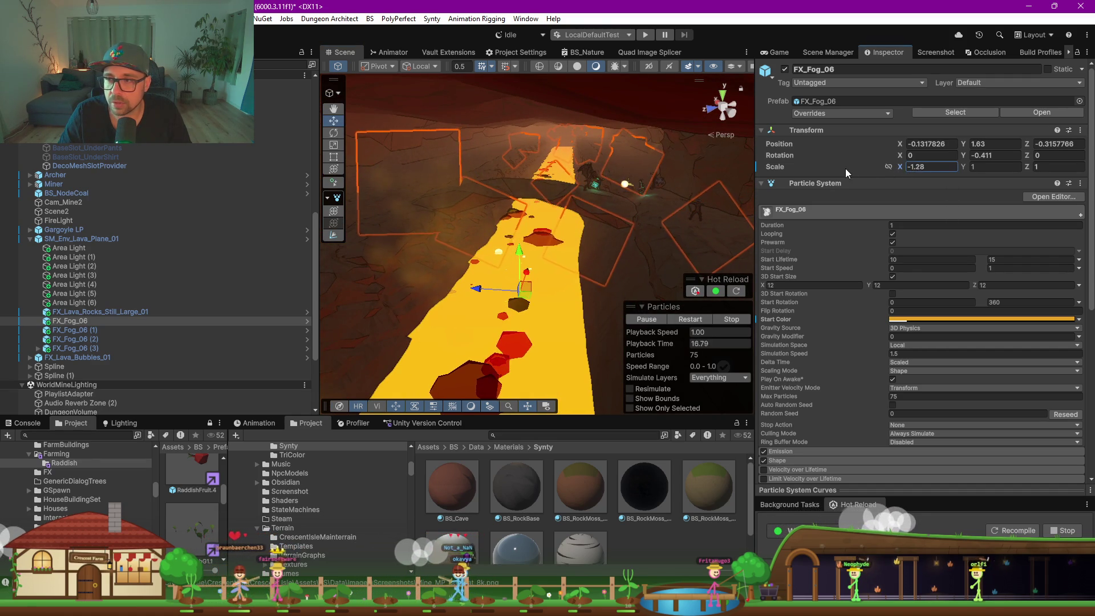
Set FX_Fog_06's Transform Scale X to 0.3
left_click_drag(805, 170, 932, 164)
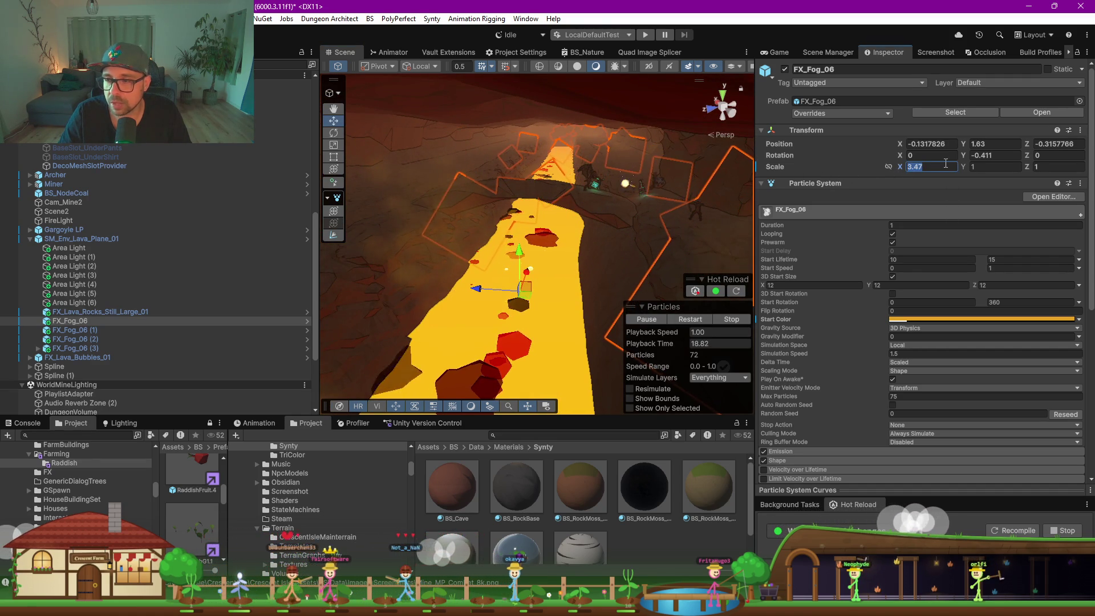
type("0.3")
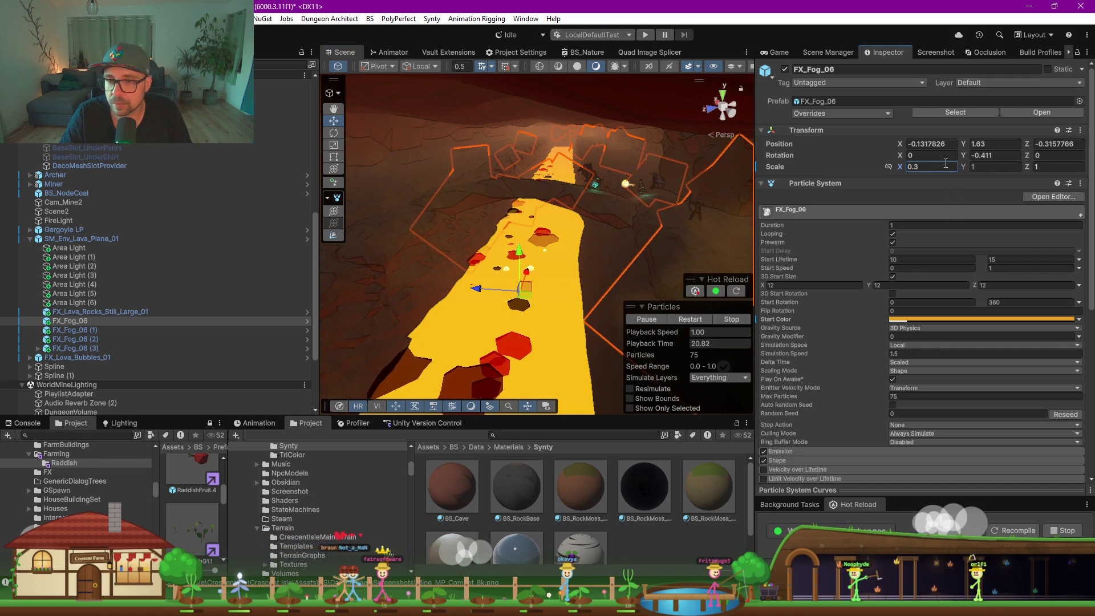
mouse_move(493, 258)
left_mouse_down()
mouse_move(525, 251)
mouse_move(522, 261)
left_mouse_up()
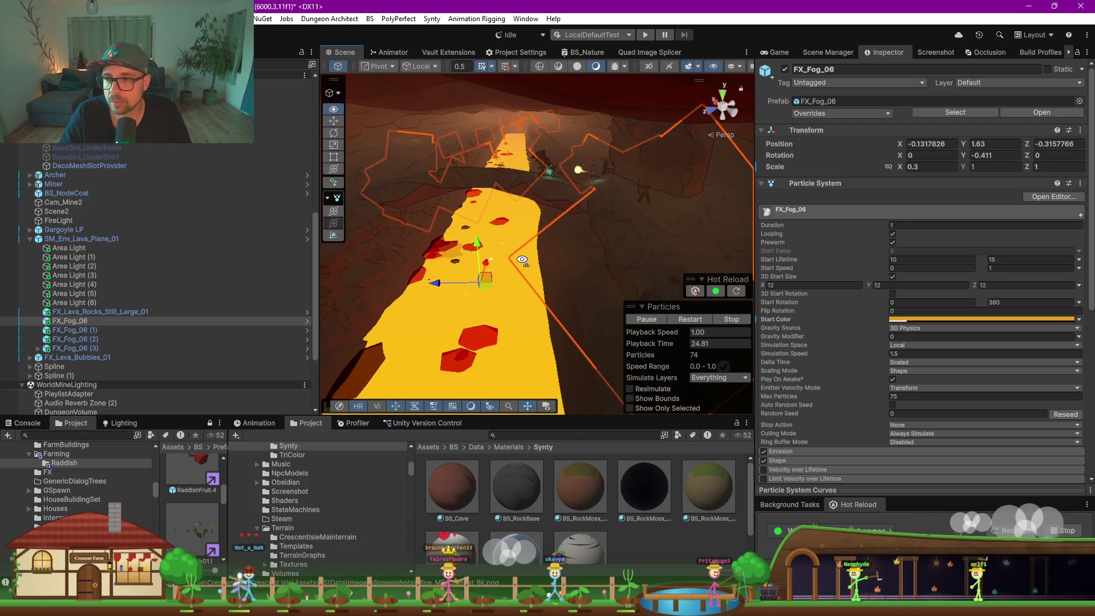
scroll(492, 288, "down", 10)
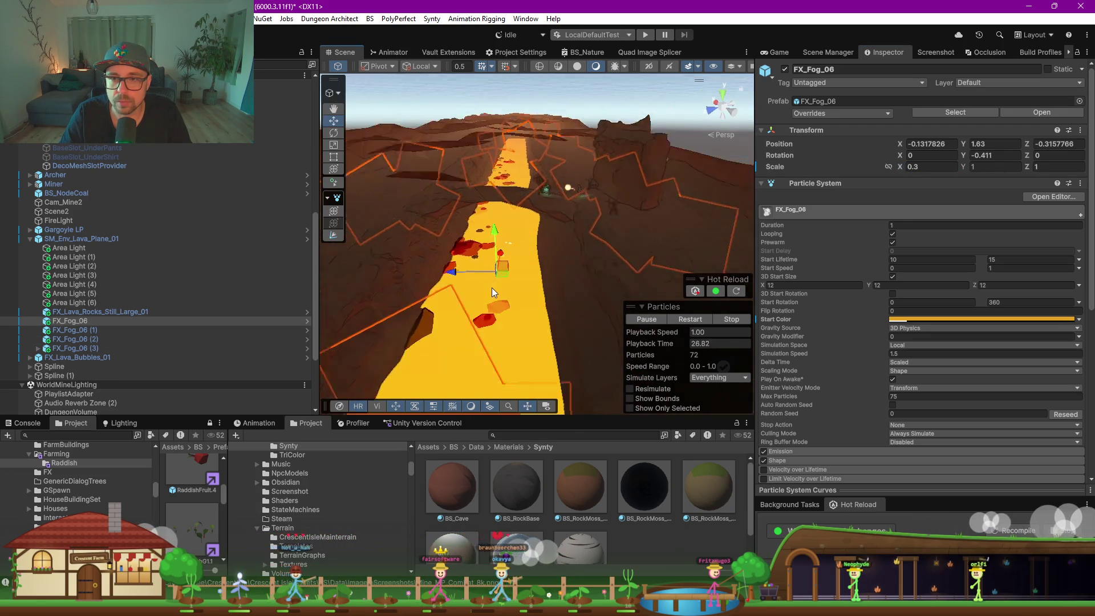
scroll(498, 288, "down", 5)
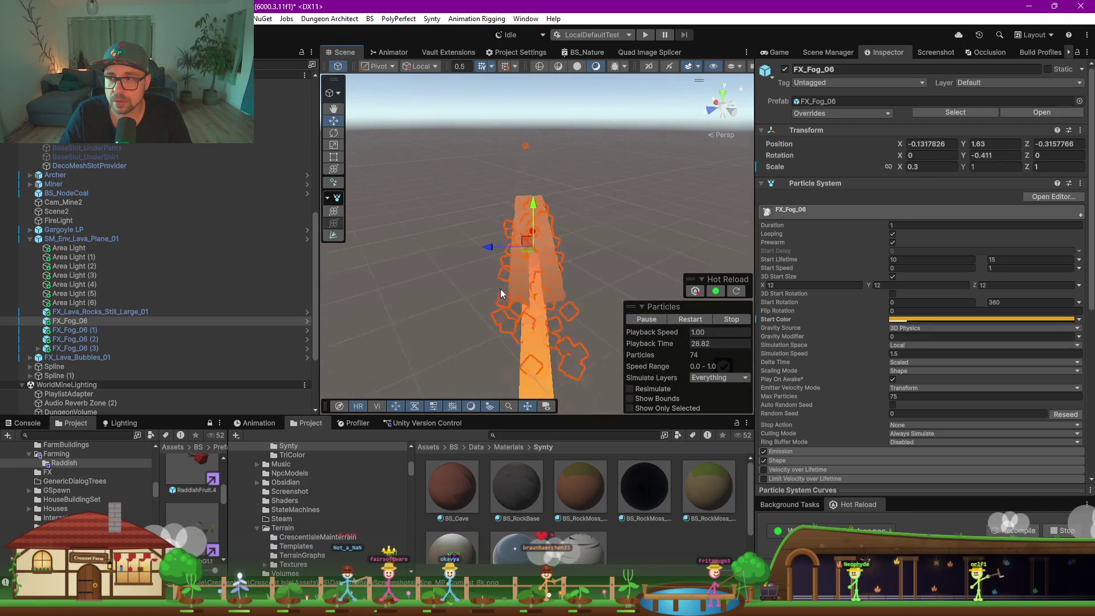
scroll(509, 290, "up", 10)
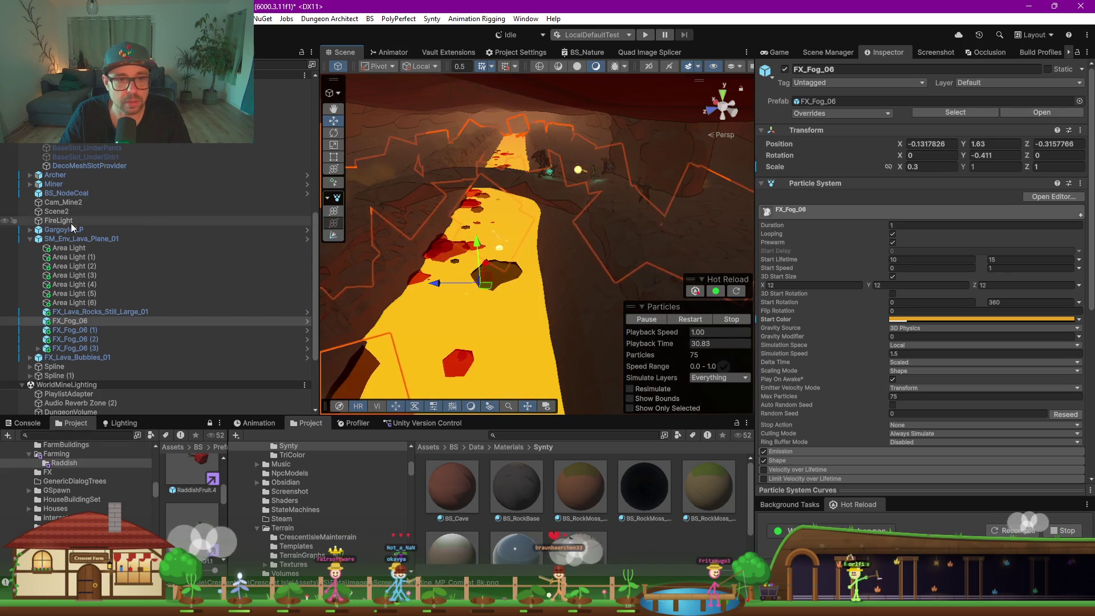
left_click(81, 331)
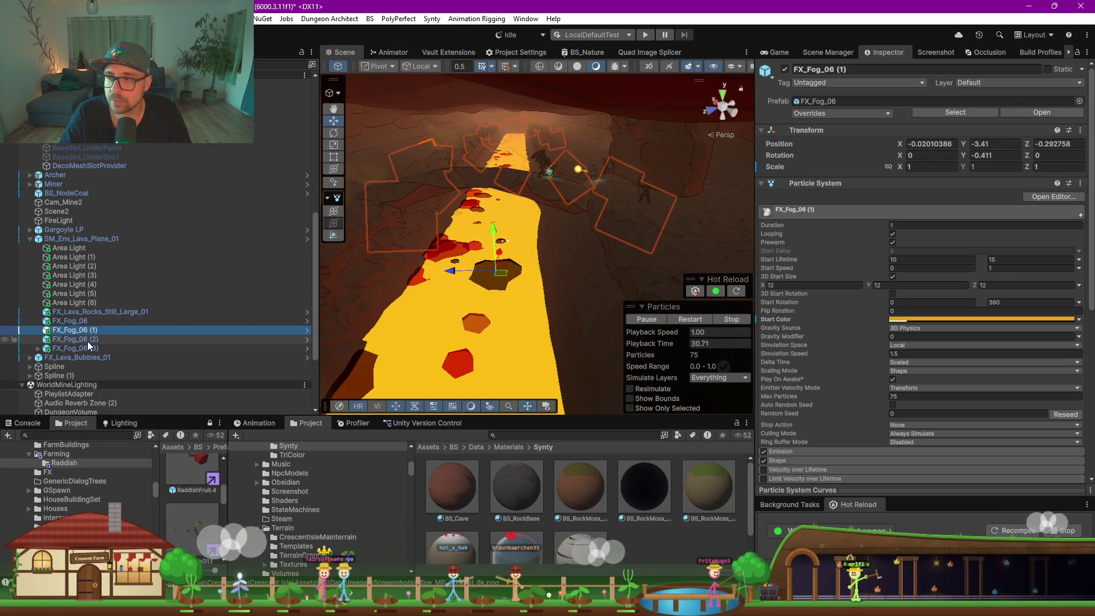
left_click(87, 341)
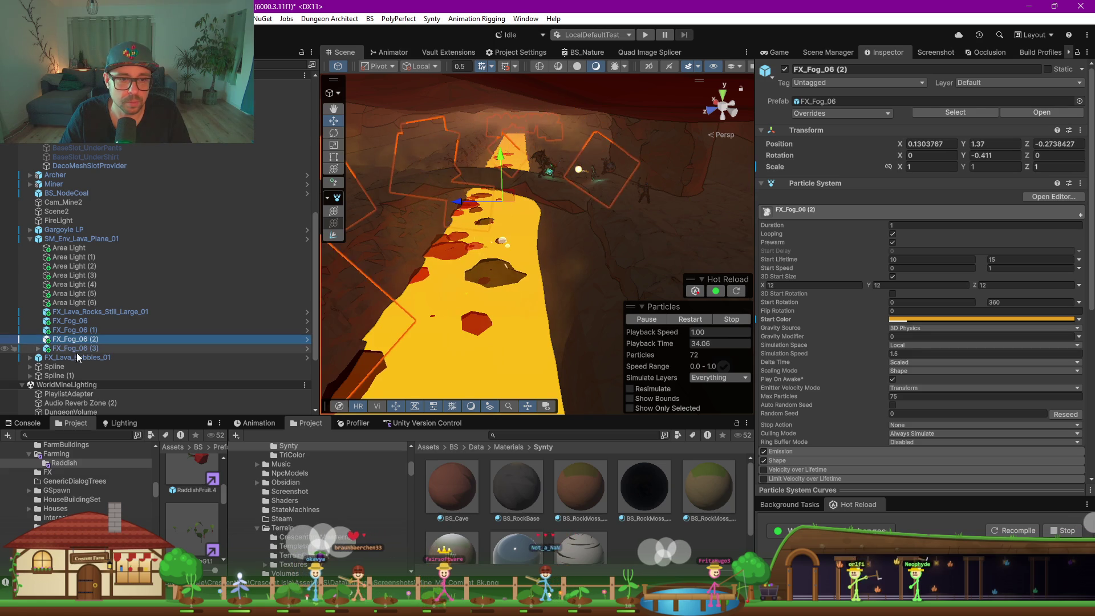
left_click(38, 348)
left_click(83, 348)
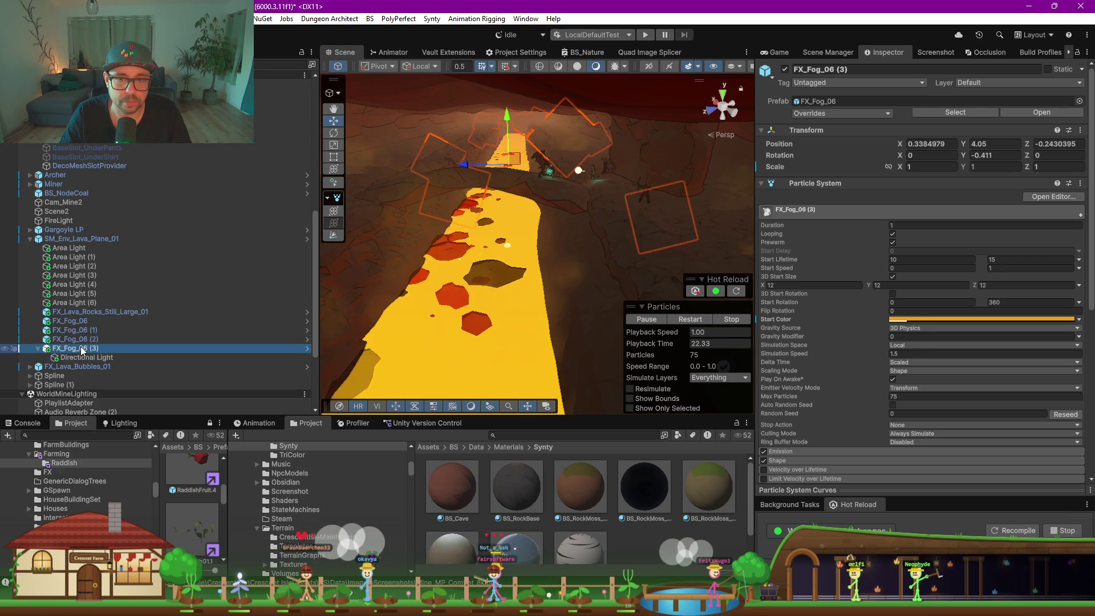
key("f")
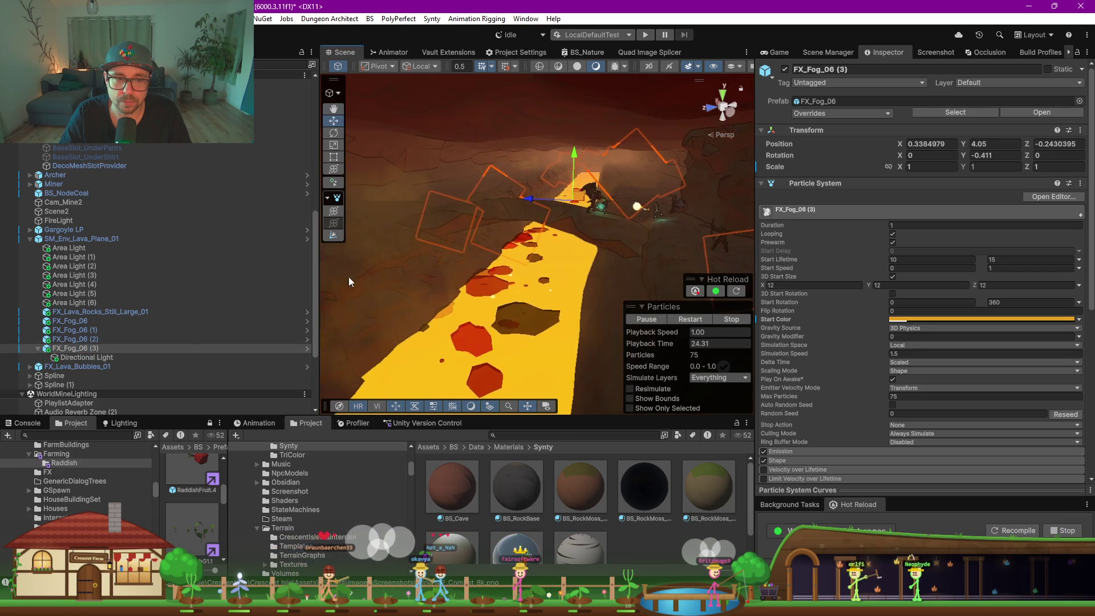
left_click(90, 356)
key("f")
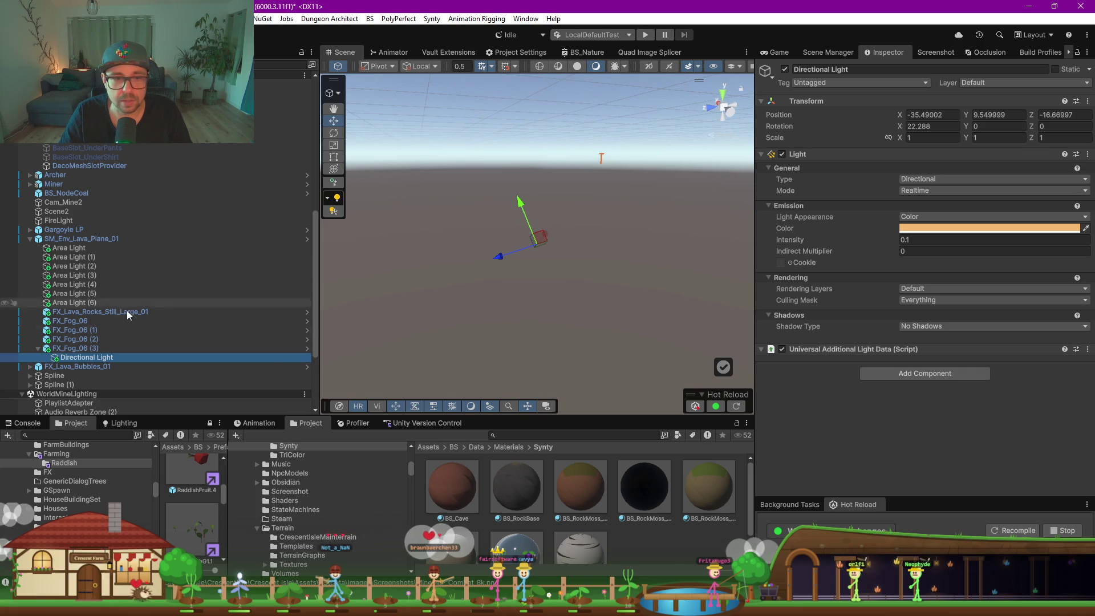
left_click(73, 320)
key("f")
mouse_move(550, 271)
left_mouse_down()
mouse_move(568, 274)
mouse_move(561, 257)
mouse_move(555, 266)
left_mouse_up()
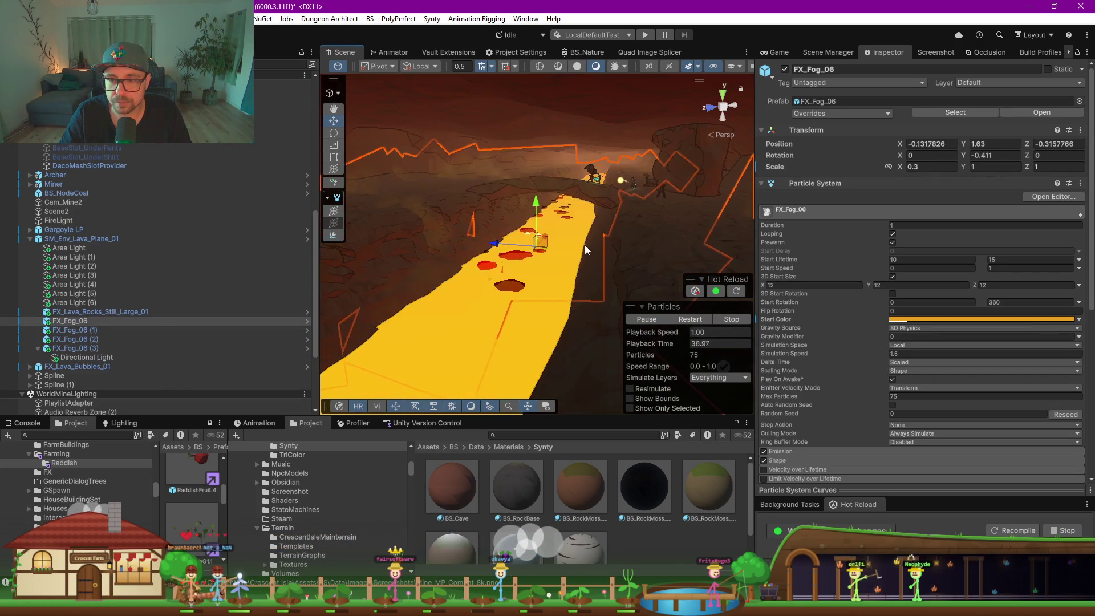
left_click_drag(581, 246, 451, 239)
left_click(84, 330)
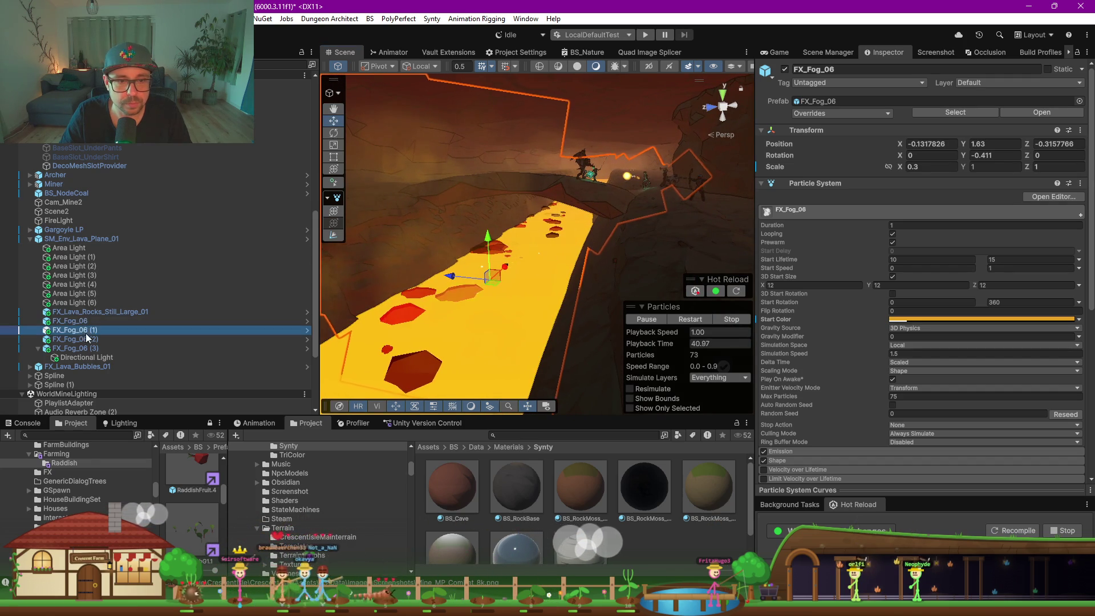
left_click(92, 353)
scroll(104, 286, "down", 5)
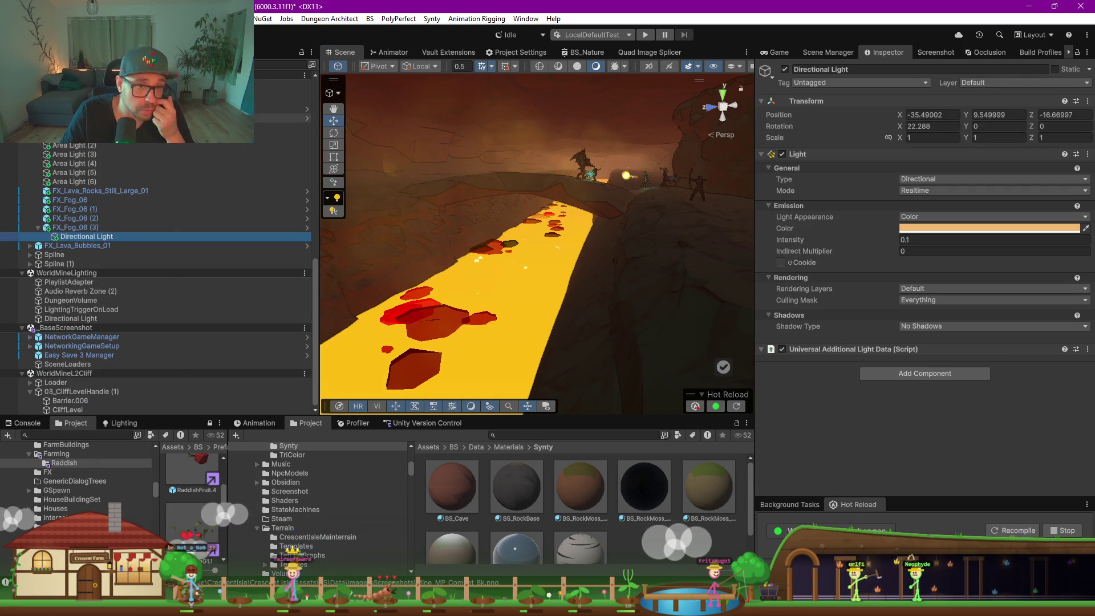
Parent FX_Lava_Bubbles_01 under SM_Env_Lava_Plane_01 and collapse FX_Fog_06 (3)
left_click(77, 245)
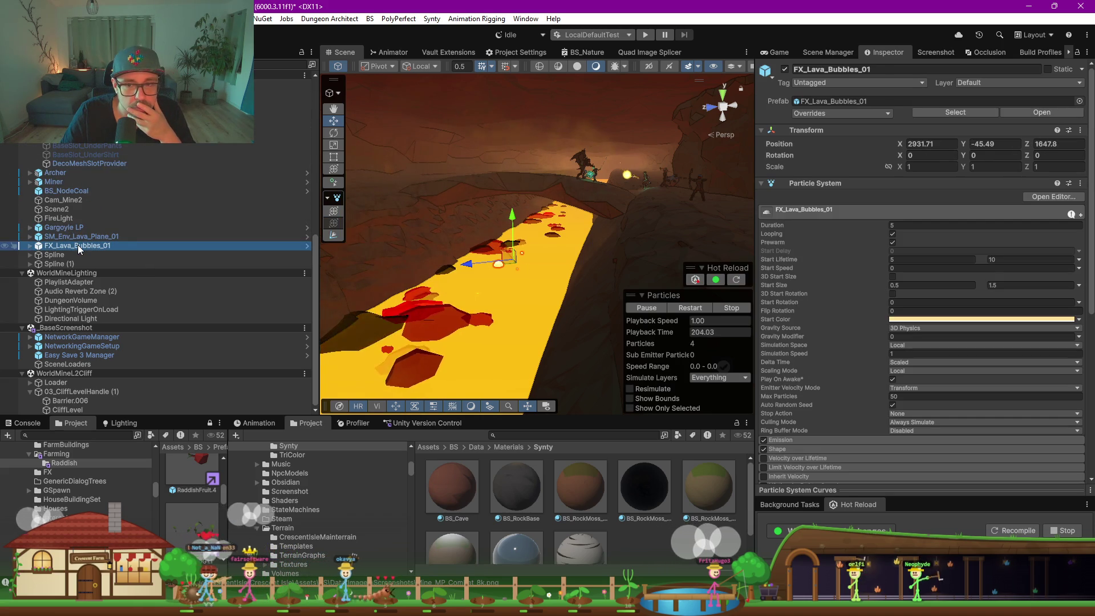
left_click_drag(60, 244, 70, 236)
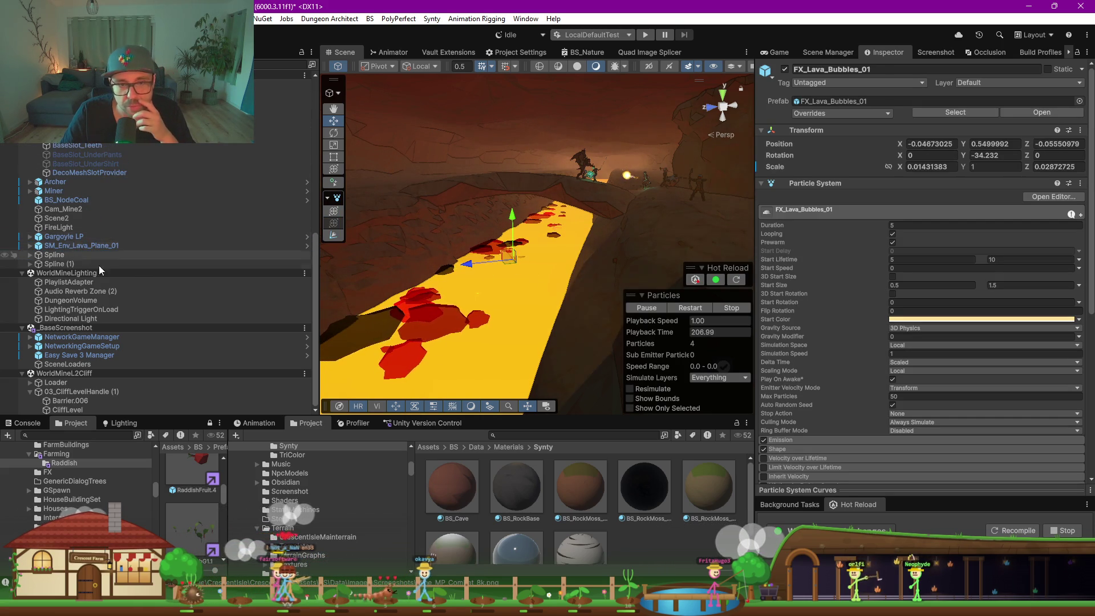
left_click(30, 246)
left_click(38, 354)
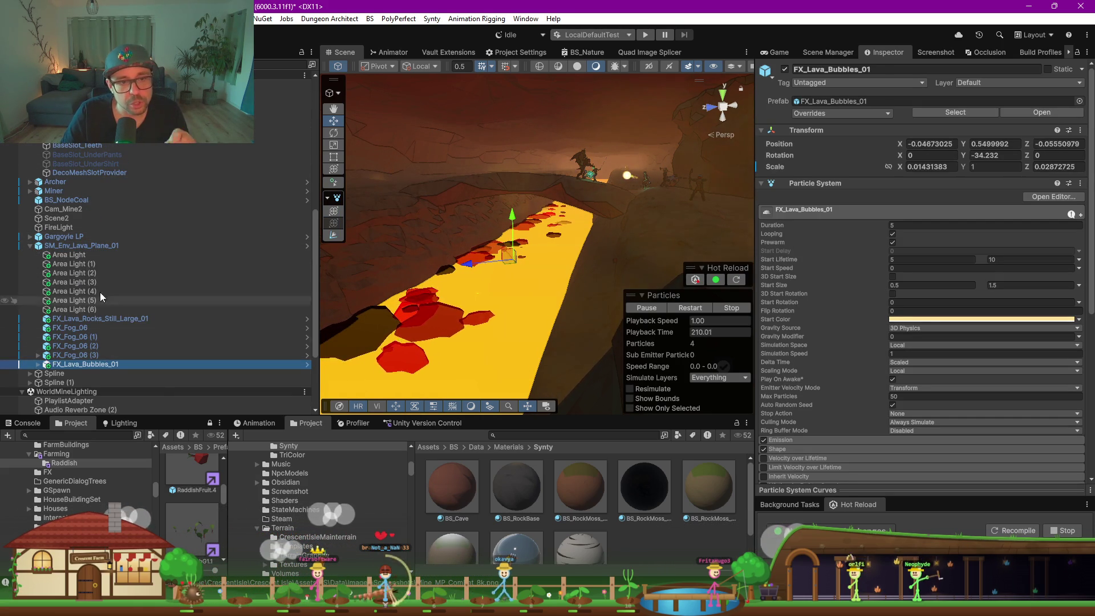
Disable the Directional Light and move it out of FX_Fog_06 (3) beside FireLight
left_click(67, 228)
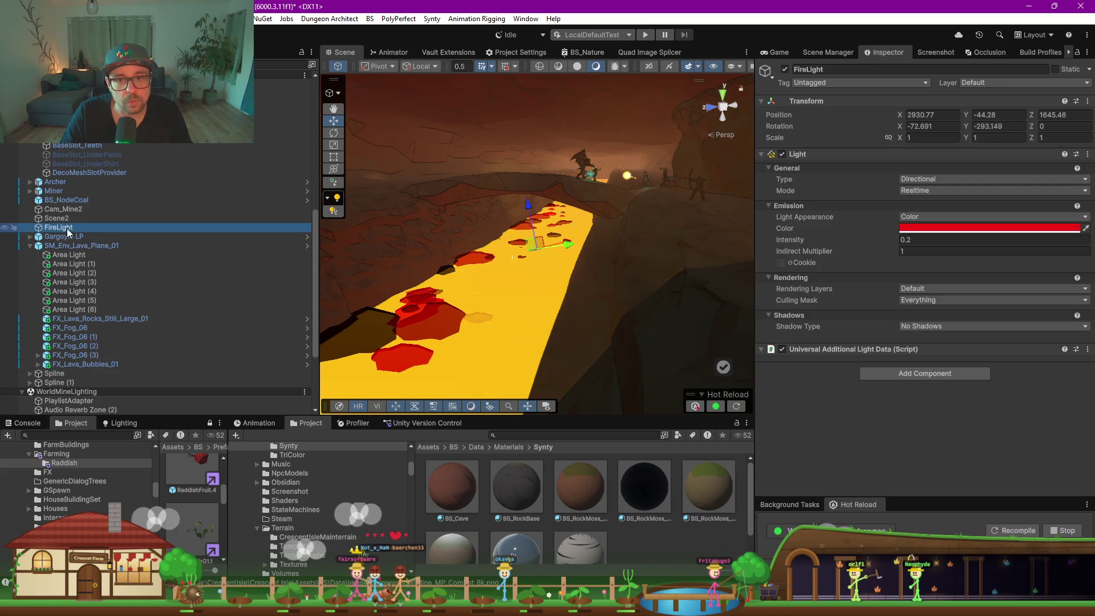
left_click(37, 354)
left_click(86, 364)
left_click(785, 69)
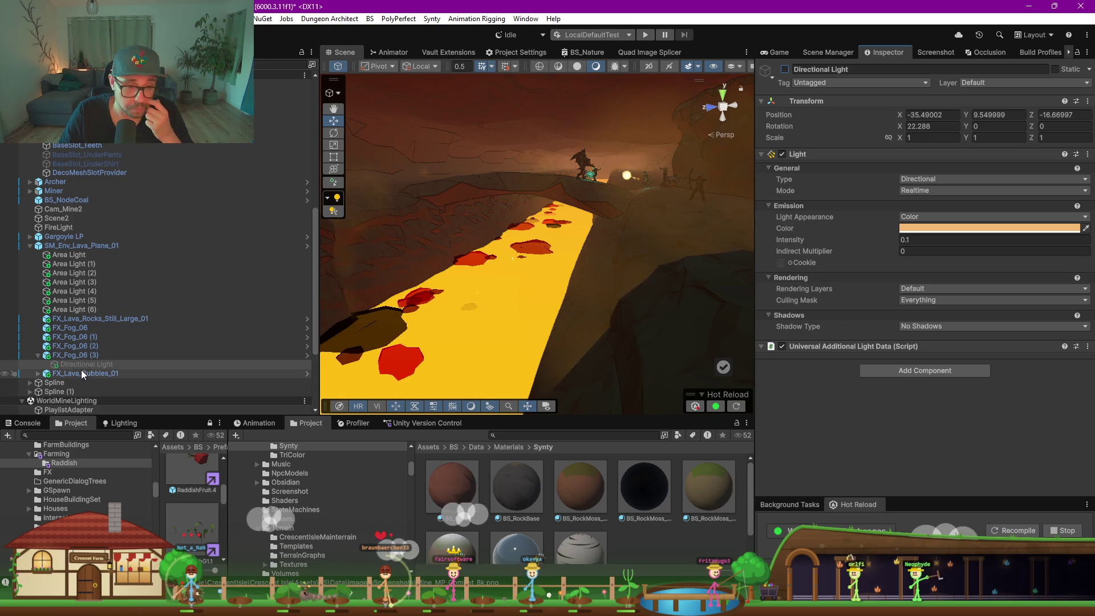
left_click_drag(86, 363, 57, 235)
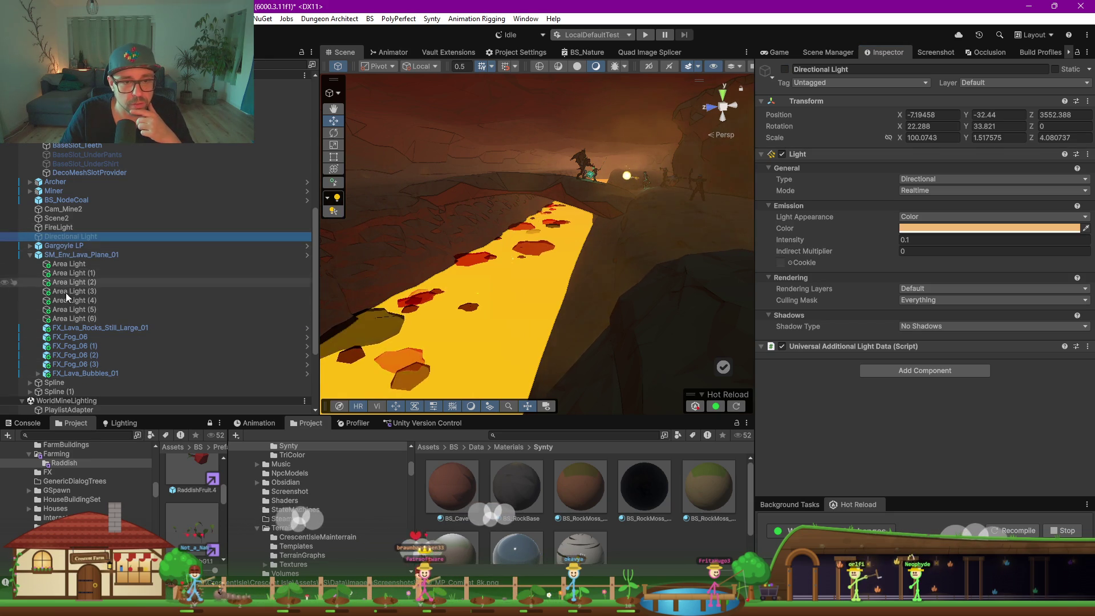
Check the Area Light and lava rock effects, then delete FX_Lava_Bubbles_01
left_click(74, 265)
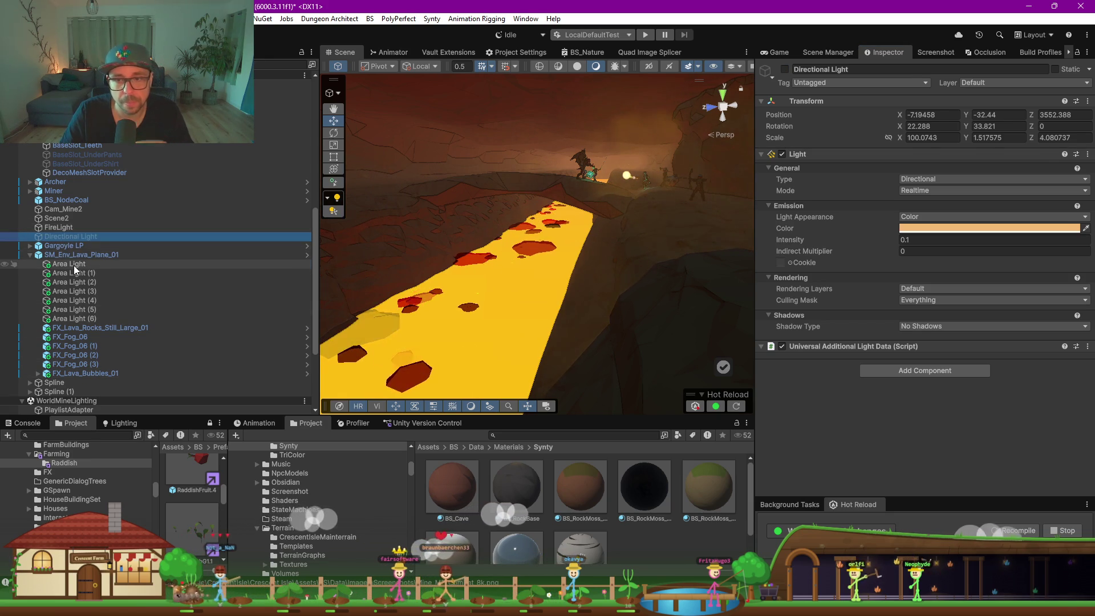
left_click(81, 329)
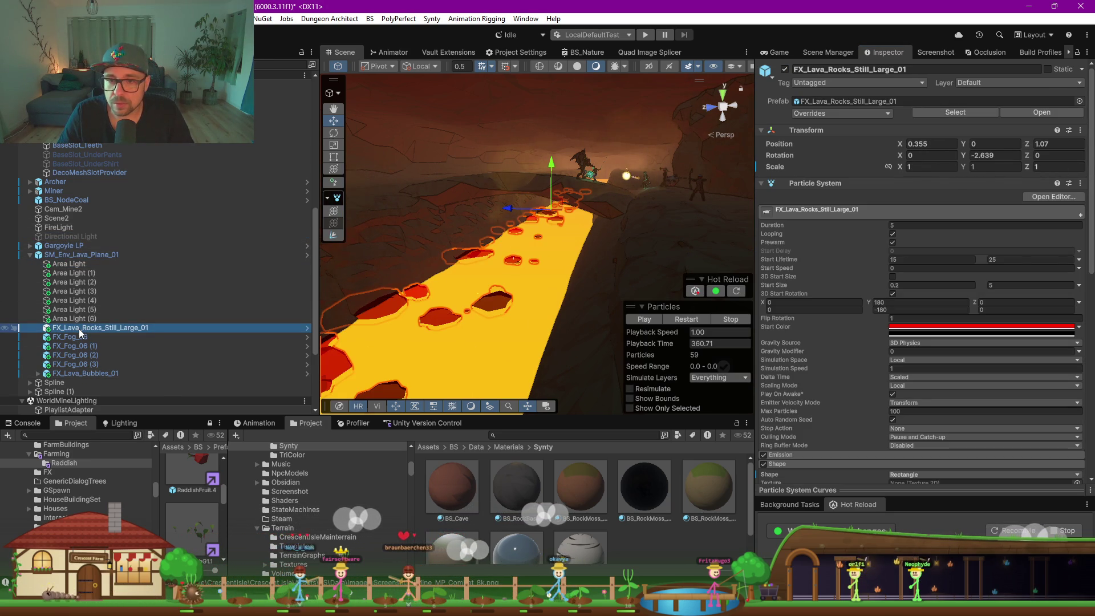
left_click(100, 371)
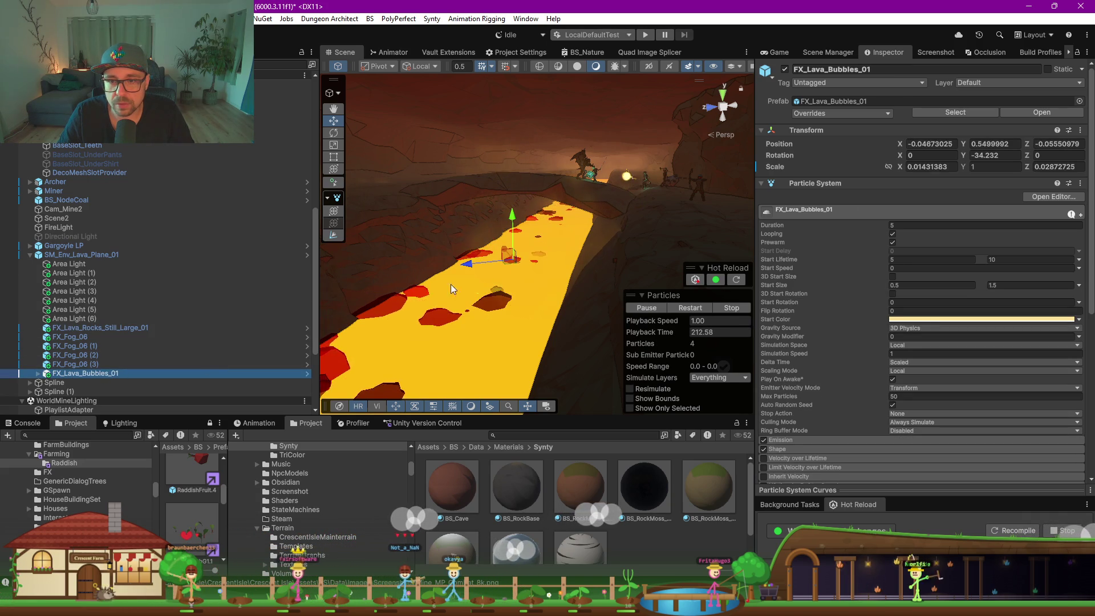
key("f")
mouse_move(511, 271)
left_mouse_down()
mouse_move(503, 302)
mouse_move(505, 272)
left_mouse_up()
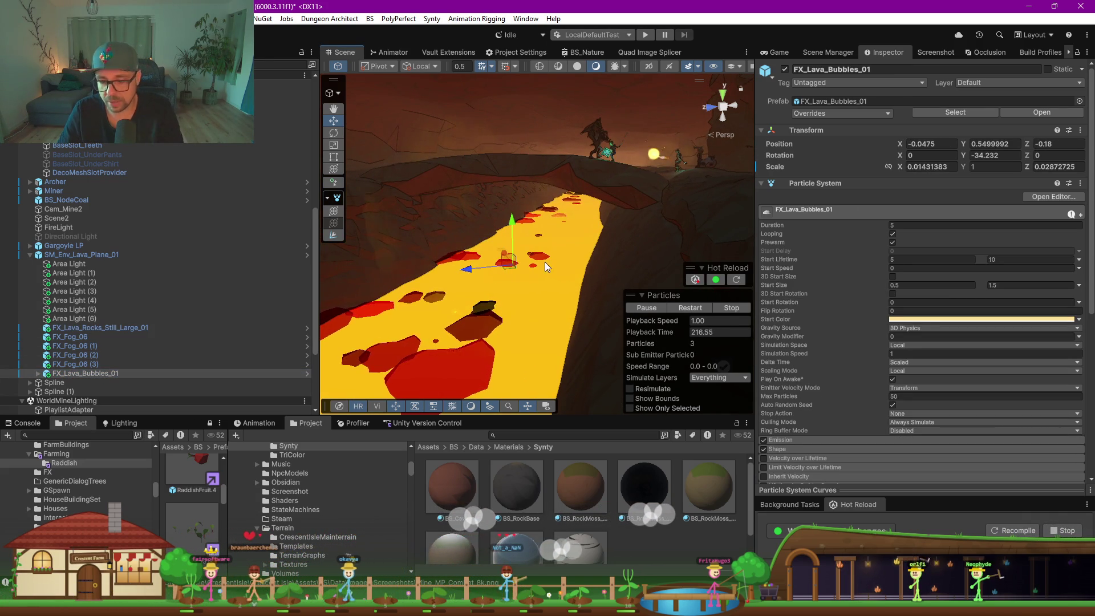
key("Delete")
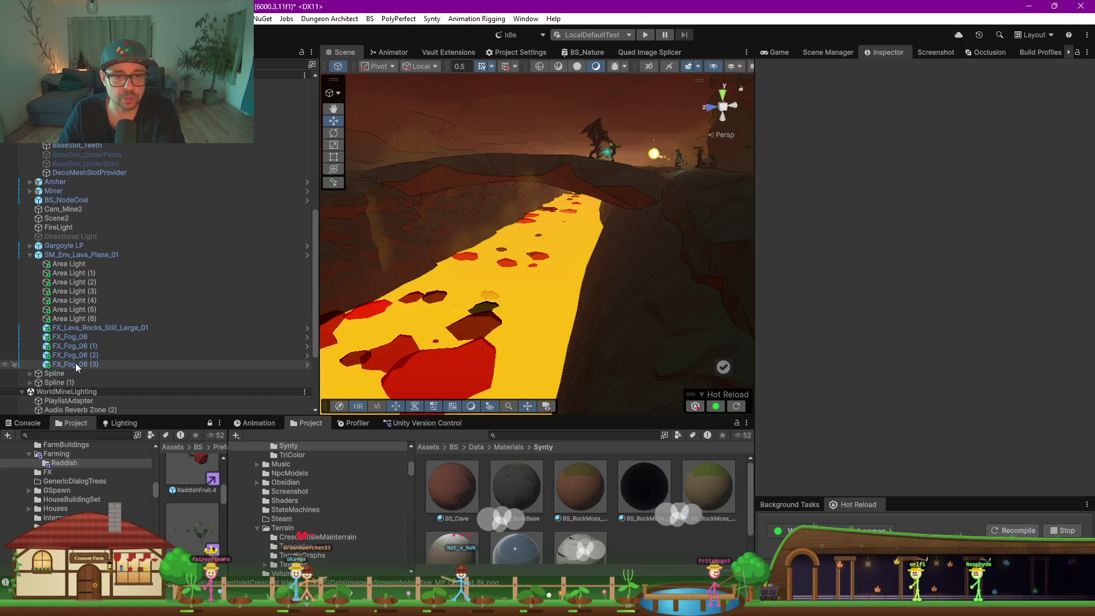
Select FX_Fog_06 (3) and open its Particle System's Shape module
left_click(74, 365)
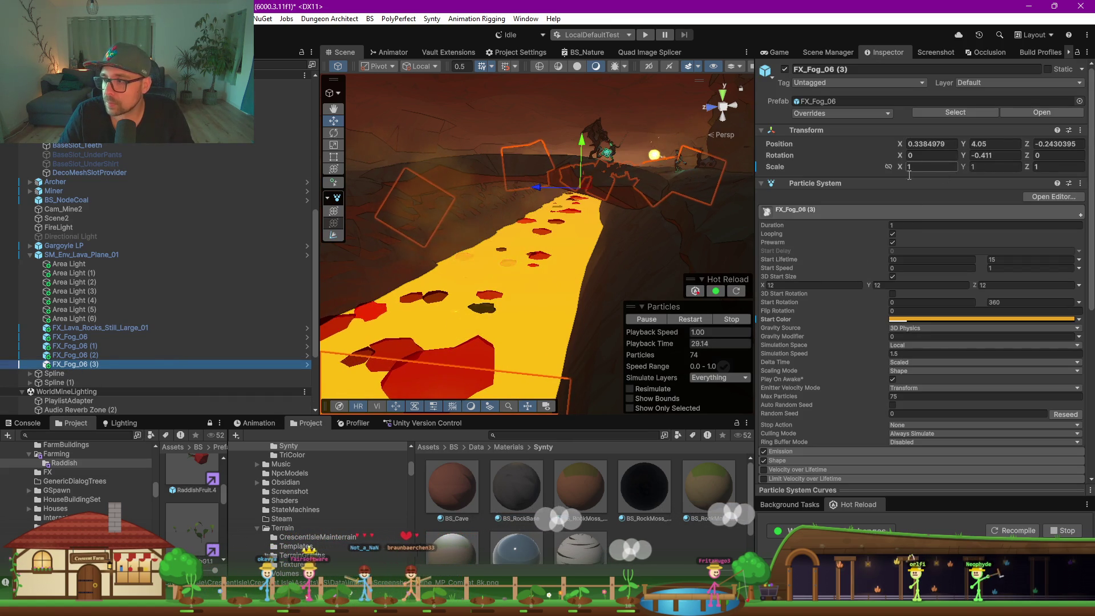
left_click(821, 183)
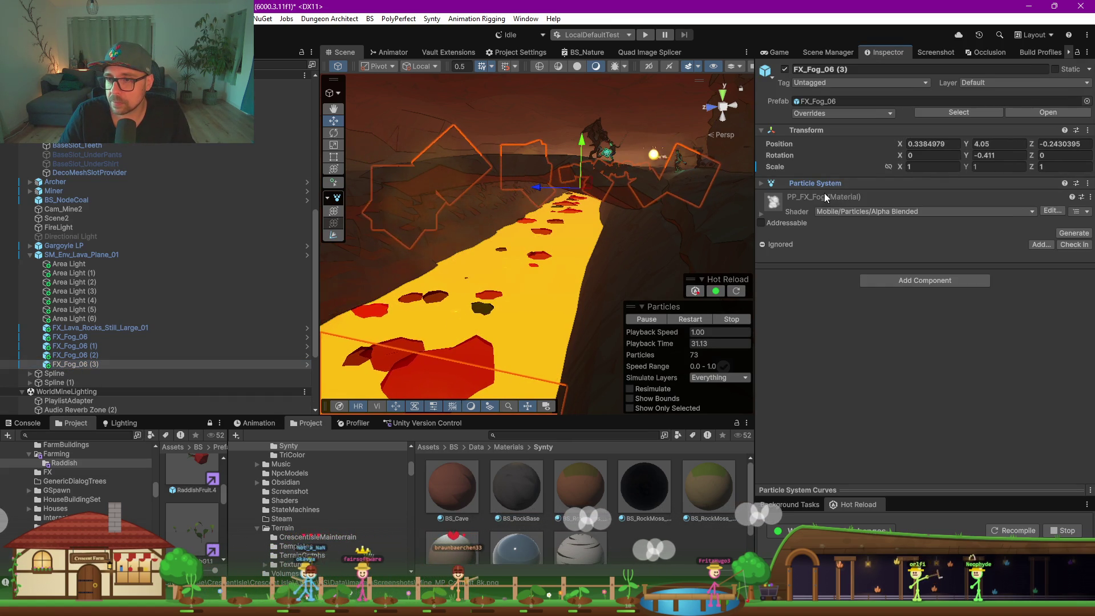
left_click(821, 183)
scroll(826, 321, "down", 5)
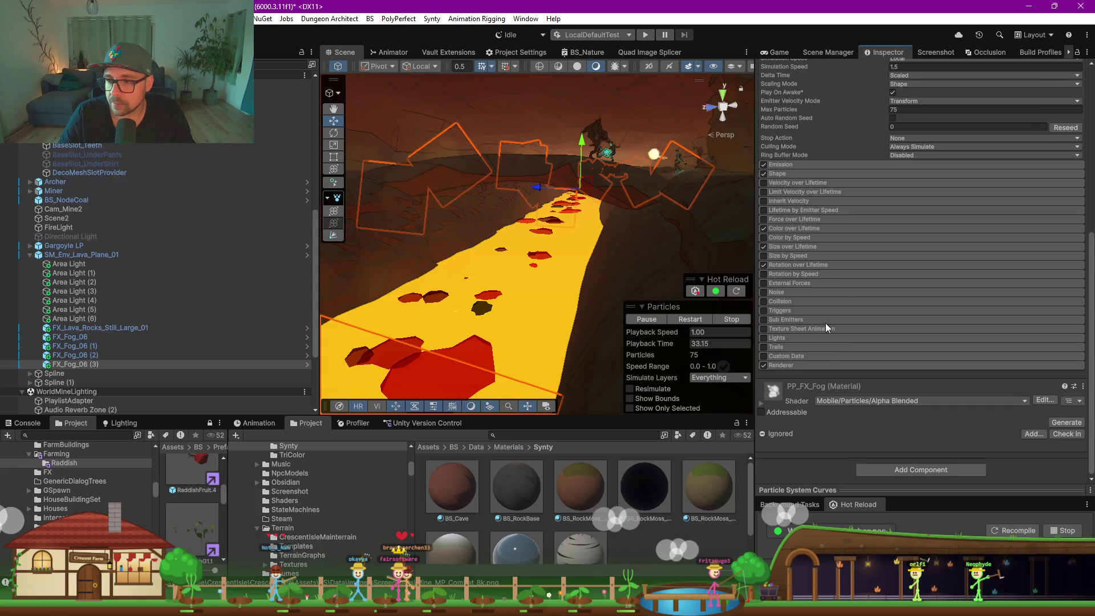
left_click(791, 175)
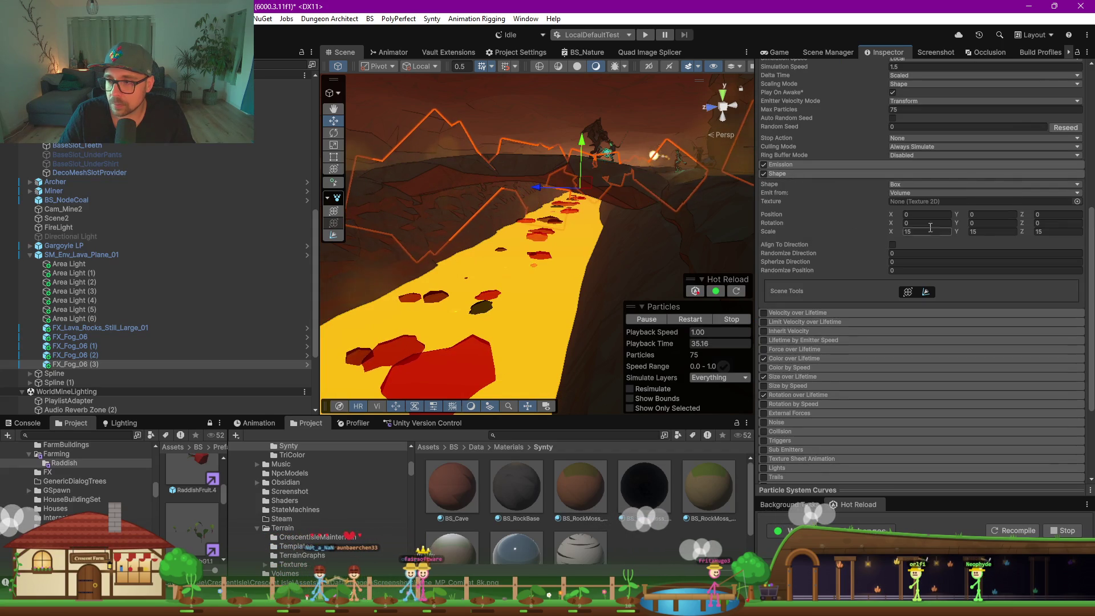
key("Return")
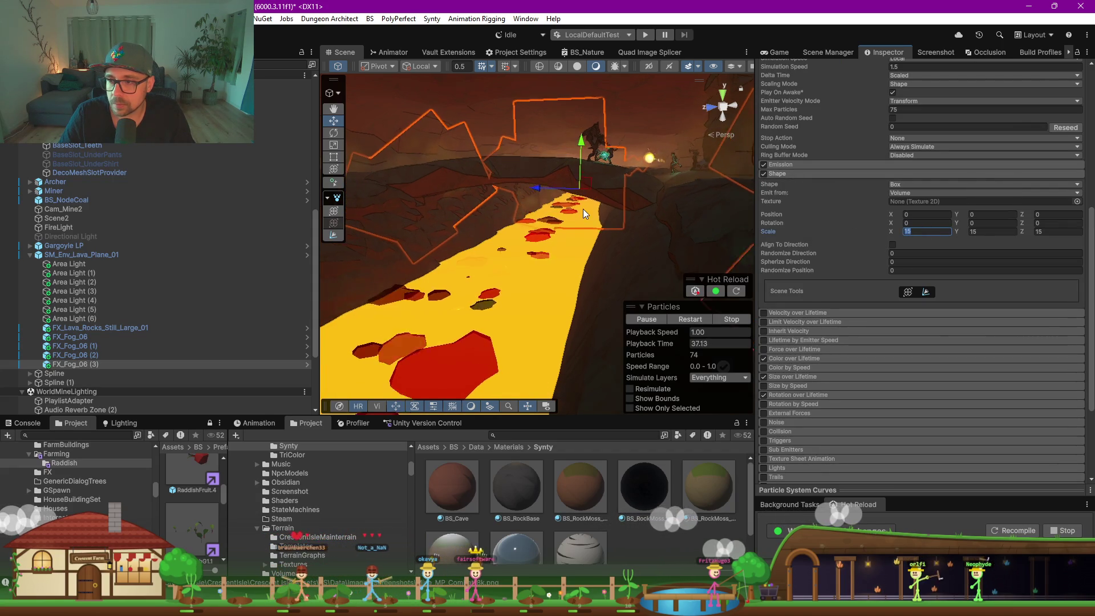
Set the fog emitter's Shape scale to 5, 5, 5
scroll(590, 234, "down", 10)
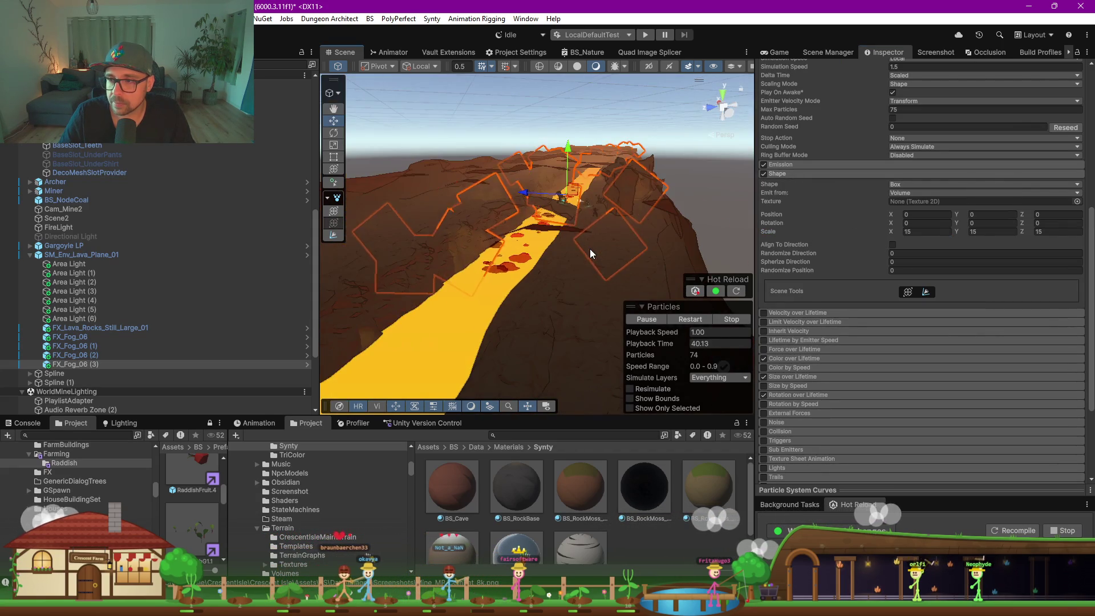
scroll(590, 249, "up", 10)
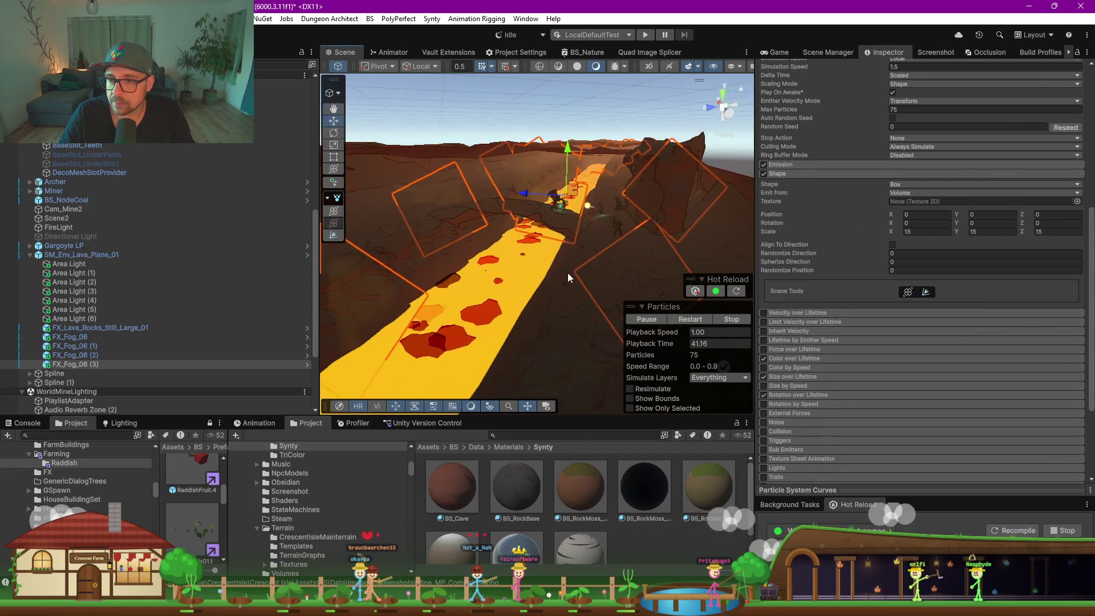
left_click(927, 231)
type("5")
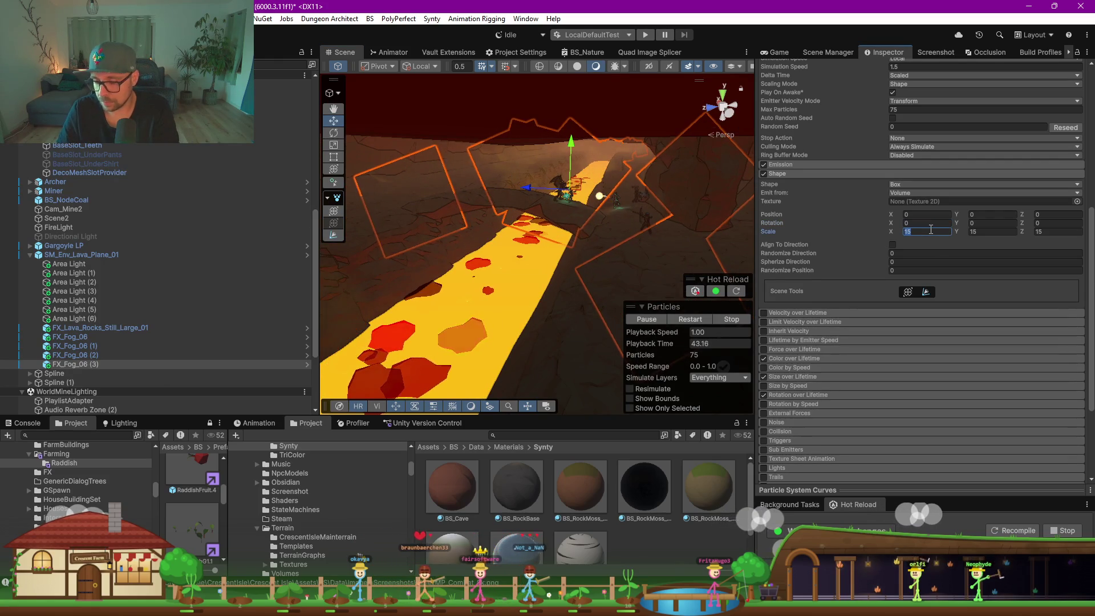
key("Tab")
type("5")
key("Tab")
type("5")
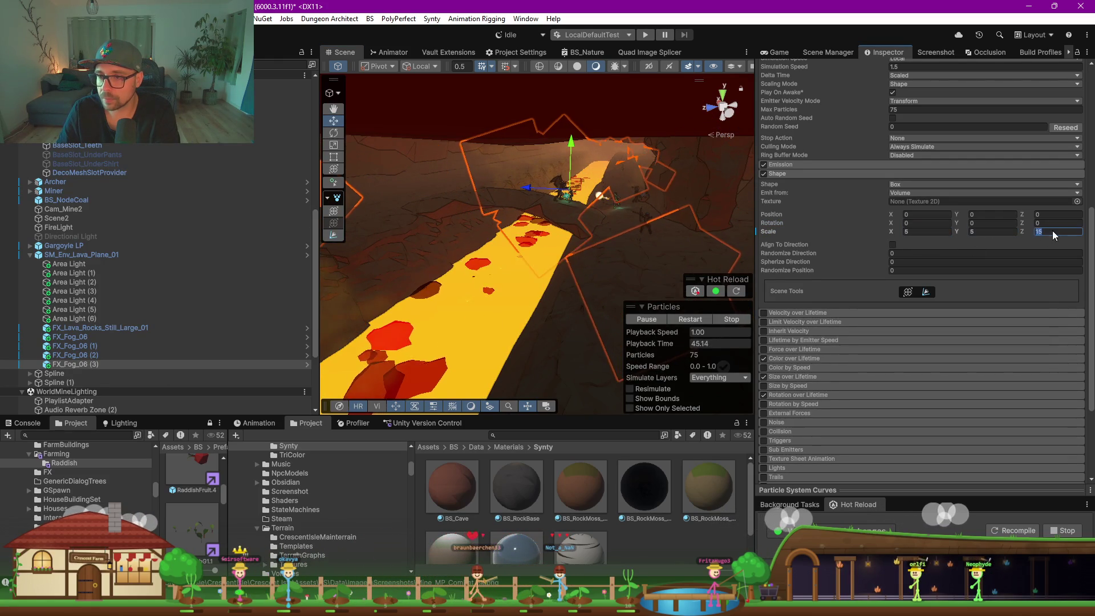
Turn on gizmo outlines and shift the fog emitter along the lava path
scroll(553, 212, "down", 3)
scroll(553, 221, "down", 3)
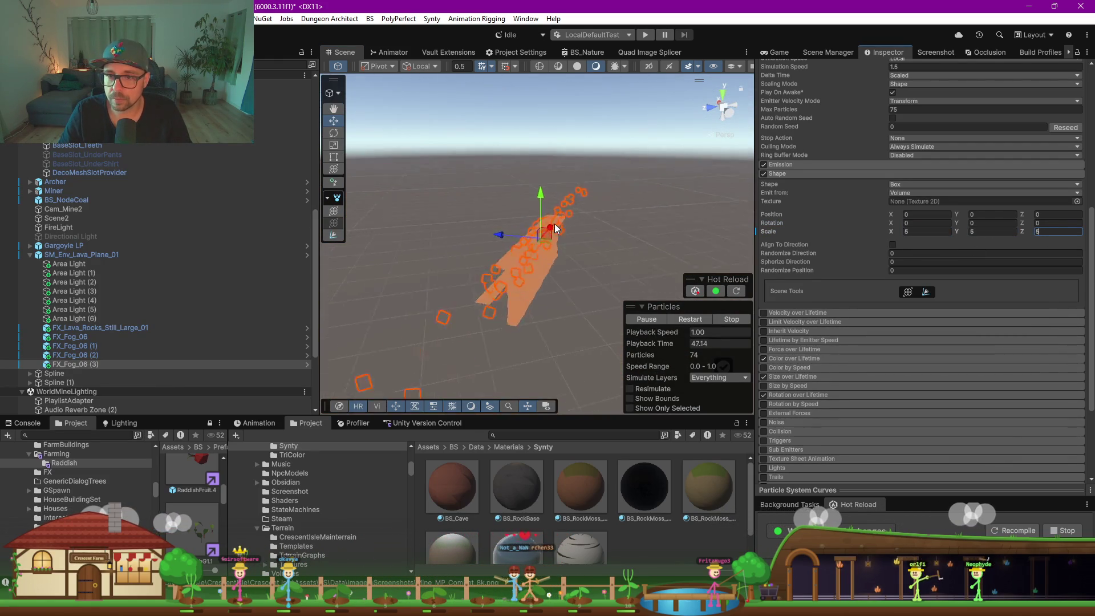
left_click_drag(566, 220, 684, 97)
scroll(714, 68, "down", 1)
left_click(738, 66)
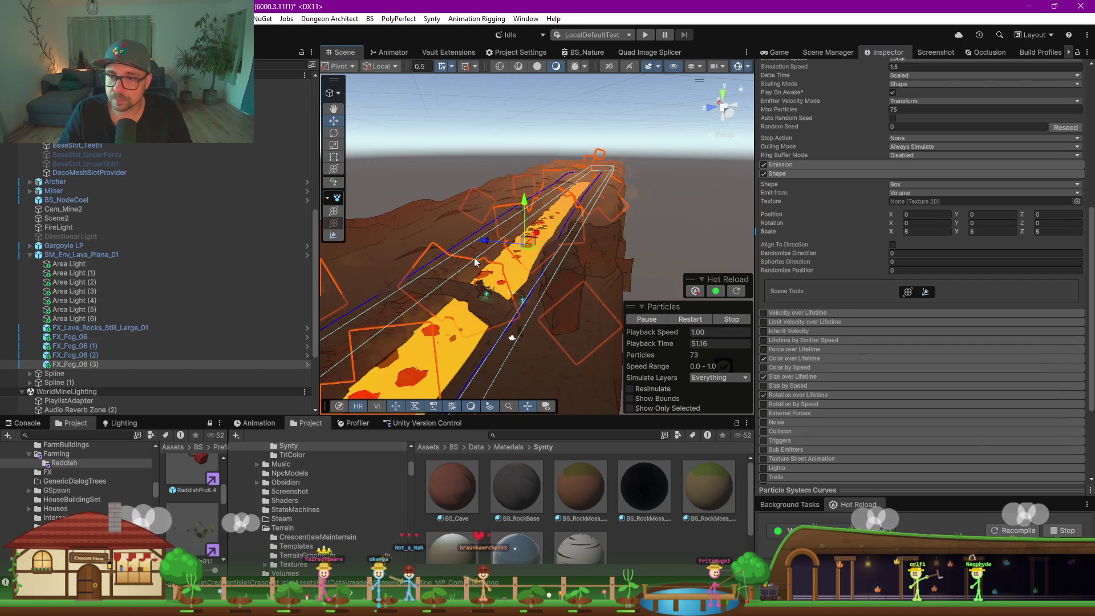
left_click_drag(532, 252, 510, 257)
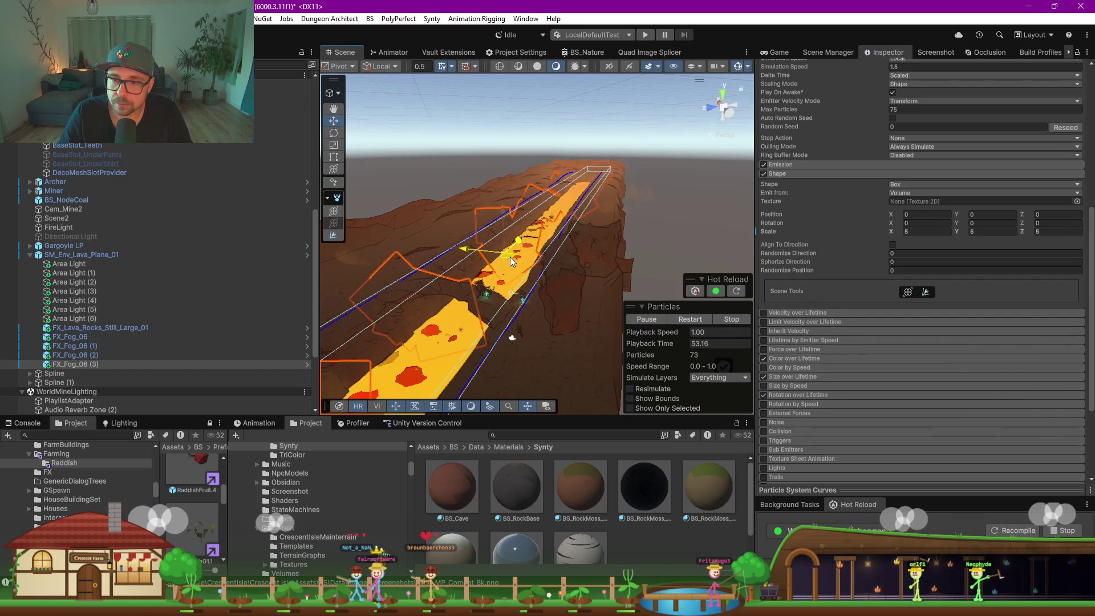
scroll(831, 257, "up", 8)
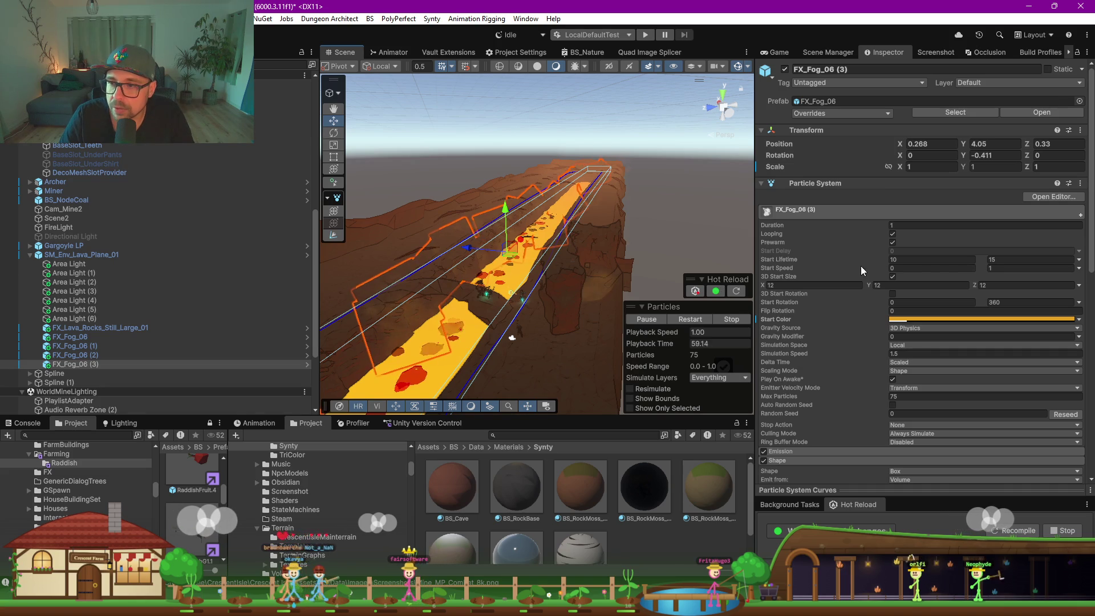
scroll(872, 312, "down", 3)
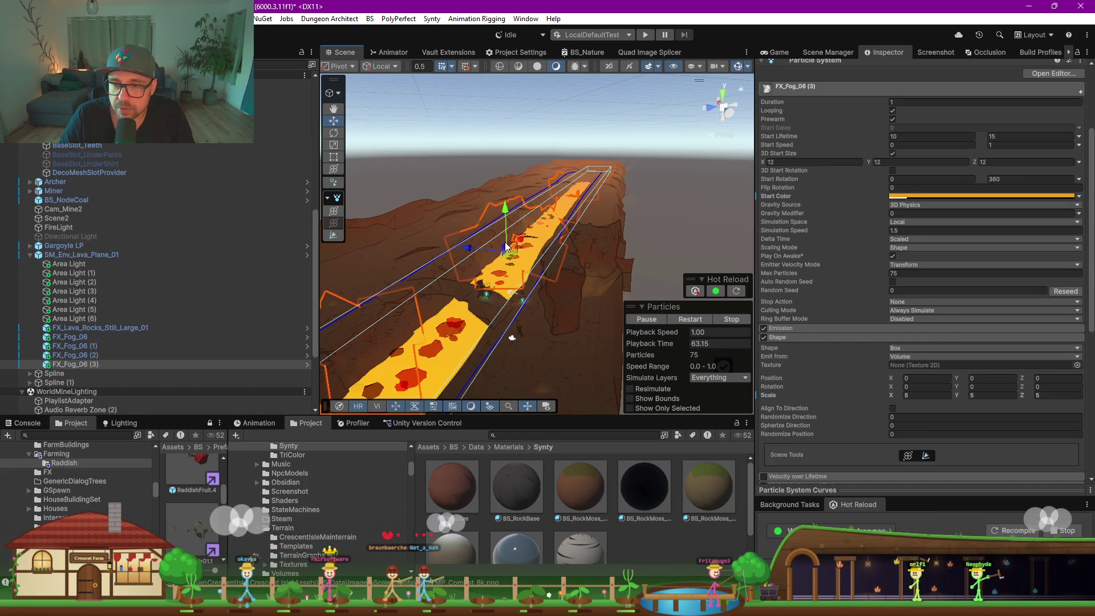
Reduce the emitter Shape scale to 1 on X, Y and Z
mouse_move(891, 396)
left_mouse_down()
mouse_move(786, 393)
mouse_move(798, 388)
left_mouse_up()
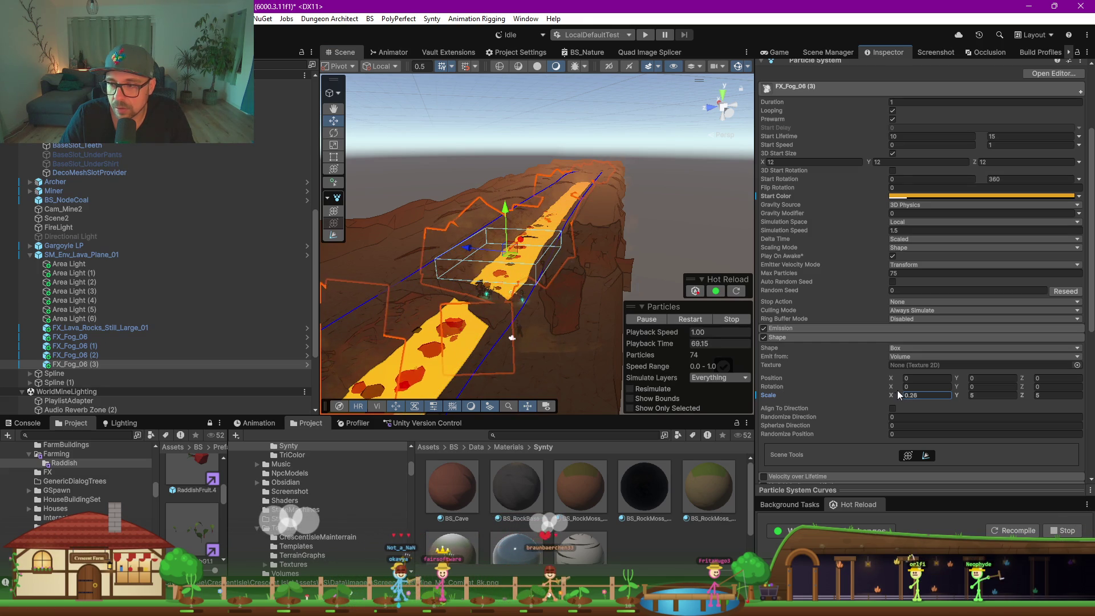
type("1")
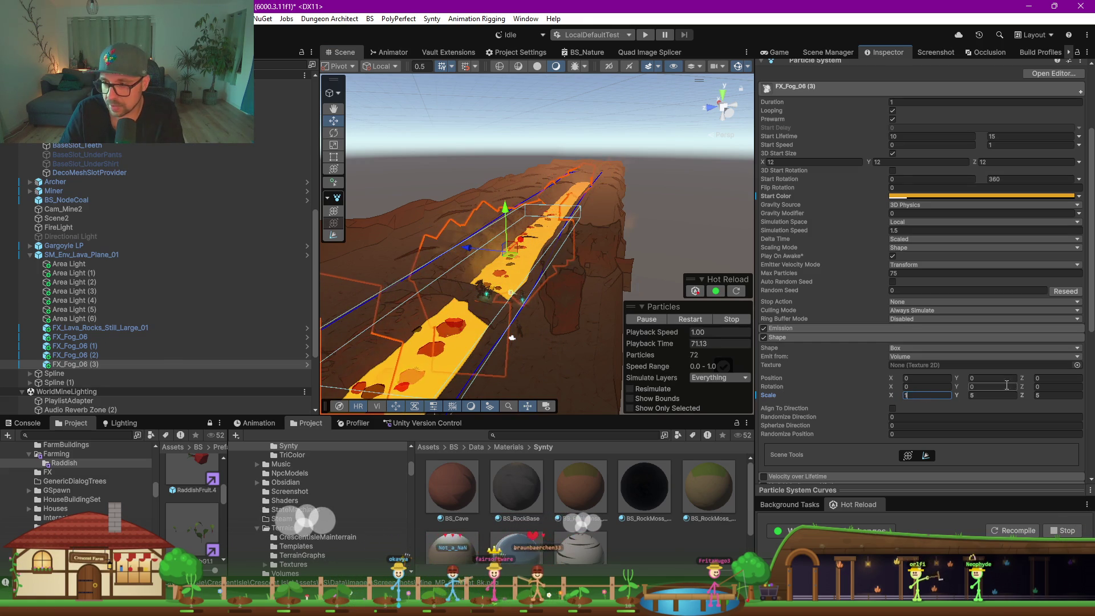
left_click(983, 397)
type("11")
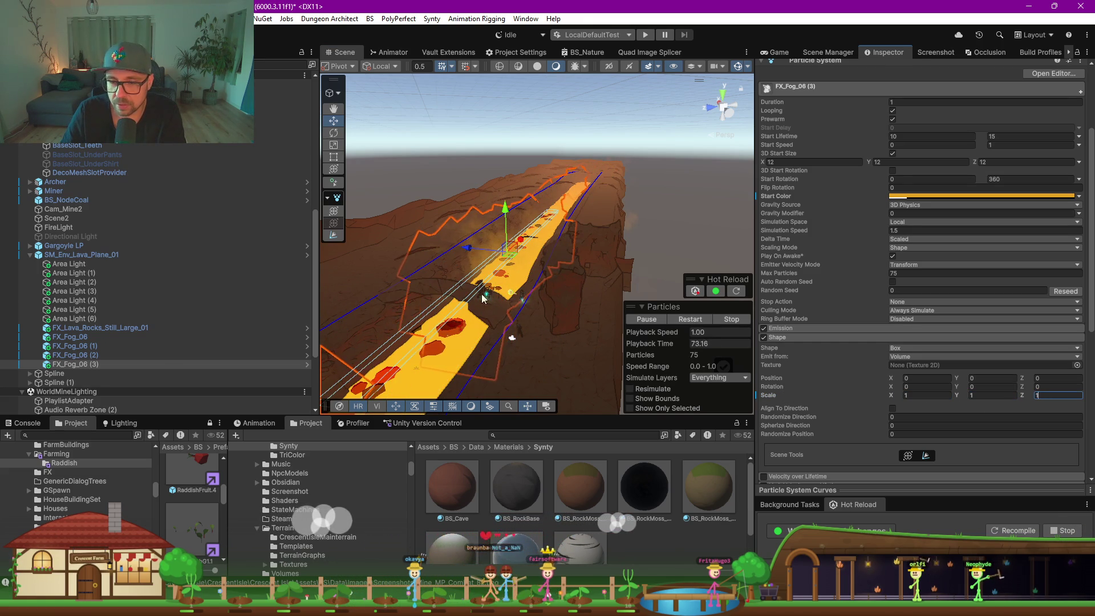
scroll(937, 159, "up", 5)
left_click(72, 255)
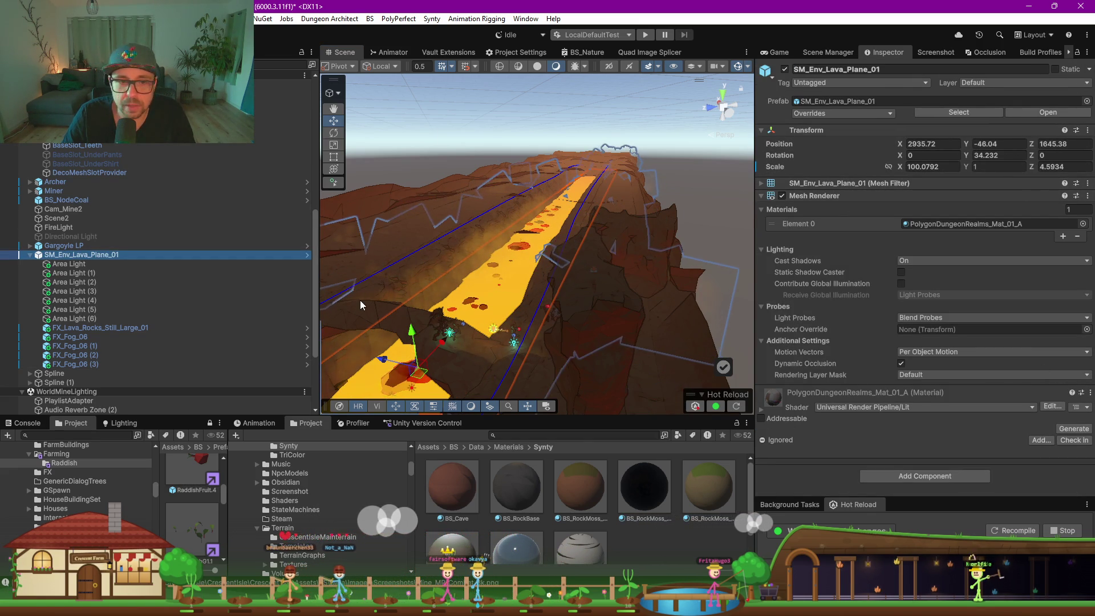
Move FX_Fog_06 (3) out from under the lava plane to the hierarchy root
left_click(74, 340)
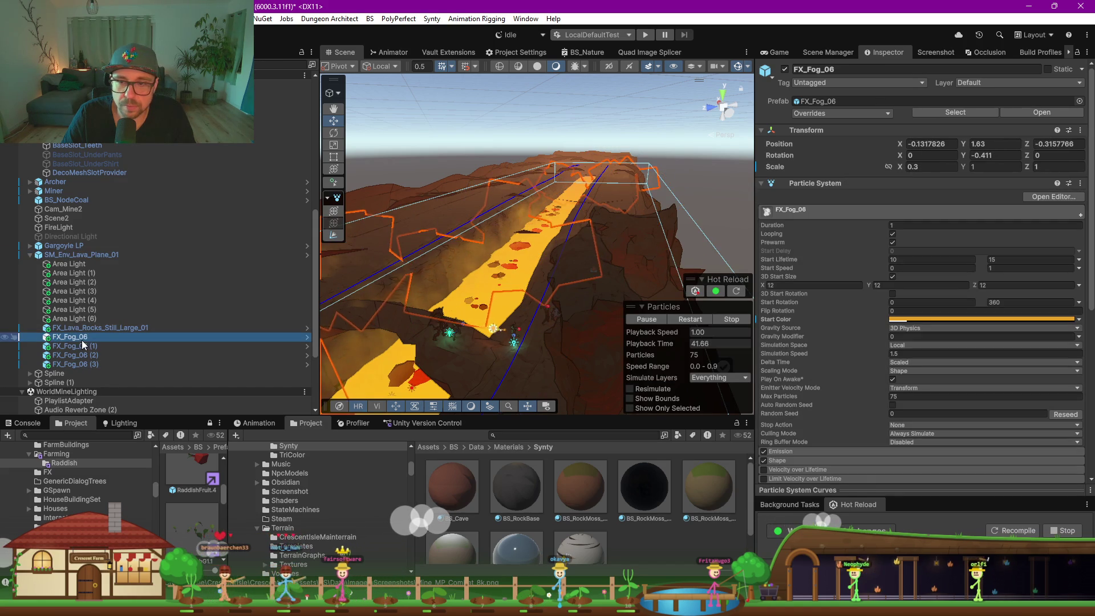
left_click(82, 345)
left_click(82, 355)
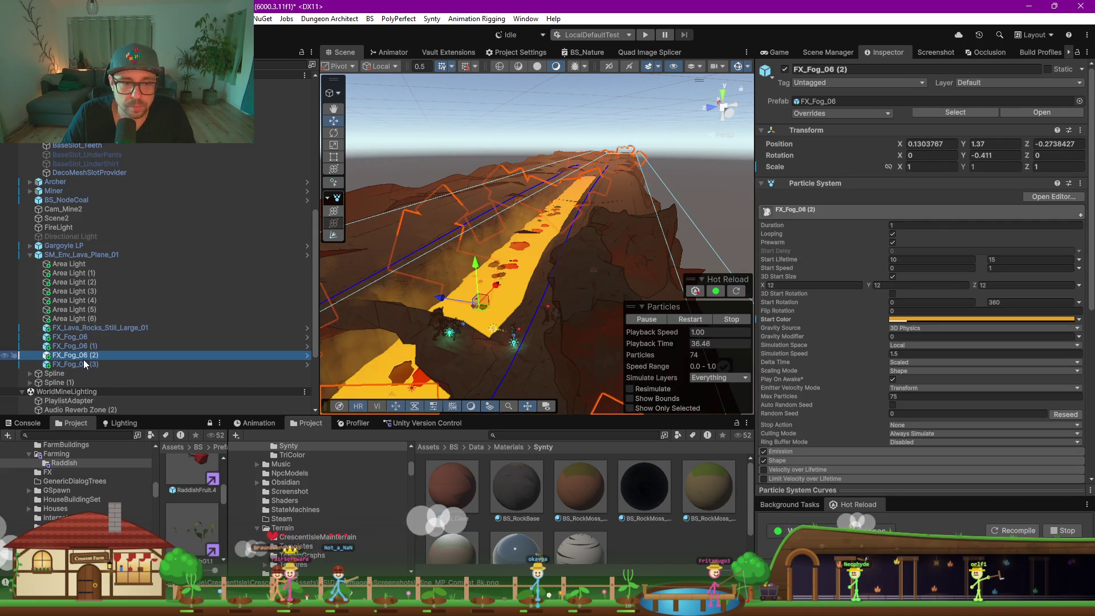
left_click(84, 364)
left_click_drag(84, 363, 69, 259)
Set FX_Fog_06 (3)'s Transform scale to 1 and its Shape scale to 15
scroll(799, 358, "down", 5)
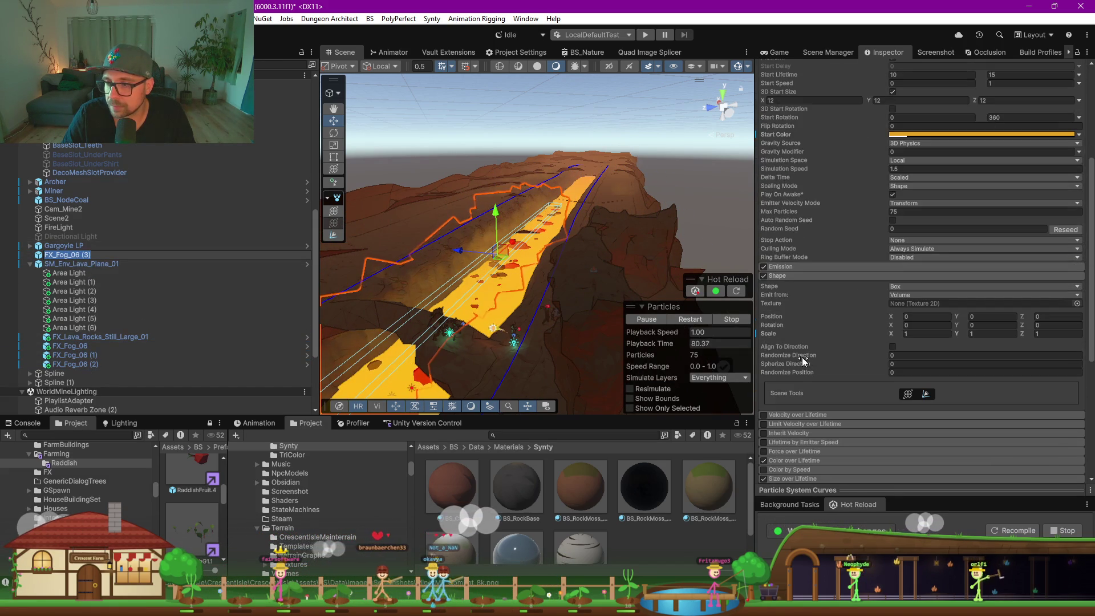
scroll(912, 216, "up", 5)
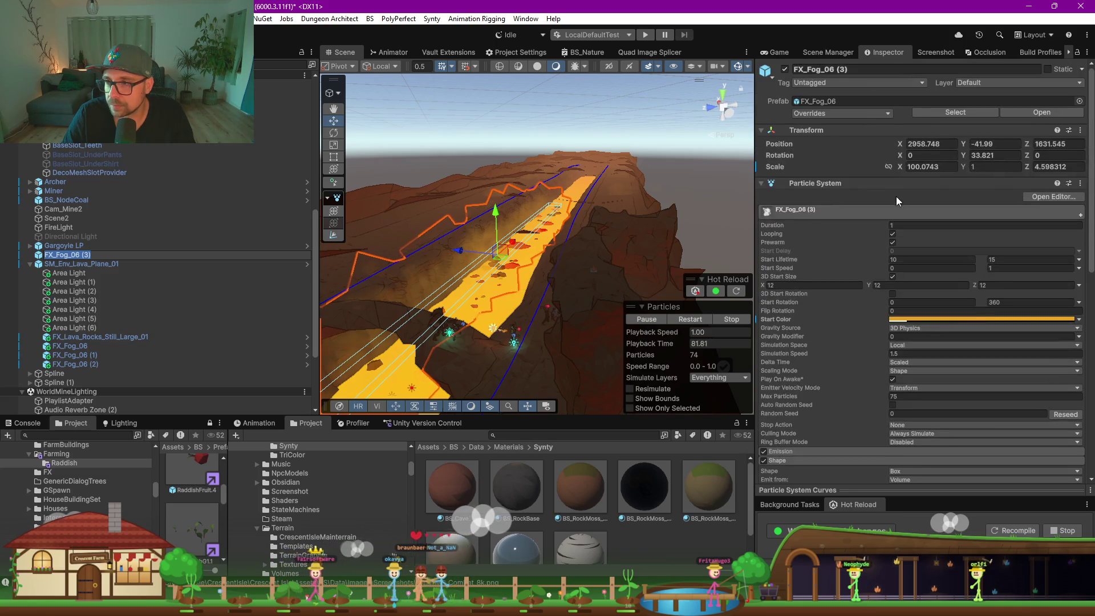
double_click(931, 166)
type("1")
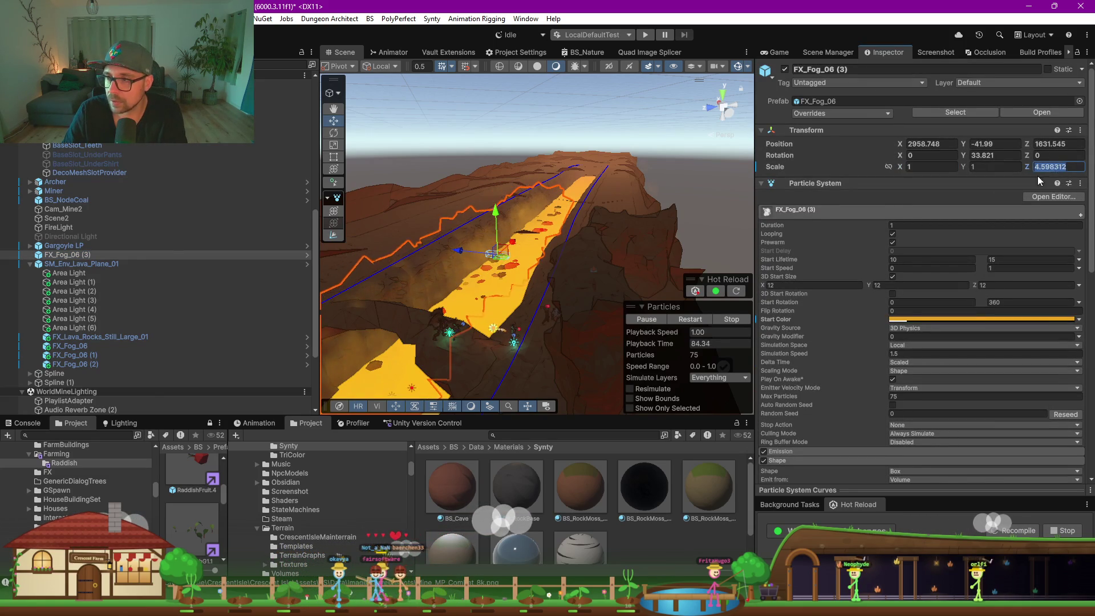
scroll(924, 365, "down", 5)
type("15")
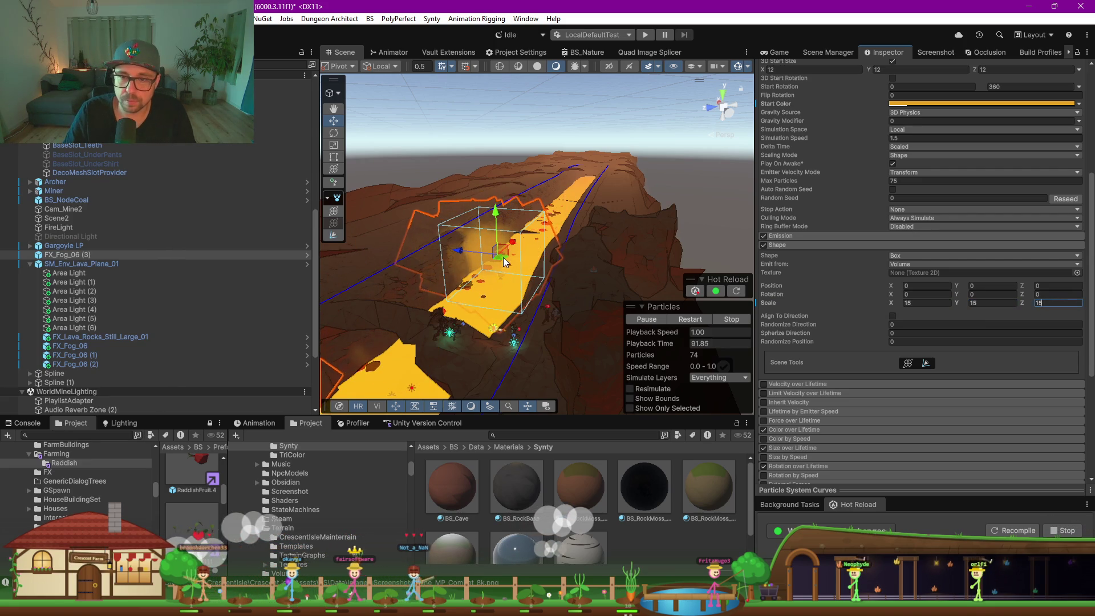
key("Return")
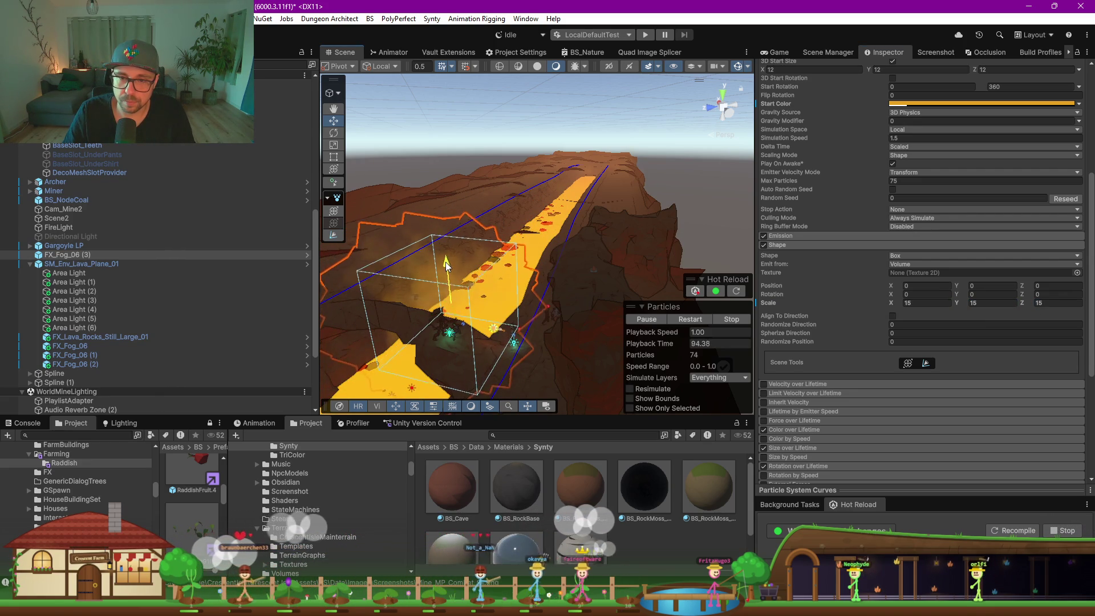
Create an empty parent for SM_Env_Lava_Plane_01 and put FX_Fog_06 (3) under it
left_click(70, 264)
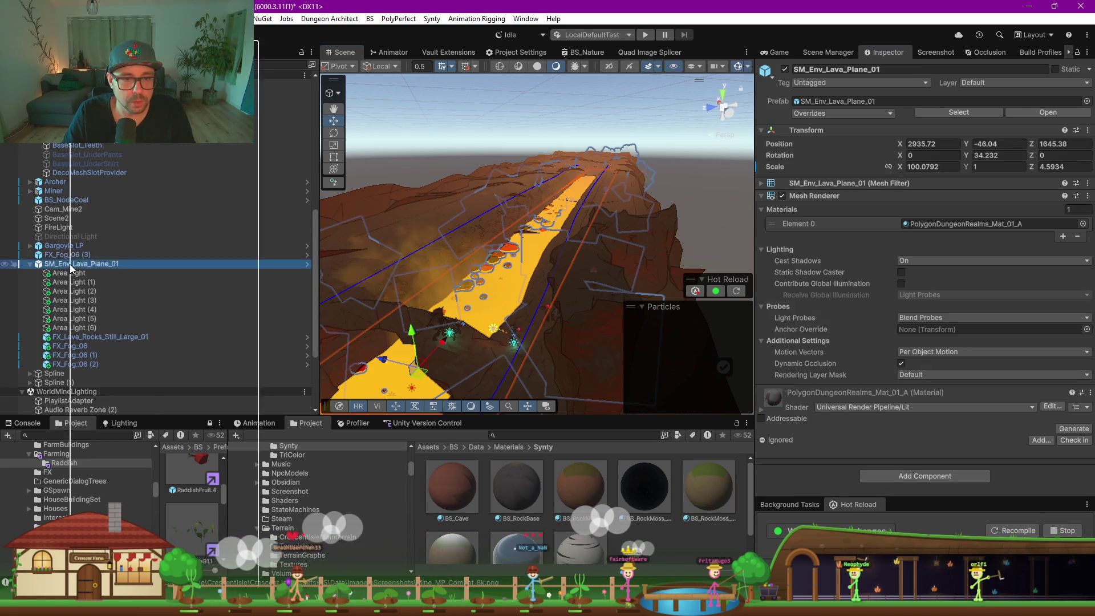
right_click(70, 264)
left_click(144, 288)
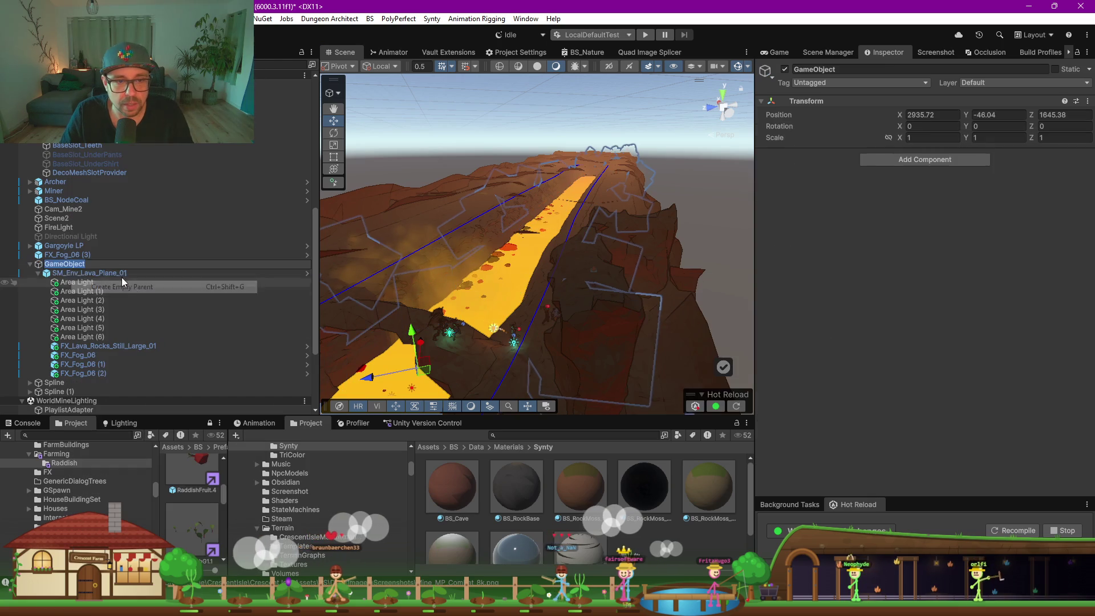
left_click(38, 273)
left_click_drag(62, 255, 71, 265)
left_click(77, 275)
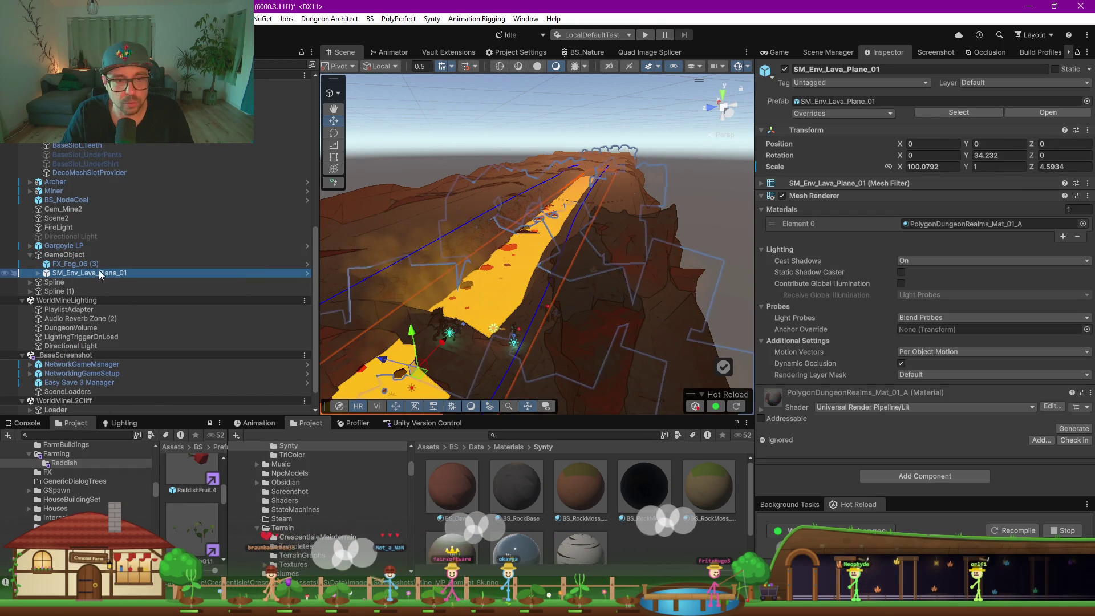
left_click(95, 264)
Delete FX_Fog_06, (1) and (2), then nudge FX_Fog_06 (3) to X 6.29, Z -4.02
left_click(39, 274)
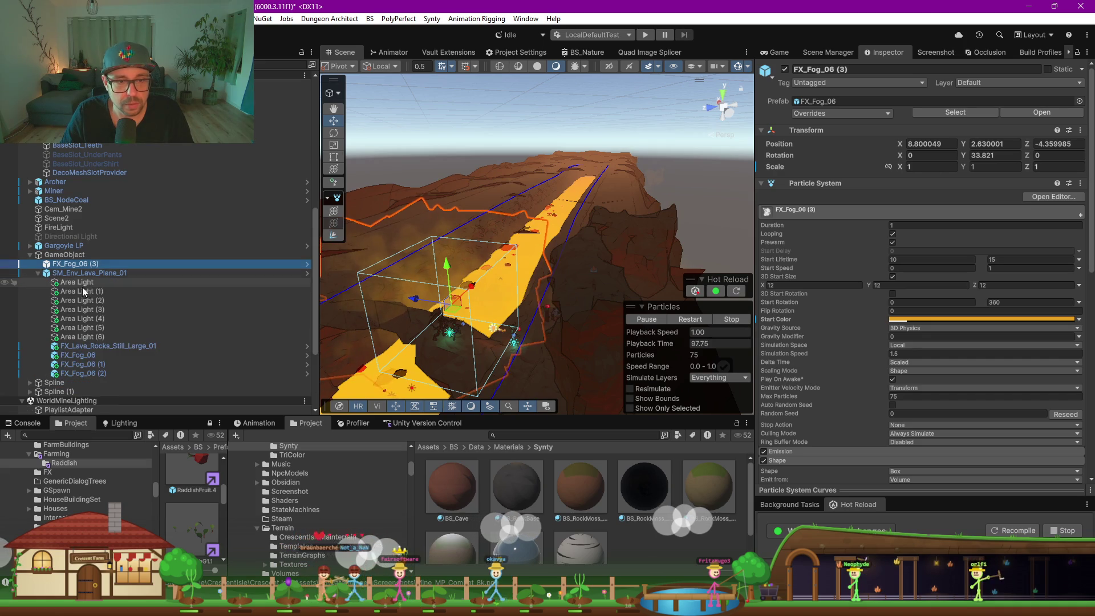
left_click(98, 355)
left_click(98, 373, "shift")
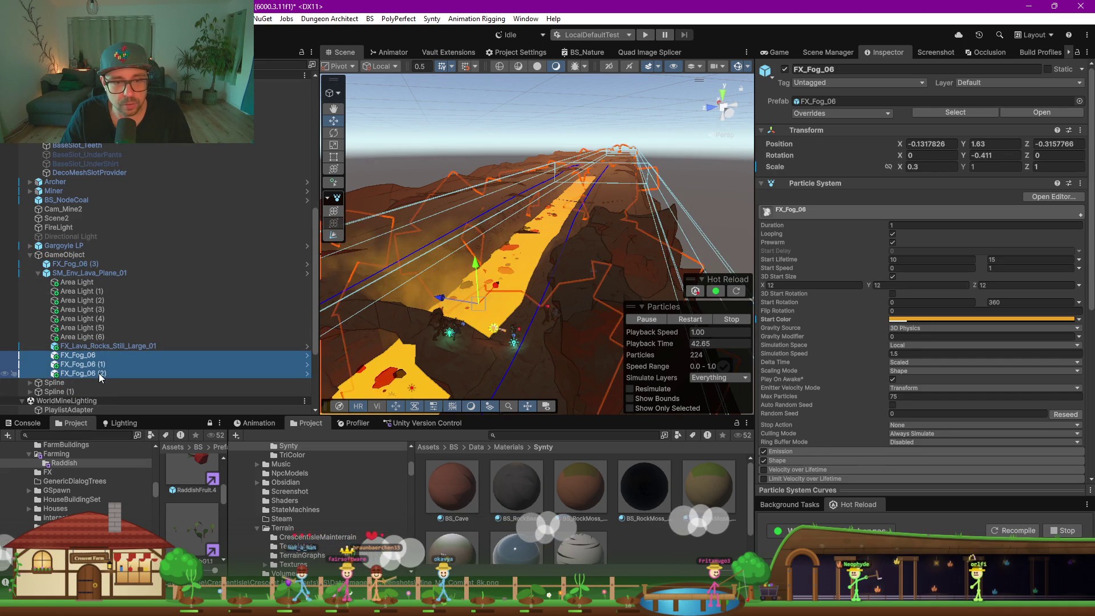
key("Delete")
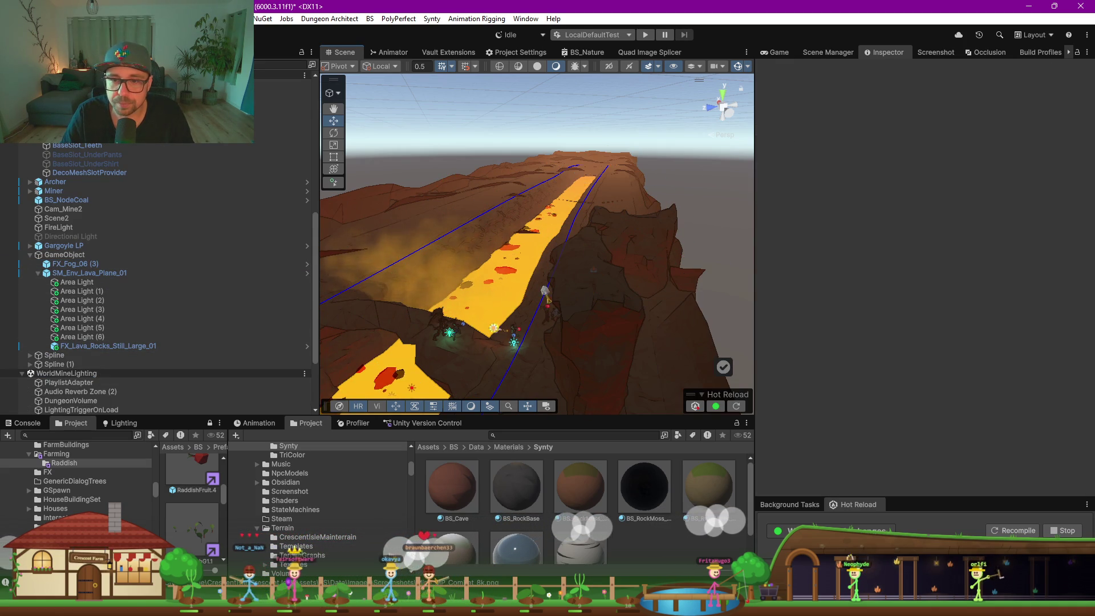
left_click_drag(451, 319, 468, 312)
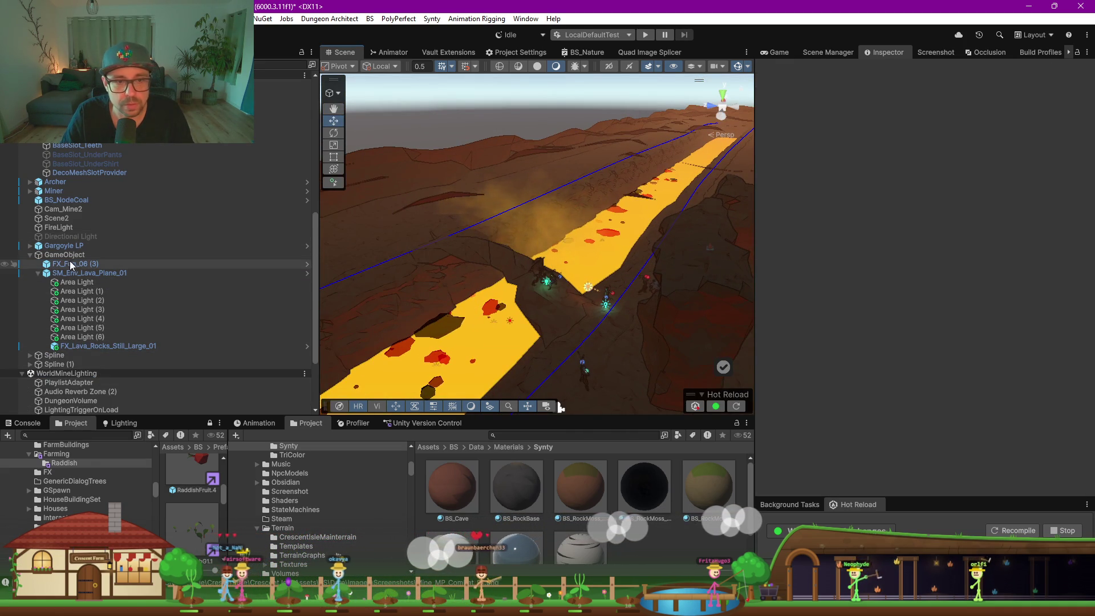
left_click(71, 263)
left_click_drag(552, 262, 548, 260)
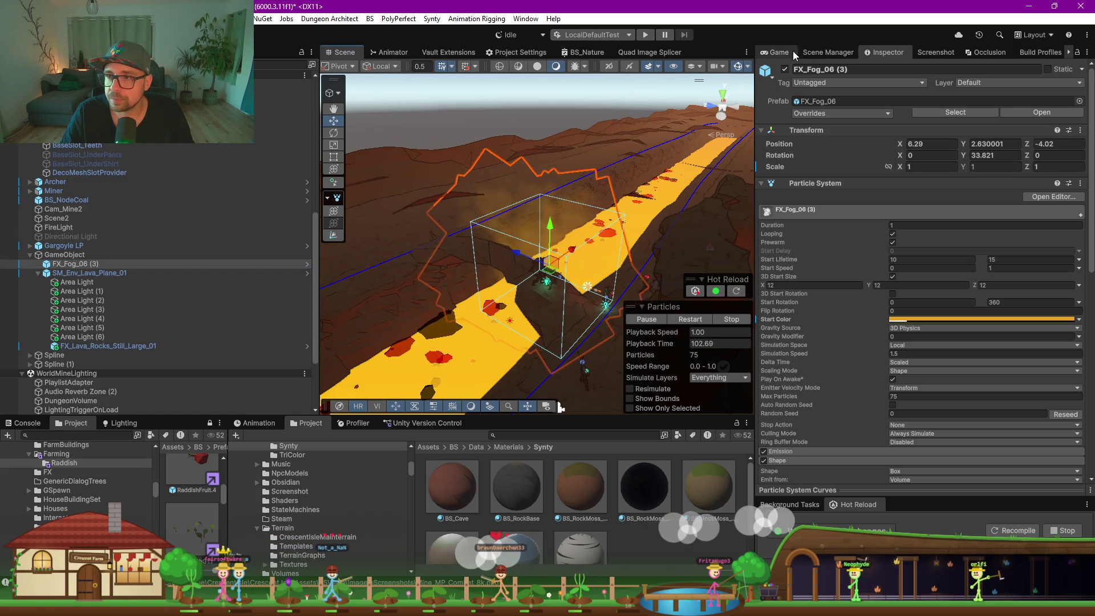
Show the Game view beside the Scene view and narrow the Hierarchy panel
left_click(776, 52)
left_click_drag(753, 213, 554, 219)
left_click_drag(232, 282, 48, 274)
Shift the fog emitter right and duplicate another particle effect, placing the copies up-right
left_click_drag(312, 273, 364, 274)
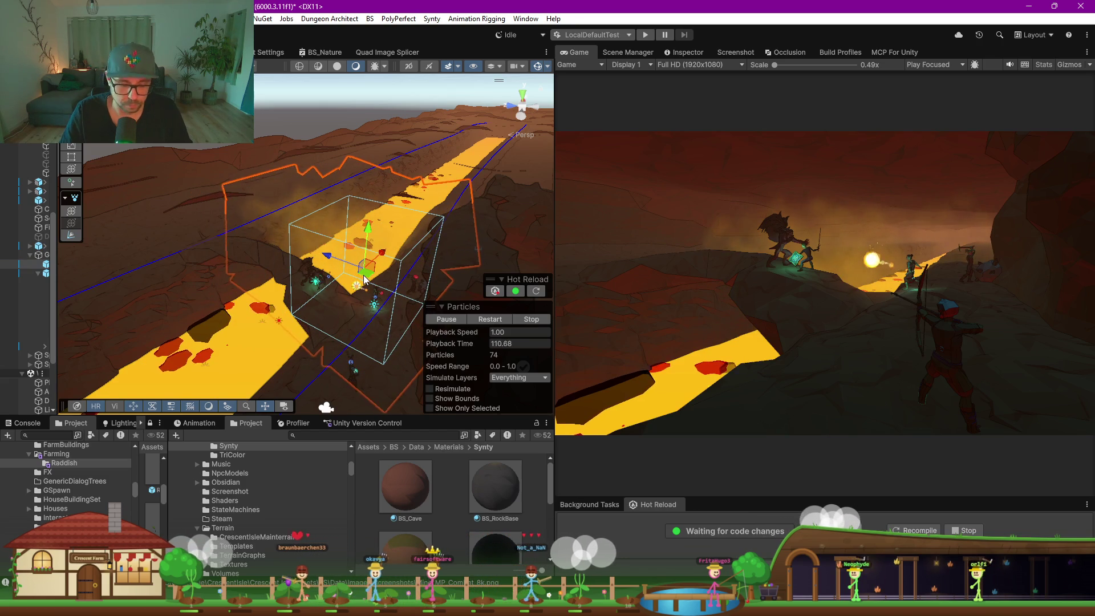
left_click(425, 215)
key("ctrl+d")
mouse_move(426, 215)
left_mouse_down()
mouse_move(471, 177)
mouse_move(495, 208)
mouse_move(523, 140)
mouse_move(254, 268)
mouse_move(342, 289)
mouse_move(387, 275)
mouse_move(379, 230)
left_mouse_up()
key("ctrl+d")
Frame a lava particle system and move it left and down the river
left_click(387, 276)
scroll(375, 234, "up", 10)
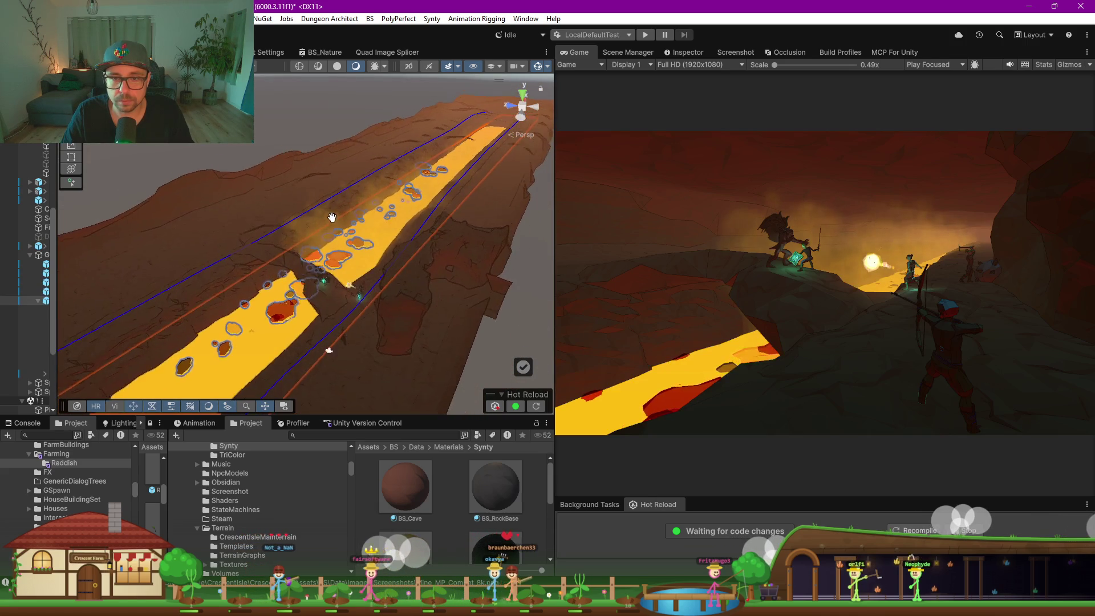
scroll(319, 293, "down", 10)
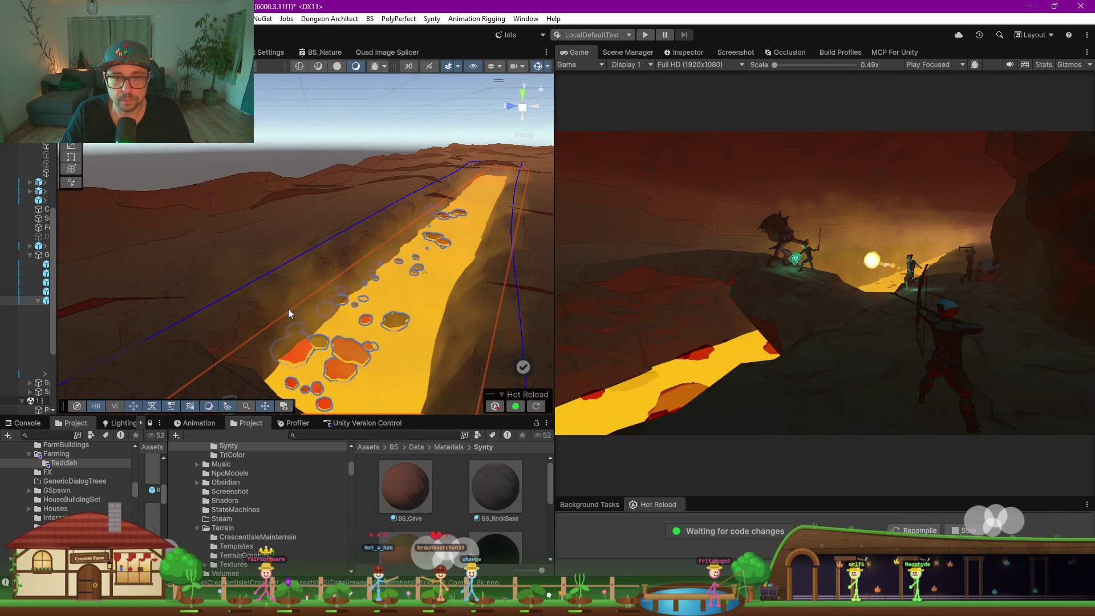
left_click(317, 320)
key("f")
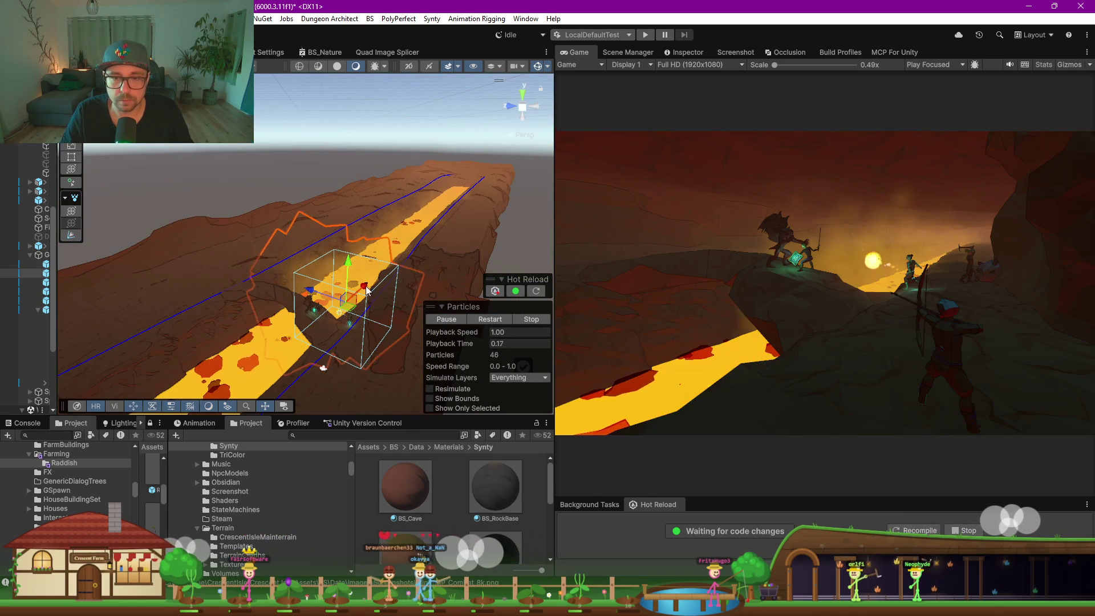
mouse_move(367, 289)
left_mouse_down()
mouse_move(288, 345)
mouse_move(277, 334)
mouse_move(276, 346)
mouse_move(358, 291)
mouse_move(394, 319)
left_mouse_up()
mouse_move(411, 359)
left_mouse_down()
mouse_move(316, 335)
mouse_move(358, 313)
left_mouse_up()
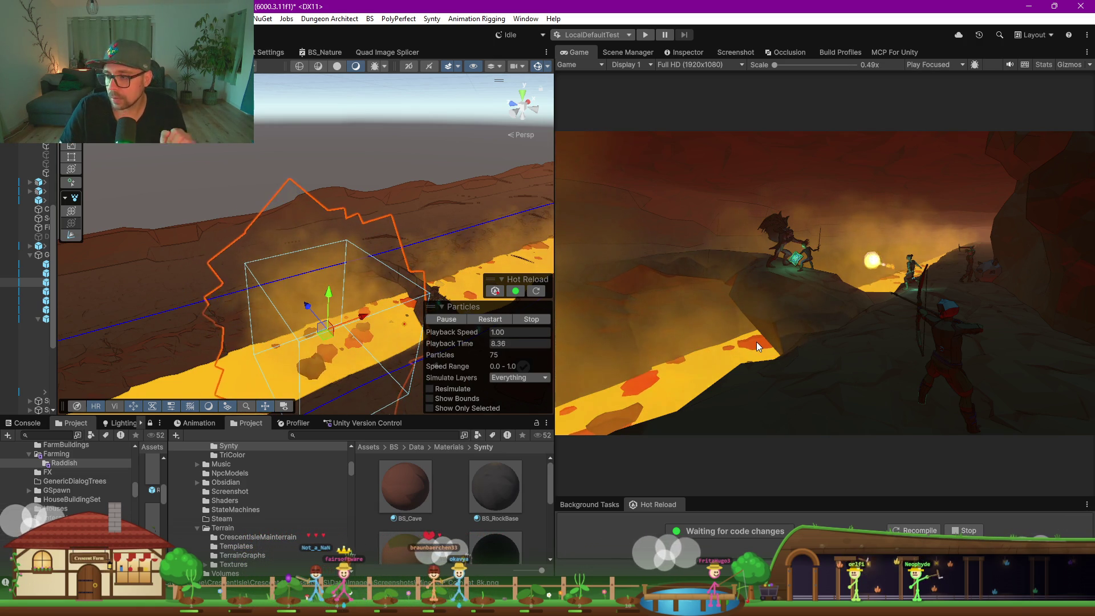
key("alt+Tab")
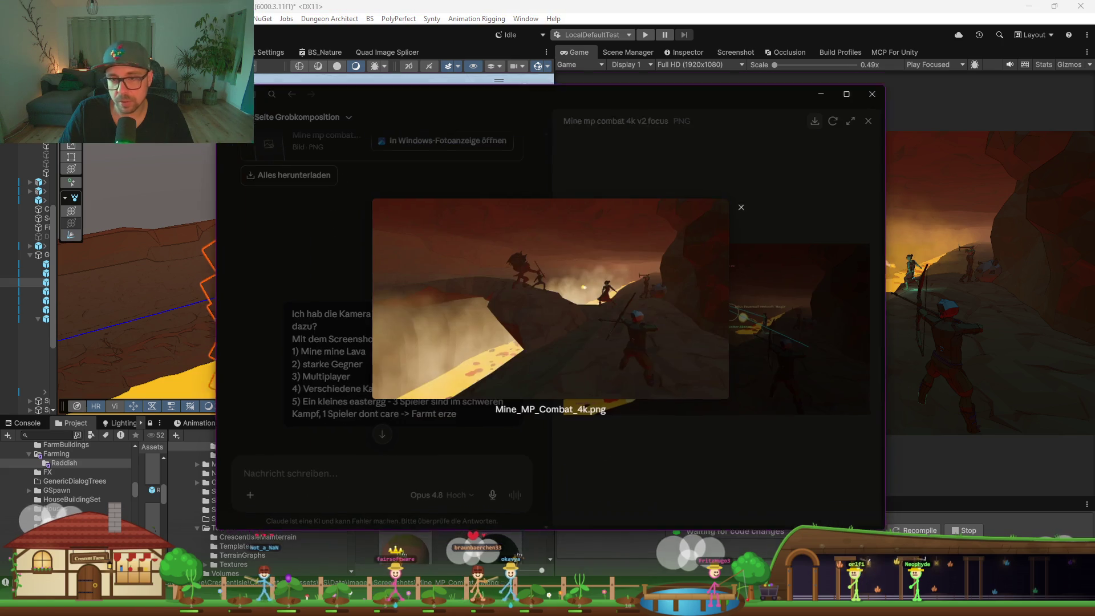
Close the image preview, maximize Claude, and read its 'Das ist Galerie-reif' verdict
left_click(316, 333)
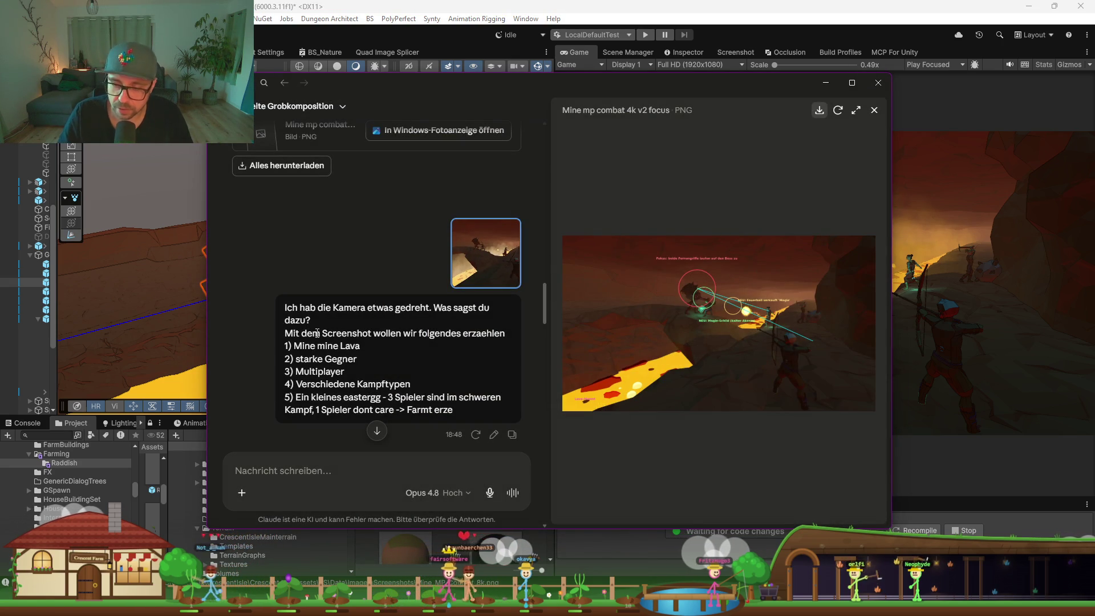
scroll(342, 359, "down", 10)
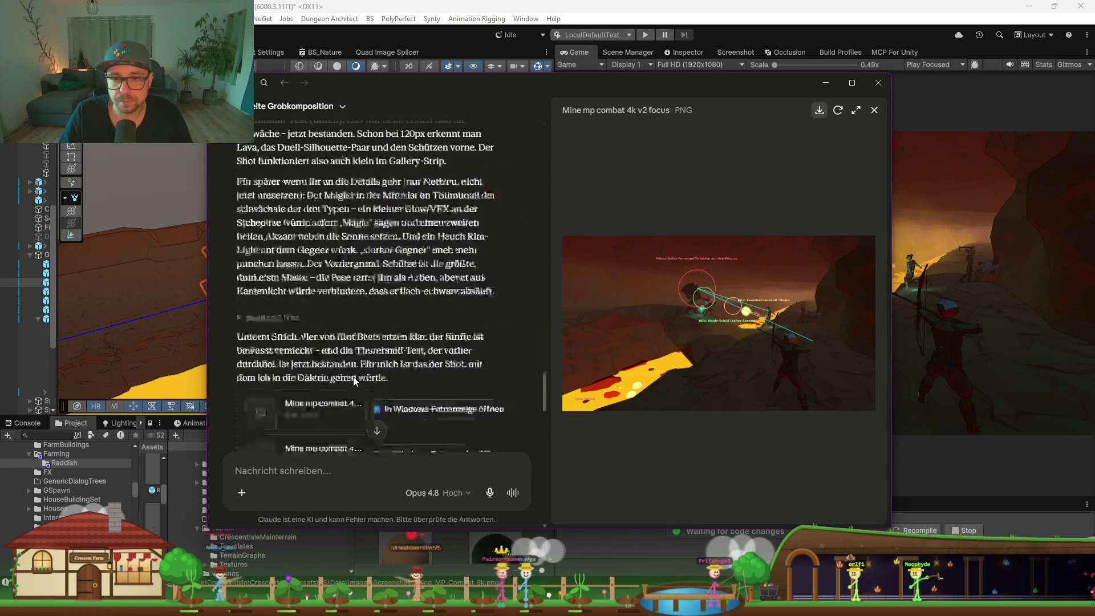
left_click(853, 84)
scroll(262, 231, "up", 2)
scroll(262, 232, "up", 2)
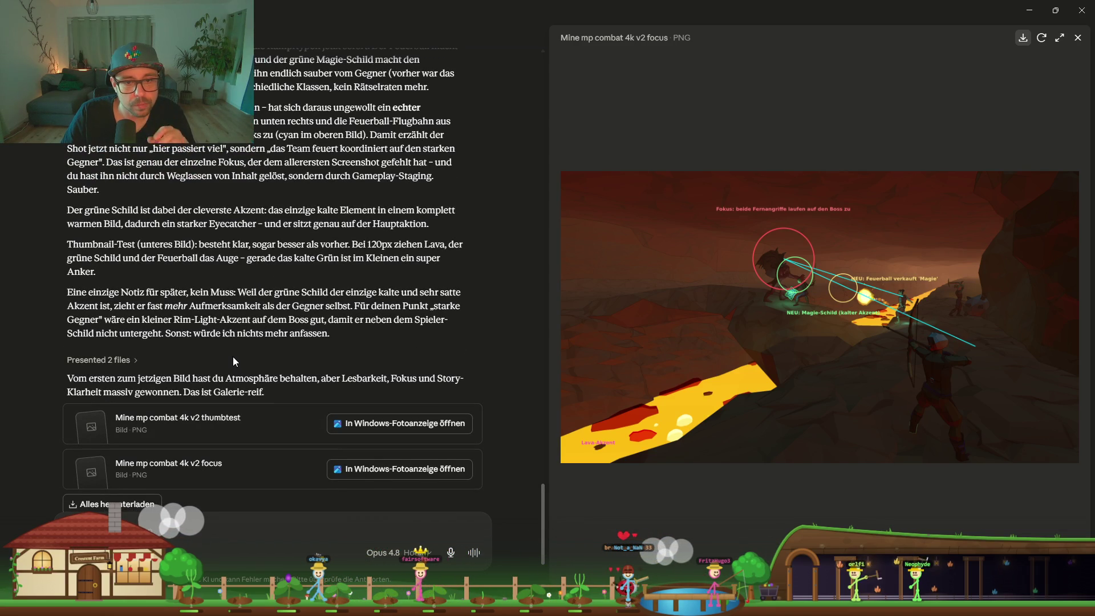
left_click_drag(263, 392, 183, 393)
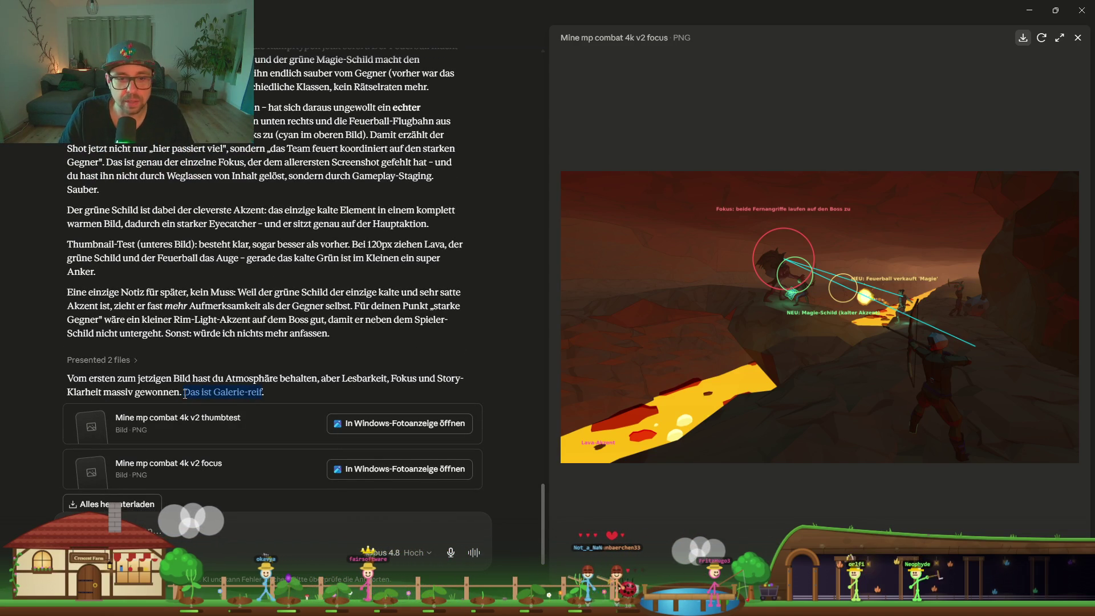
scroll(243, 236, "up", 4)
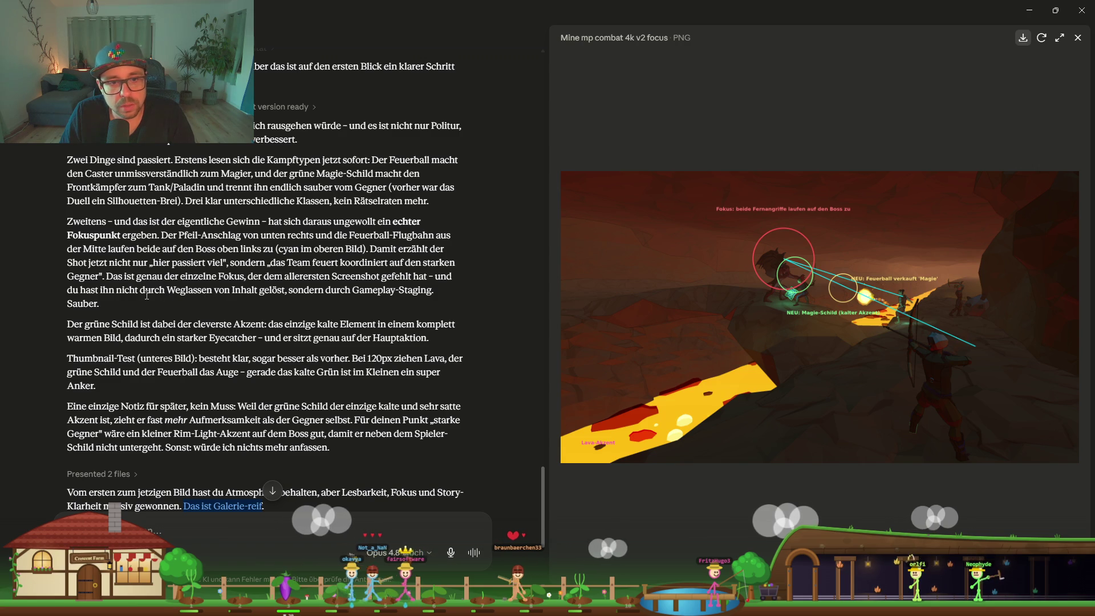
scroll(78, 295, "down", 3)
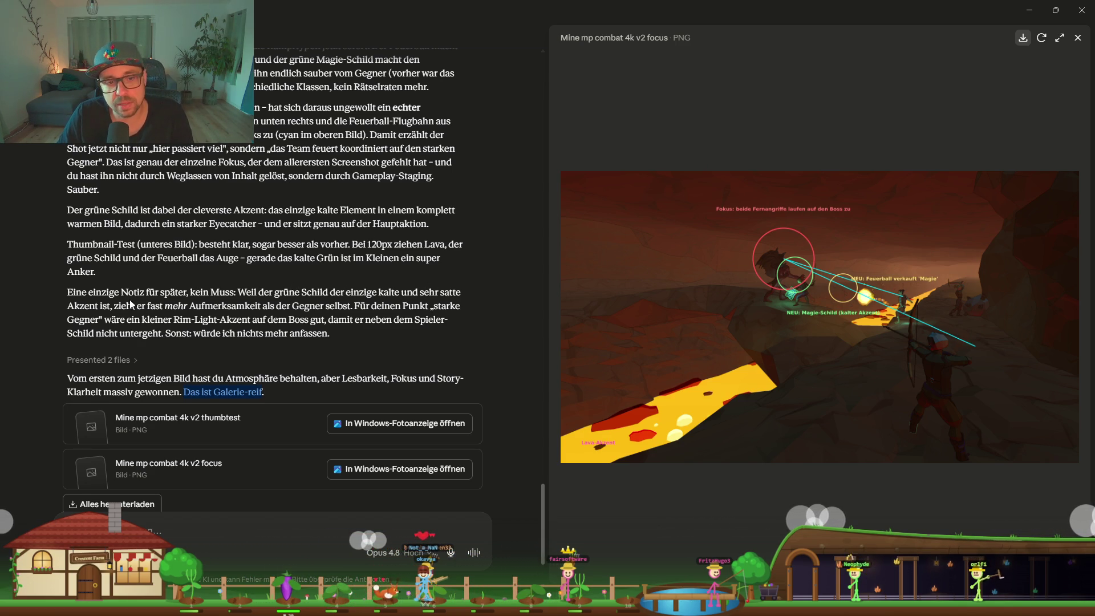
left_click(268, 308)
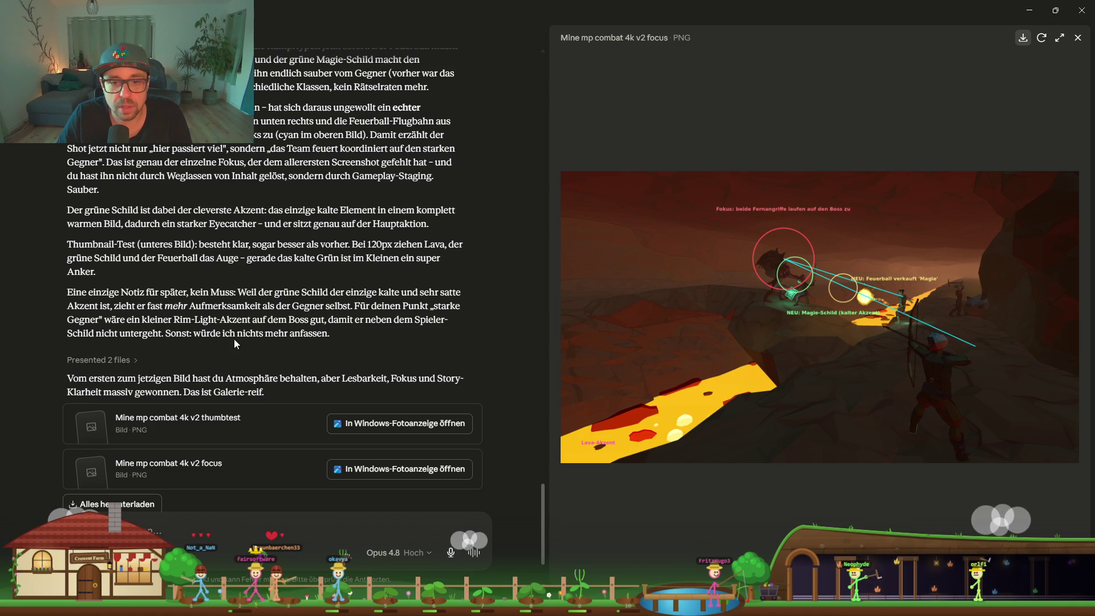
scroll(299, 339, "down", 2)
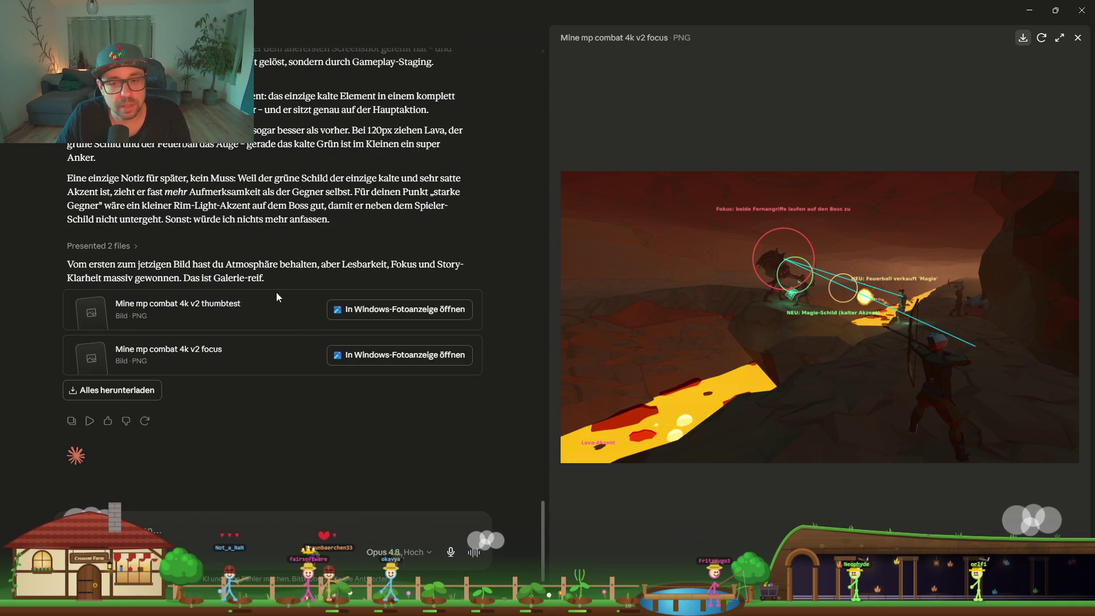
left_click(391, 364)
left_click(381, 312)
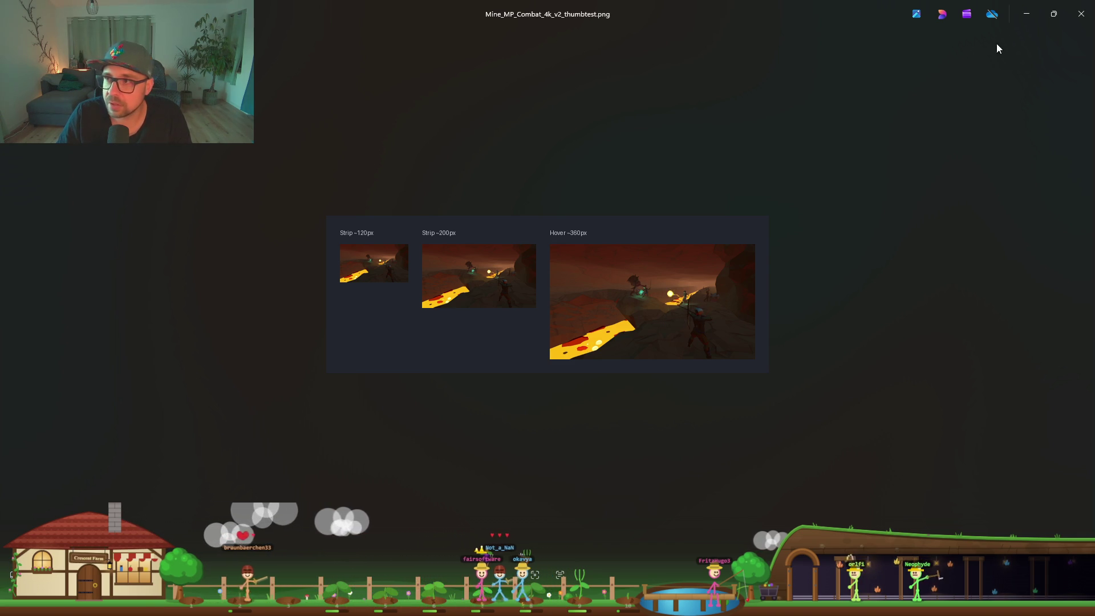
left_click(1081, 14)
left_click(335, 351)
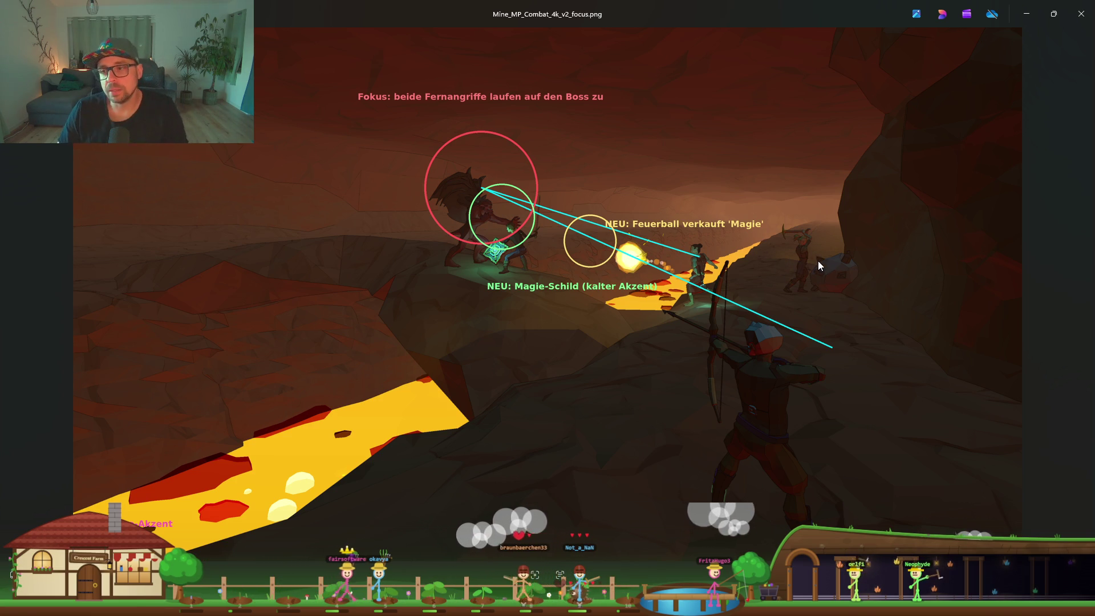
key("Escape")
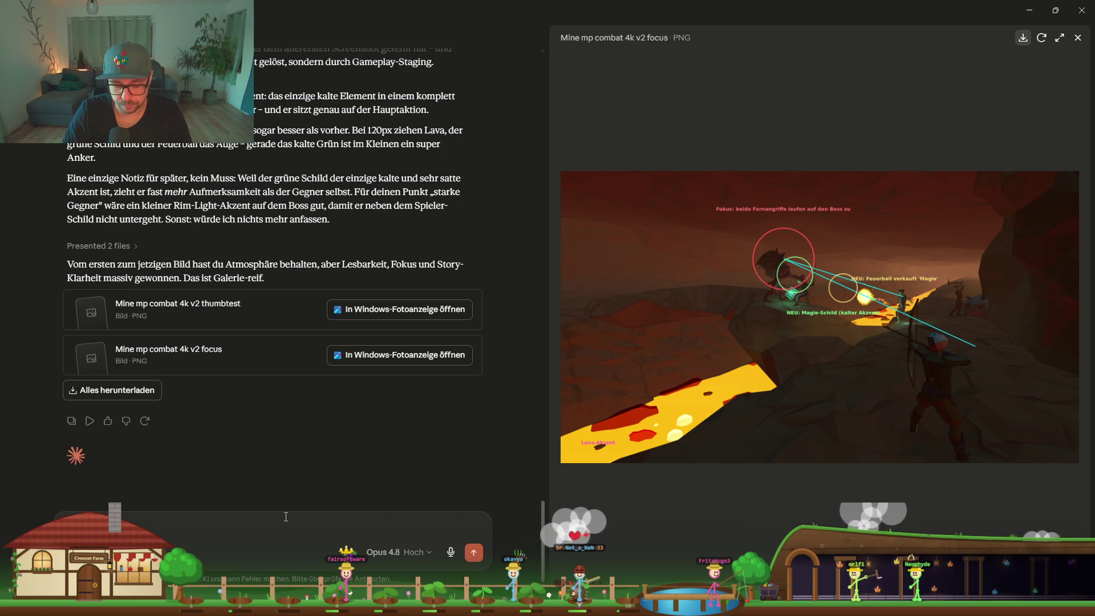
type("kor")
Send 'Hast du Ideen? Kannst du die skizzenartig einzeichnen?', then minimize the Rider window
key("BackSpace")
key("BackSpace")
key("BackSpace")
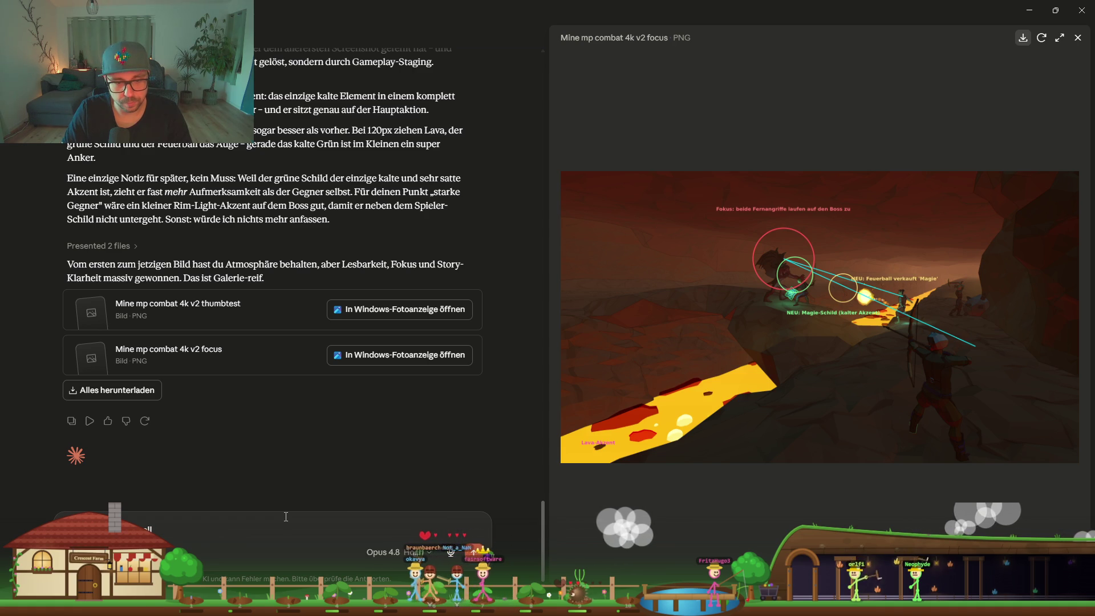
type("or")
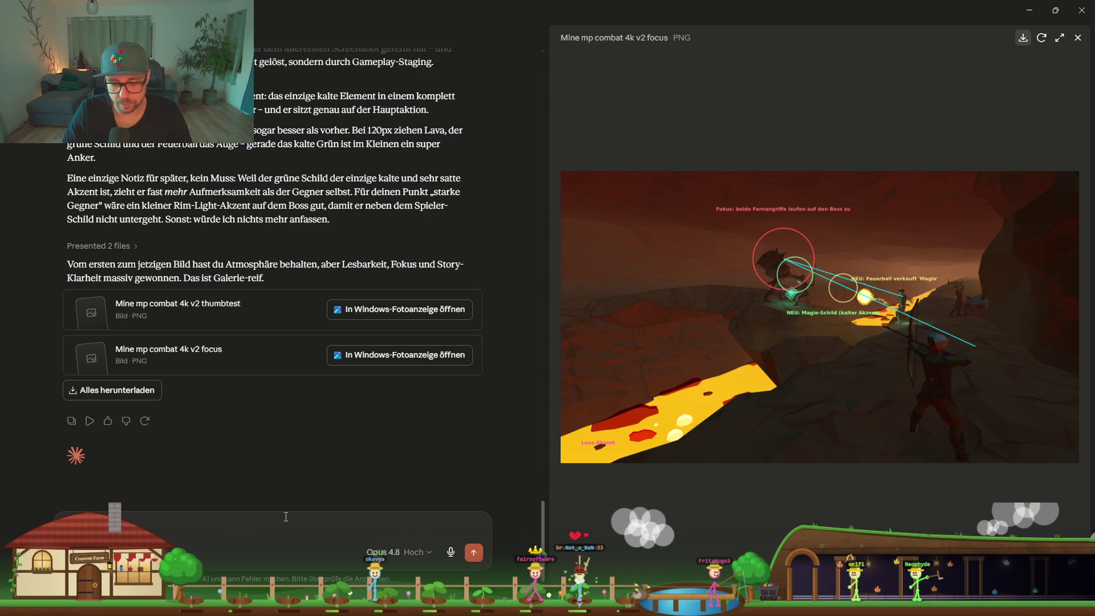
type("ieren")
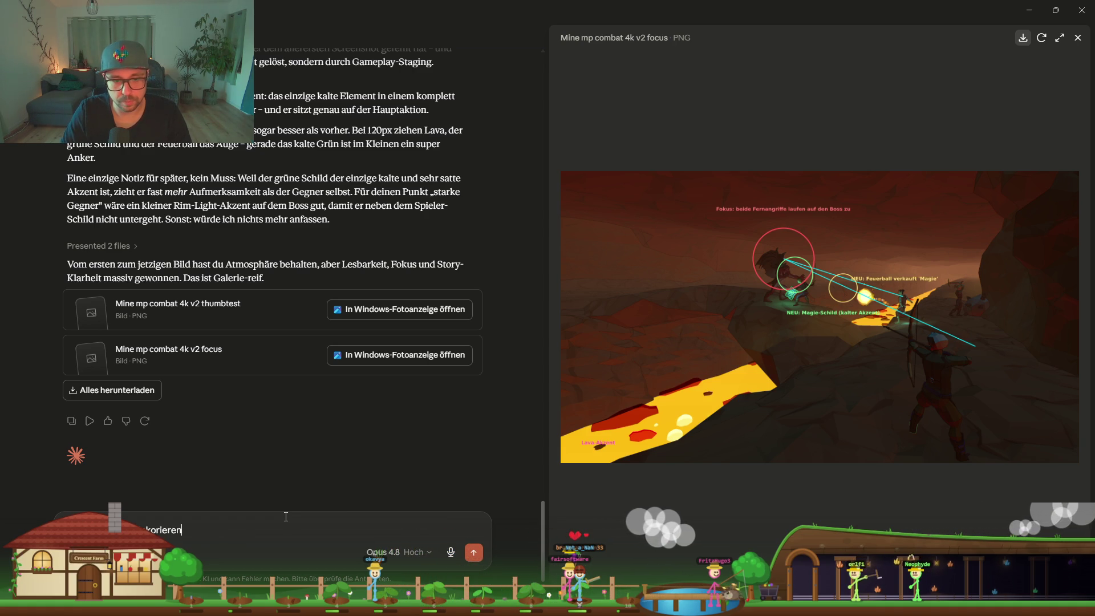
type(". Hast du")
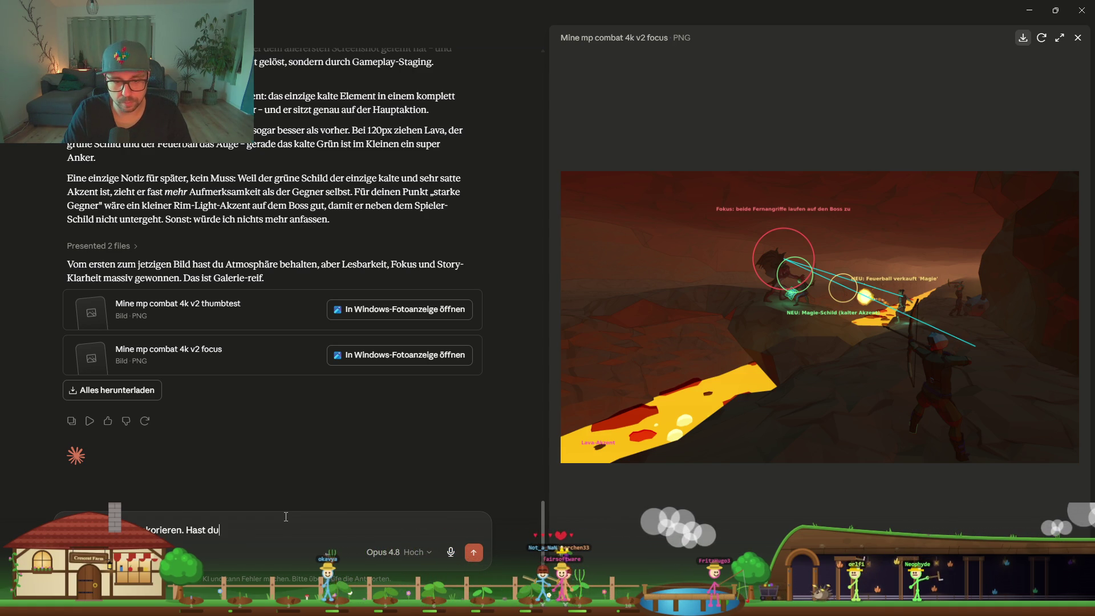
type(" Ideen?")
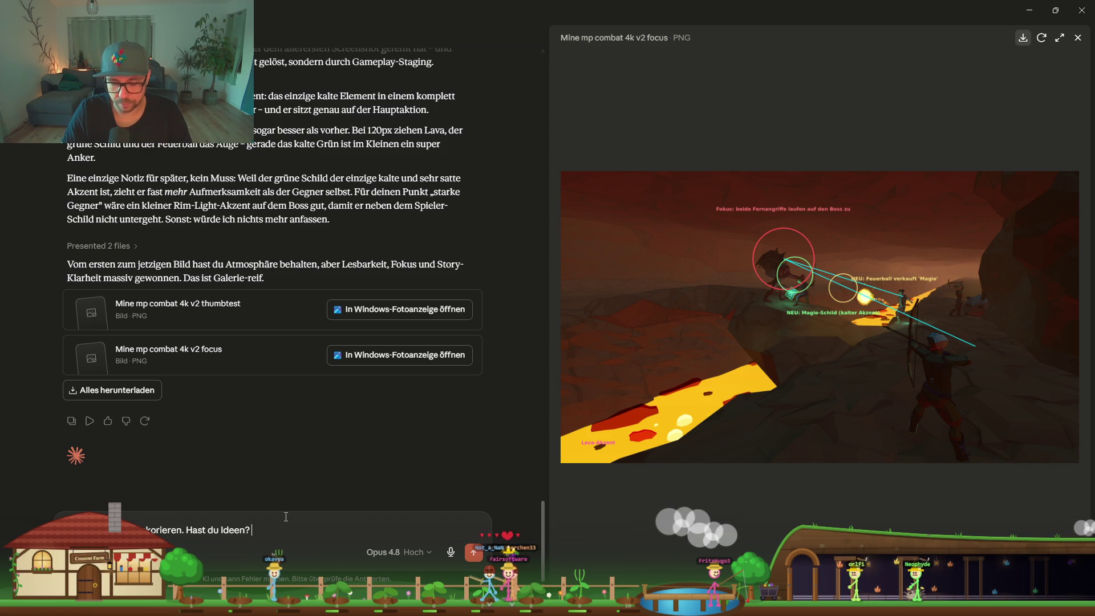
type(" Kannst d")
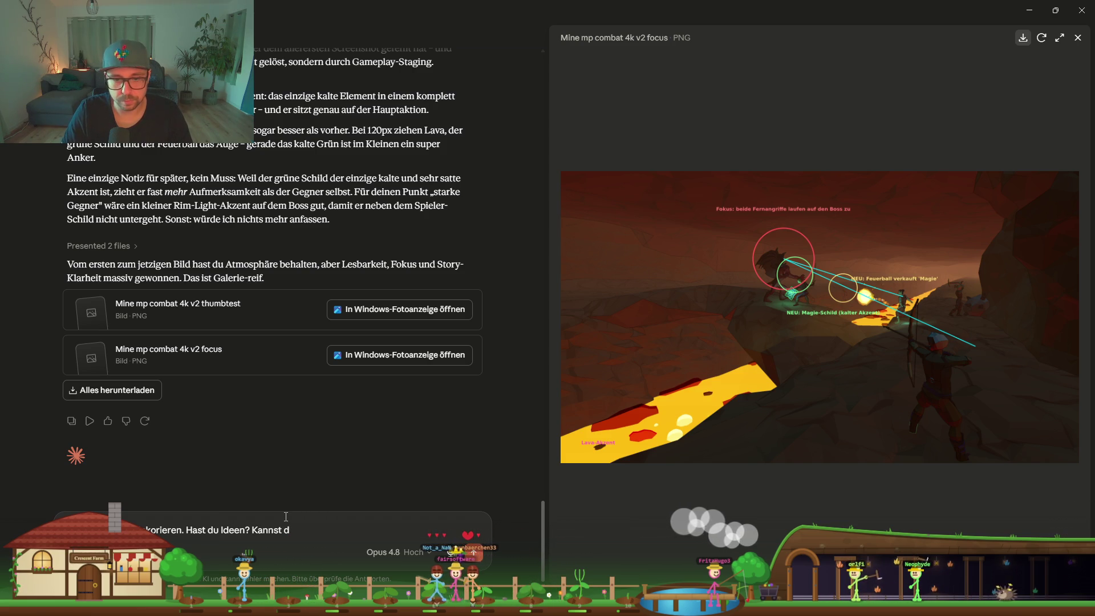
type("u die ski")
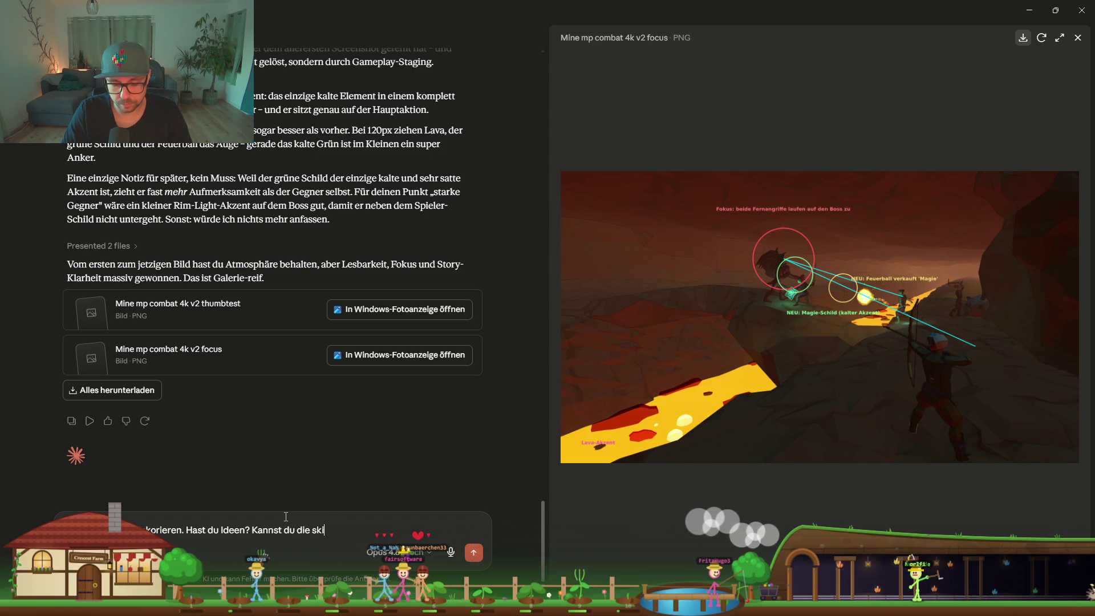
type("zzenartig einzeichnen?")
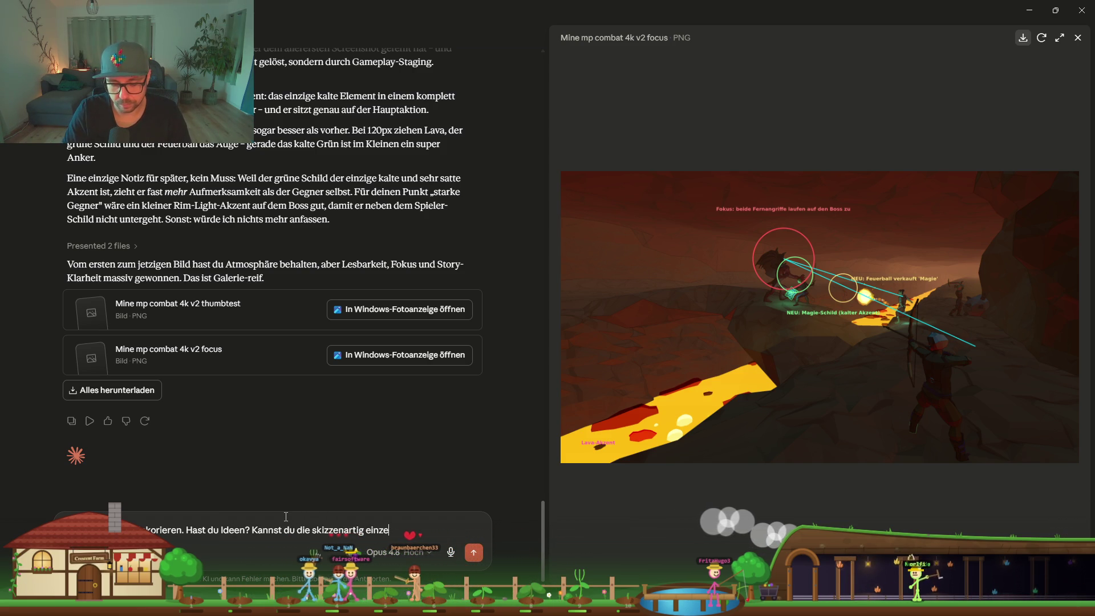
key("Return")
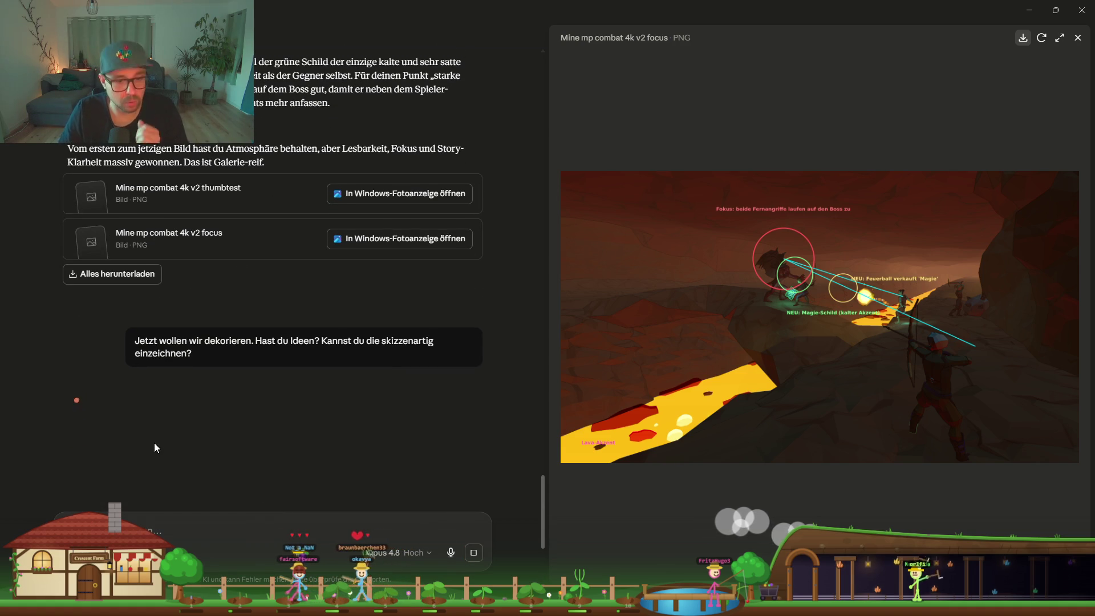
key("alt+Tab")
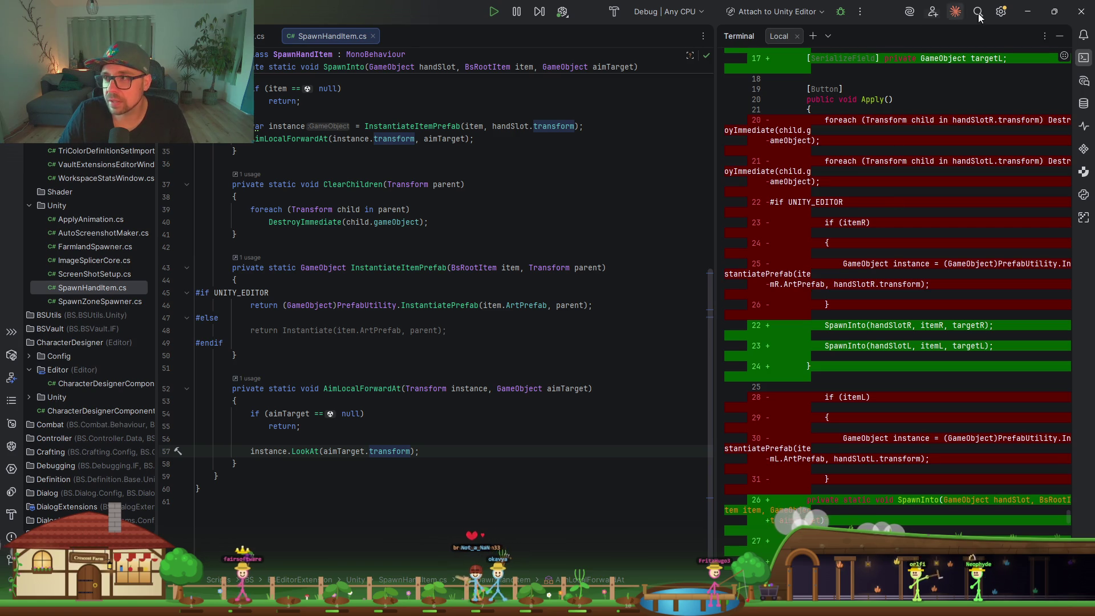
left_click(1026, 11)
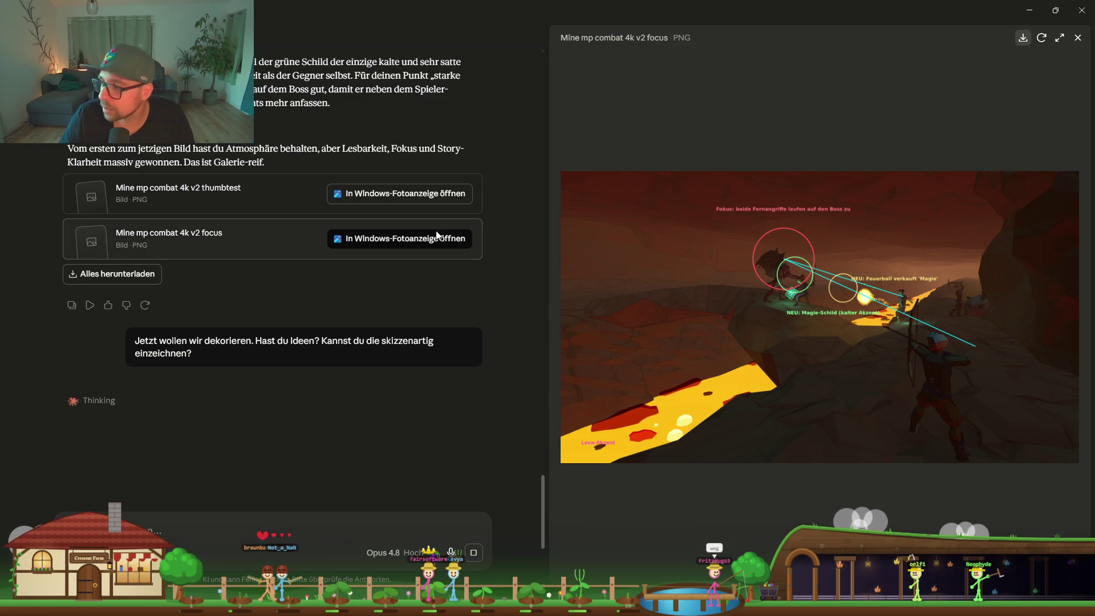
Open the thumbtest image in Windows Photos, then advance to Farm_Advanced_8k.png
left_click(375, 192)
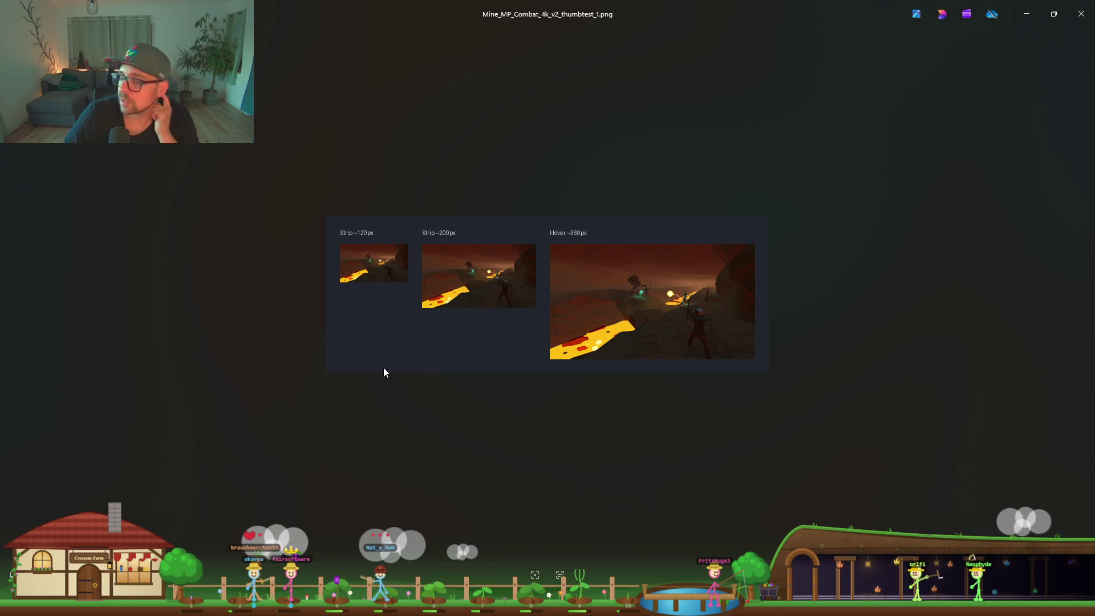
mouse_move(473, 605)
mouse_move(495, 553)
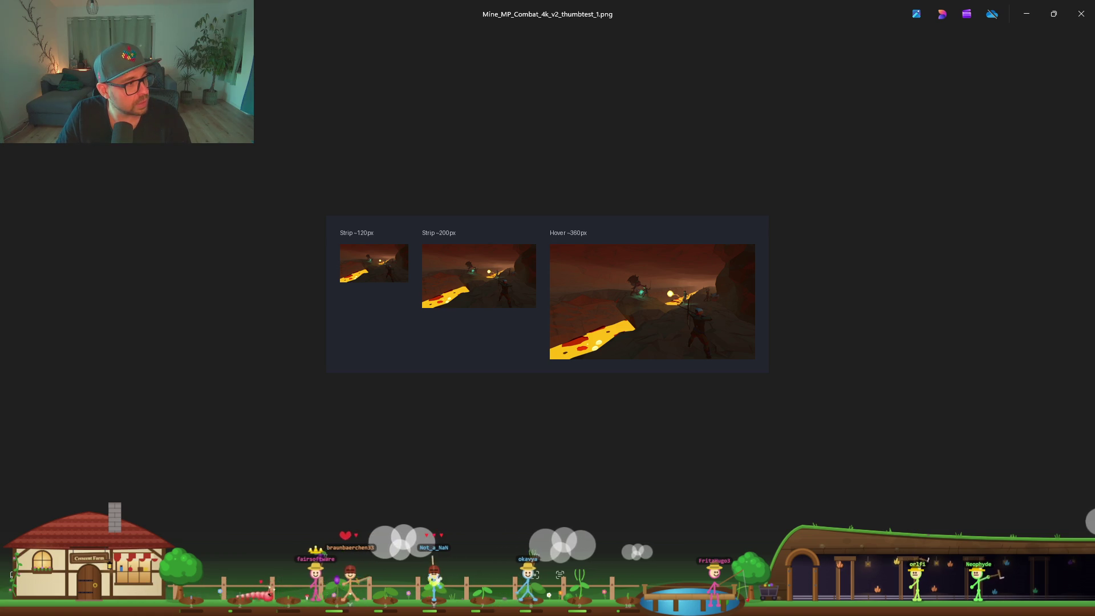
key("Right")
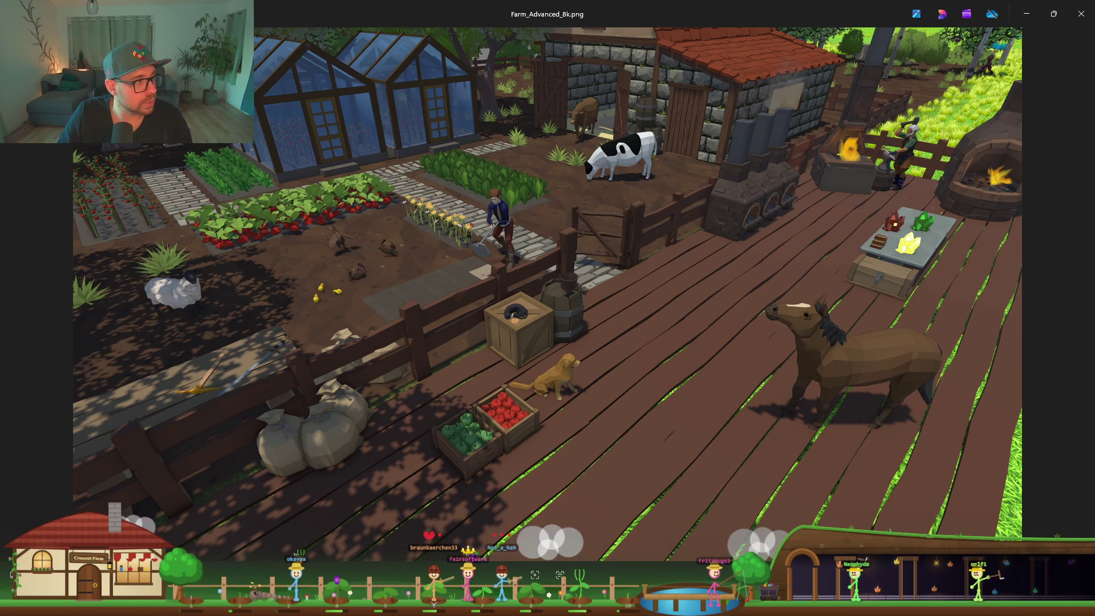
Browse the day-night village, snowy Seasons, four-season forest and underwater screenshots
key("Right")
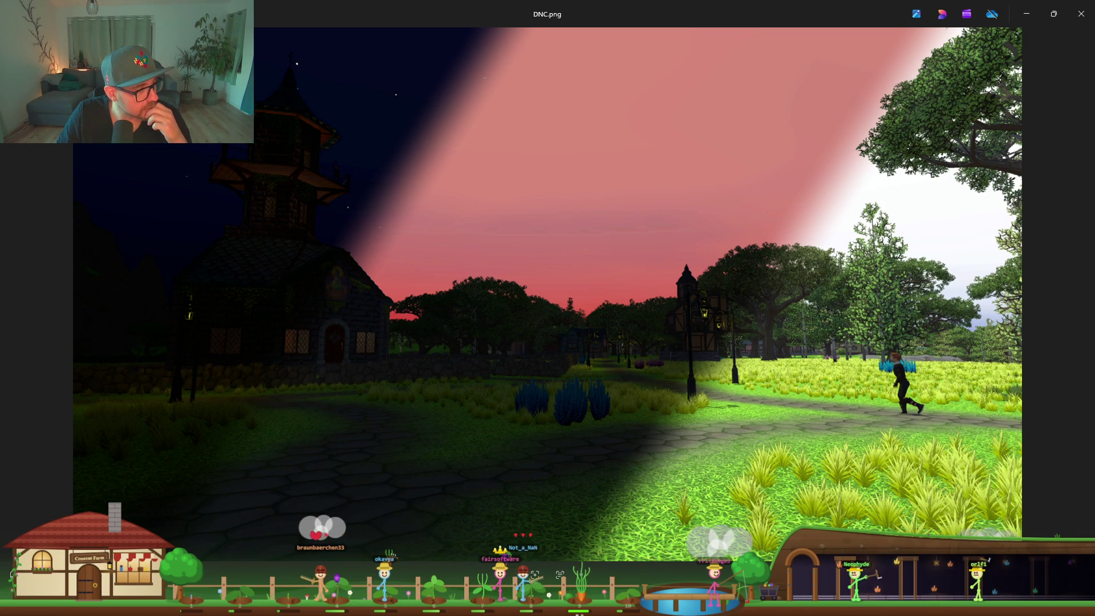
key("Right")
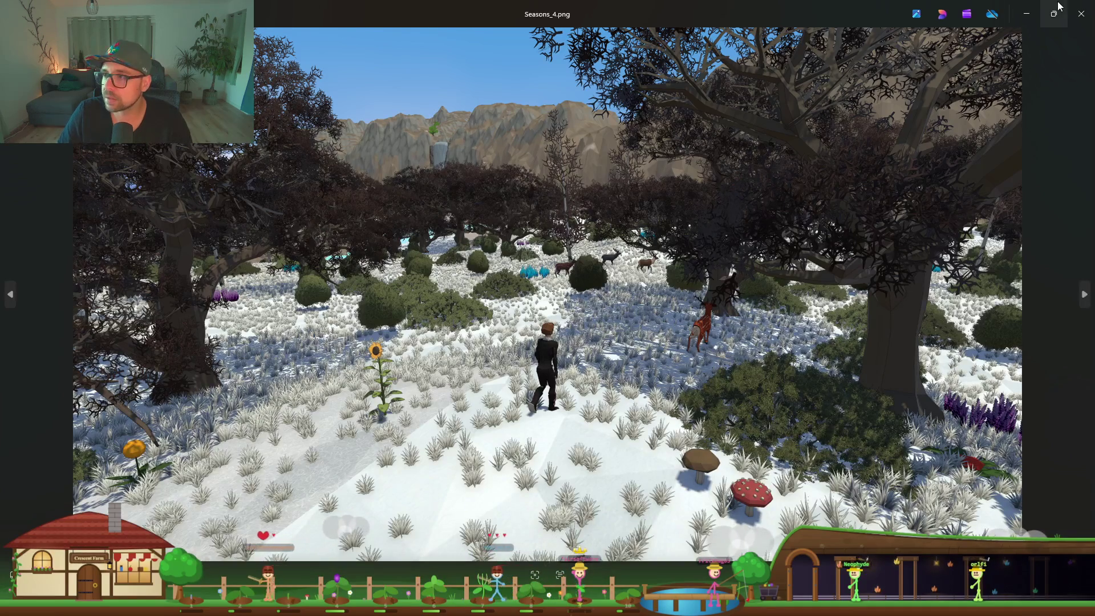
key("Left")
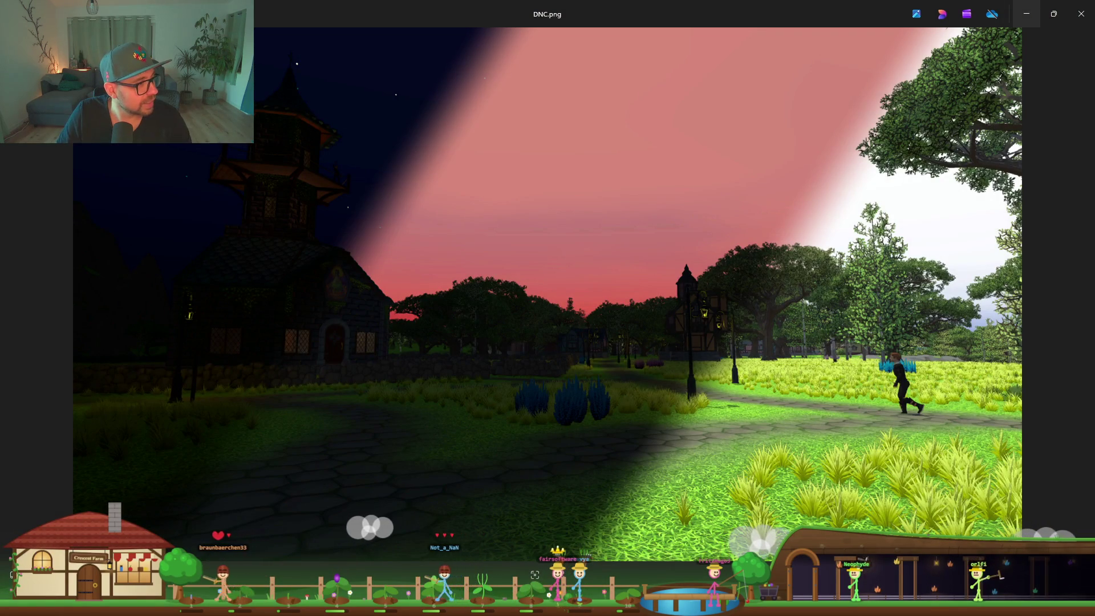
key("Left")
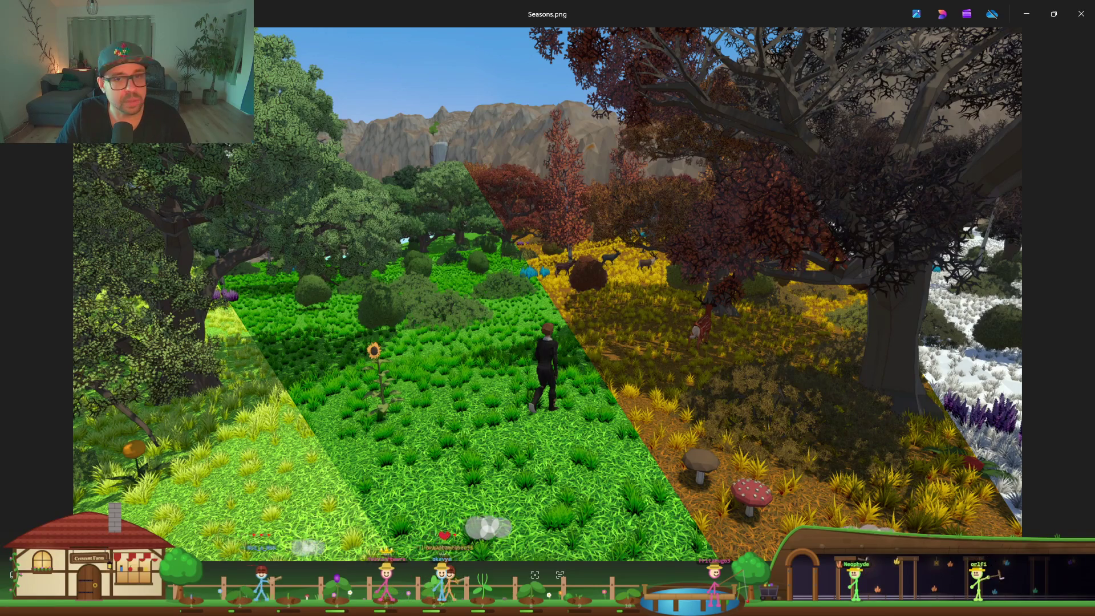
key("Right")
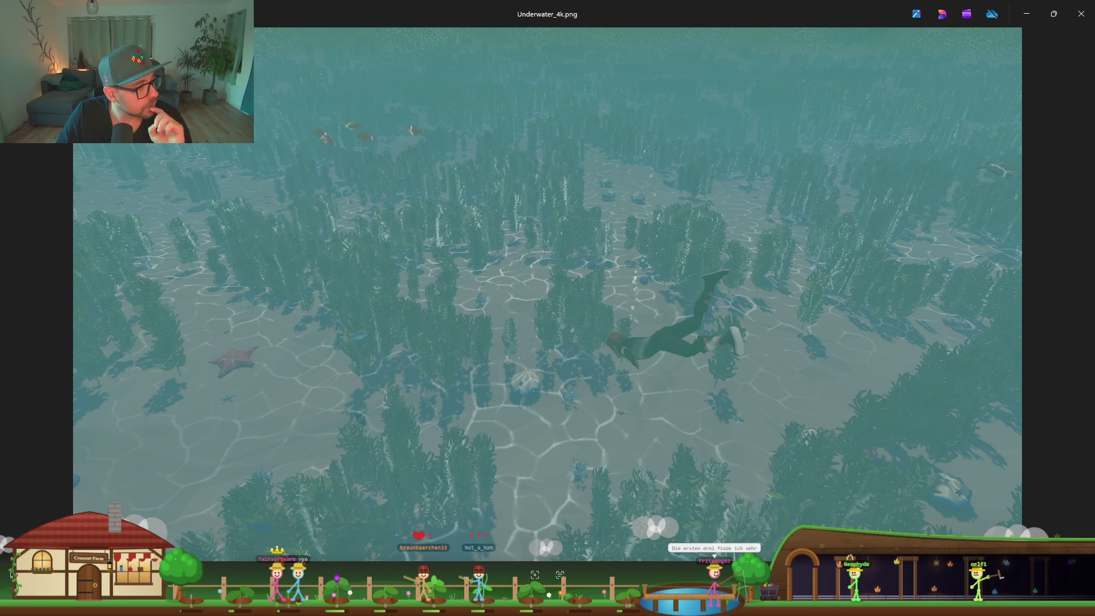
Minimize the underwater, seasons, night, farm and thumbtest Photos windows, then reopen the thumbnail test image
left_click(1026, 13)
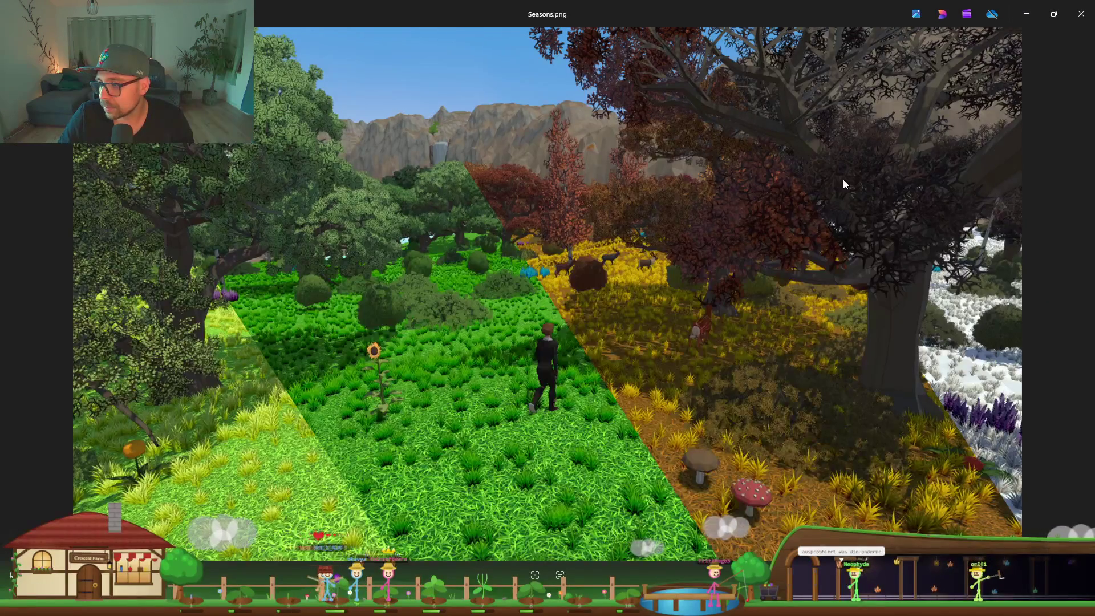
left_click(1026, 16)
left_click(1027, 16)
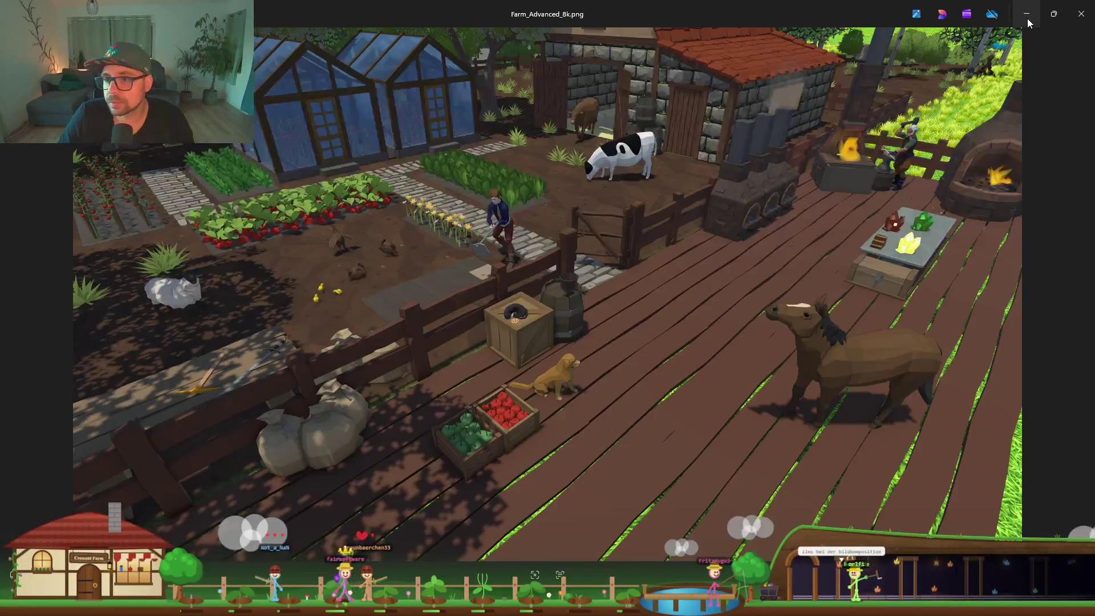
left_click(1026, 17)
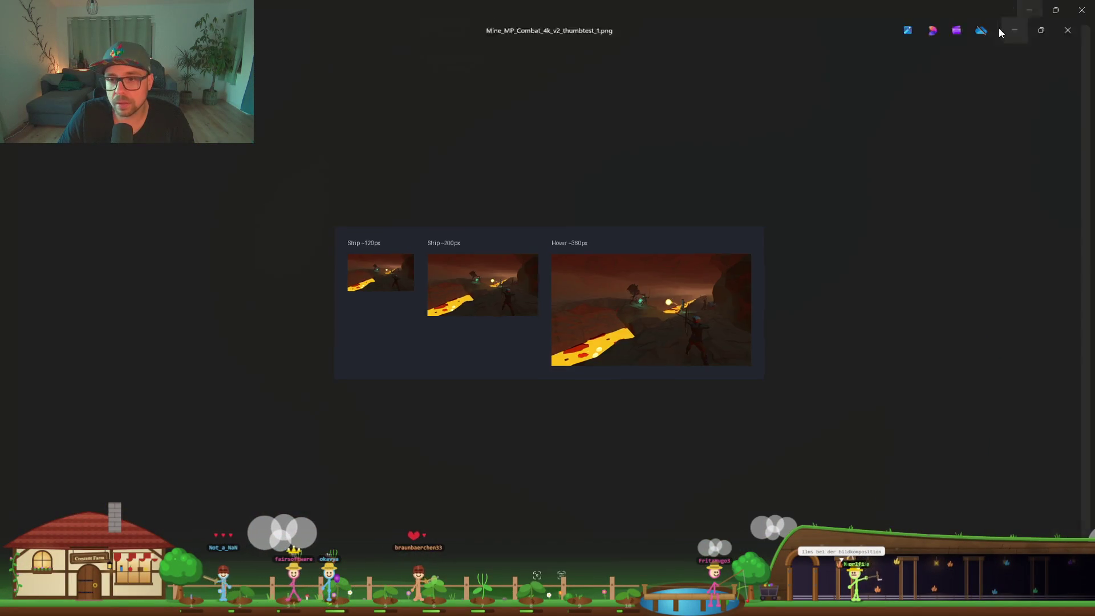
left_click(1015, 23)
left_click(378, 191)
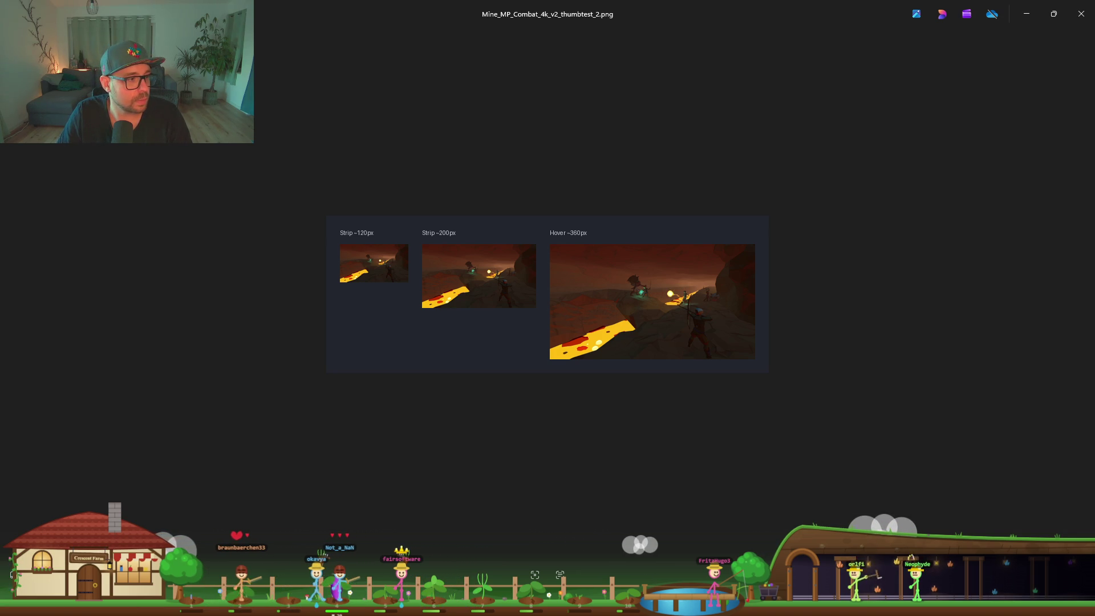
Close the Photos window showing the thumbtest image with Alt+F4
key("alt+F4")
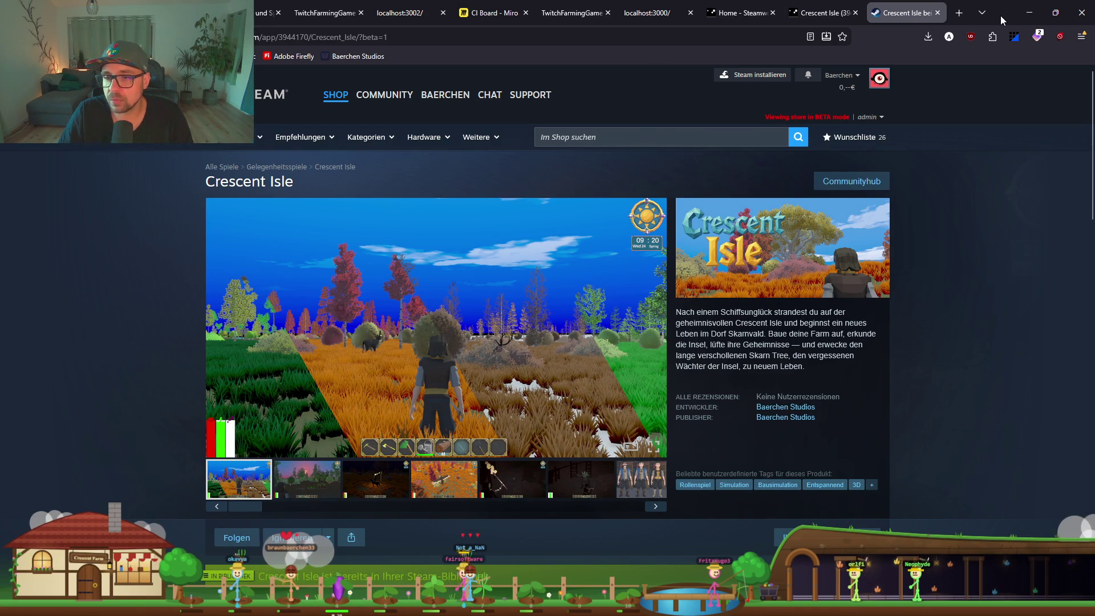
Capture the full 1913x1079 Crescent Isle store page region with Greenshot
key("Print")
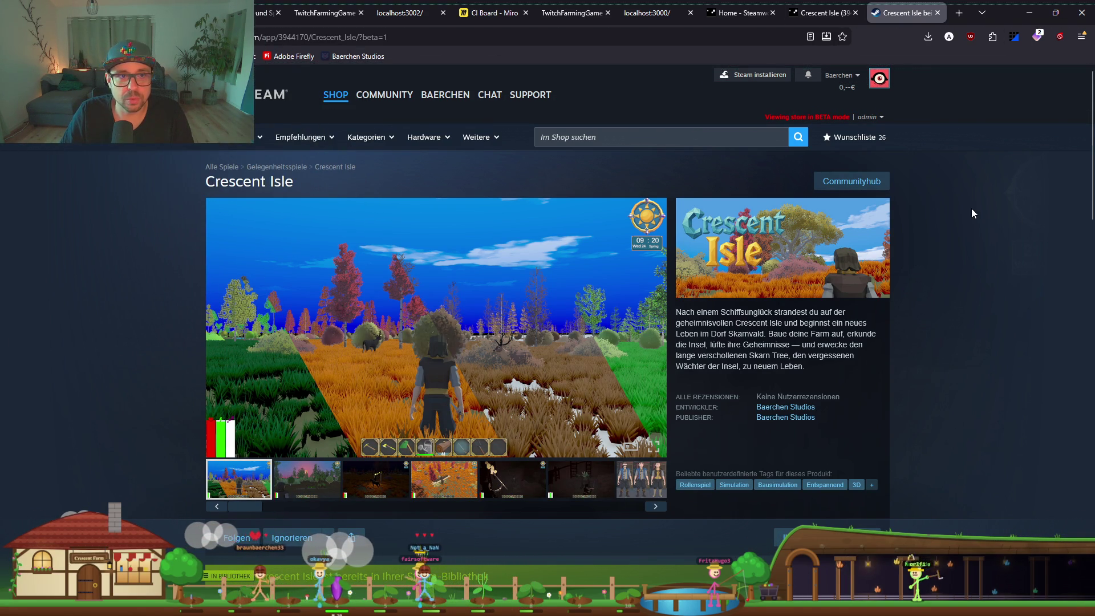
mouse_move(0, 0)
left_mouse_down()
mouse_move(831, 469)
mouse_move(1065, 555)
mouse_move(1091, 615)
left_mouse_up()
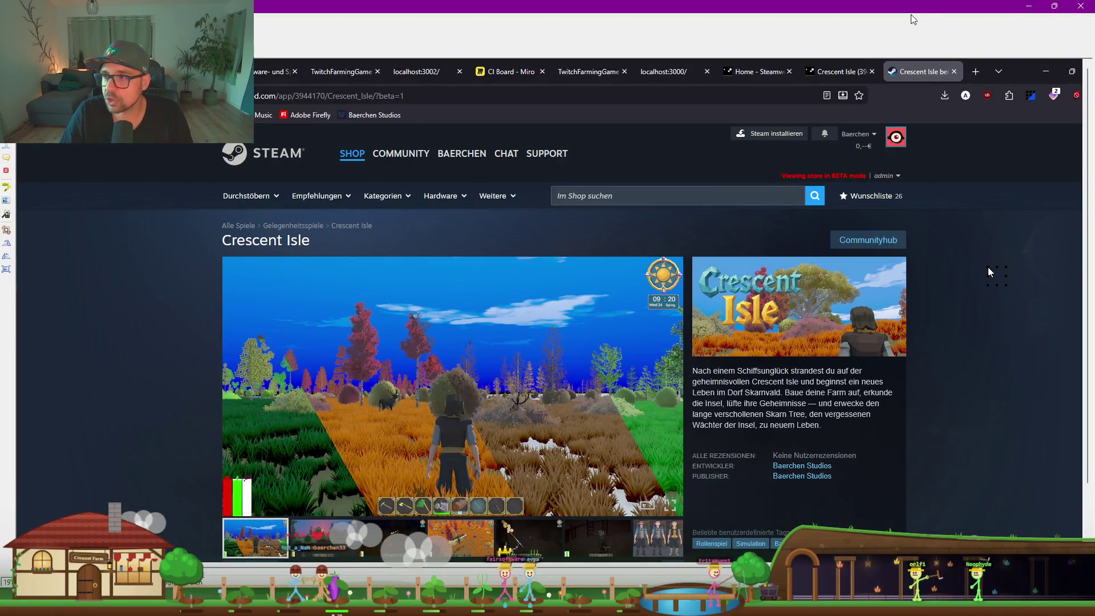
scroll(524, 402, "down", 2)
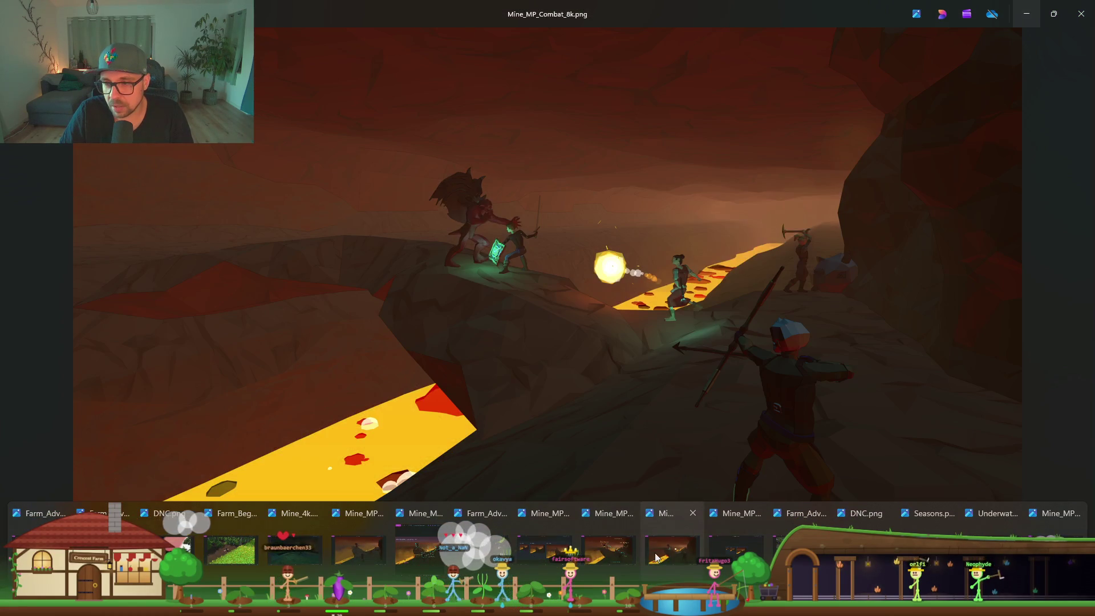
Capture the Mine_MP_Combat_8k Photos window with Greenshot, then minimize Photos to reveal the editor
left_click(655, 558)
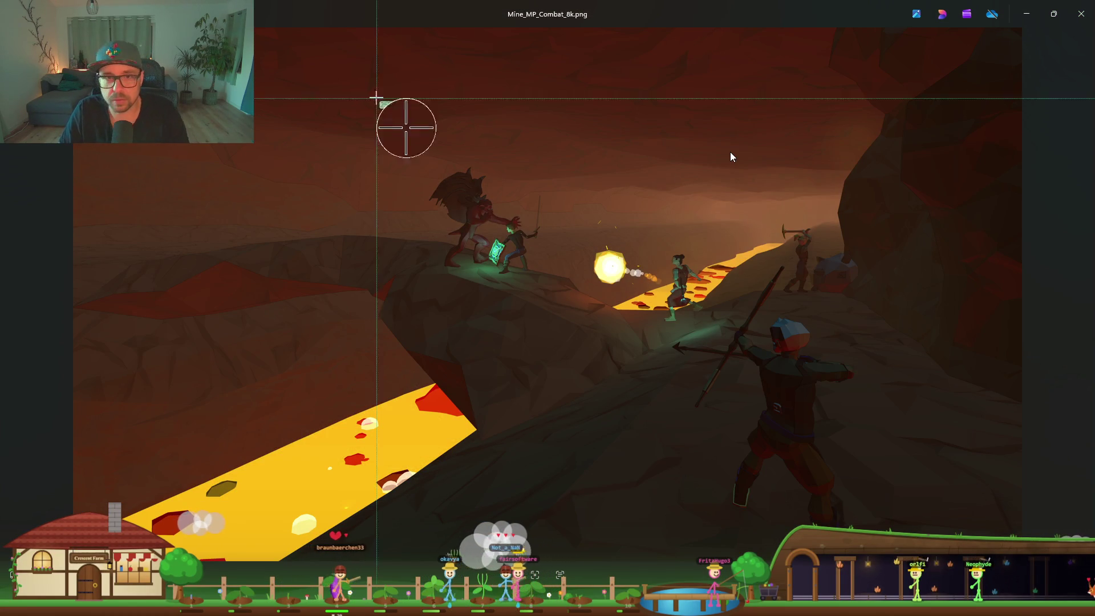
key("Print")
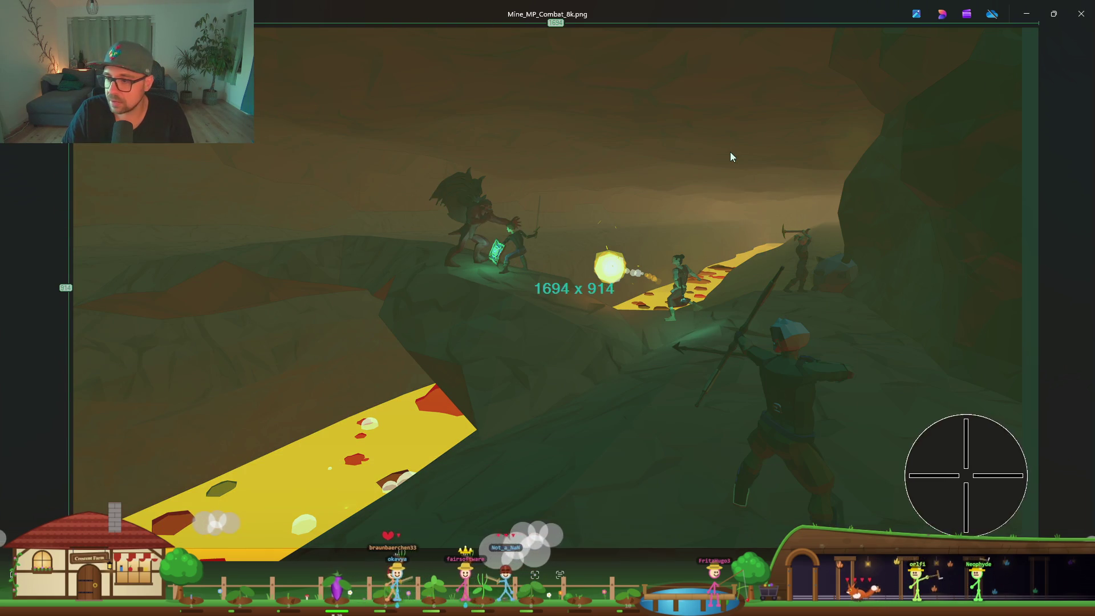
left_click(732, 156)
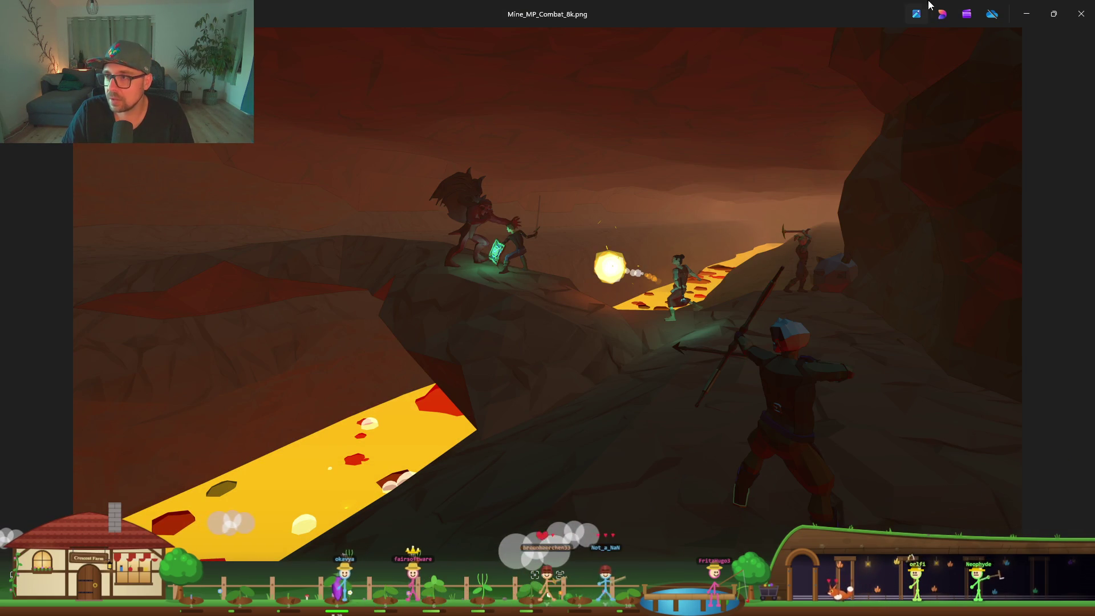
left_click(1027, 14)
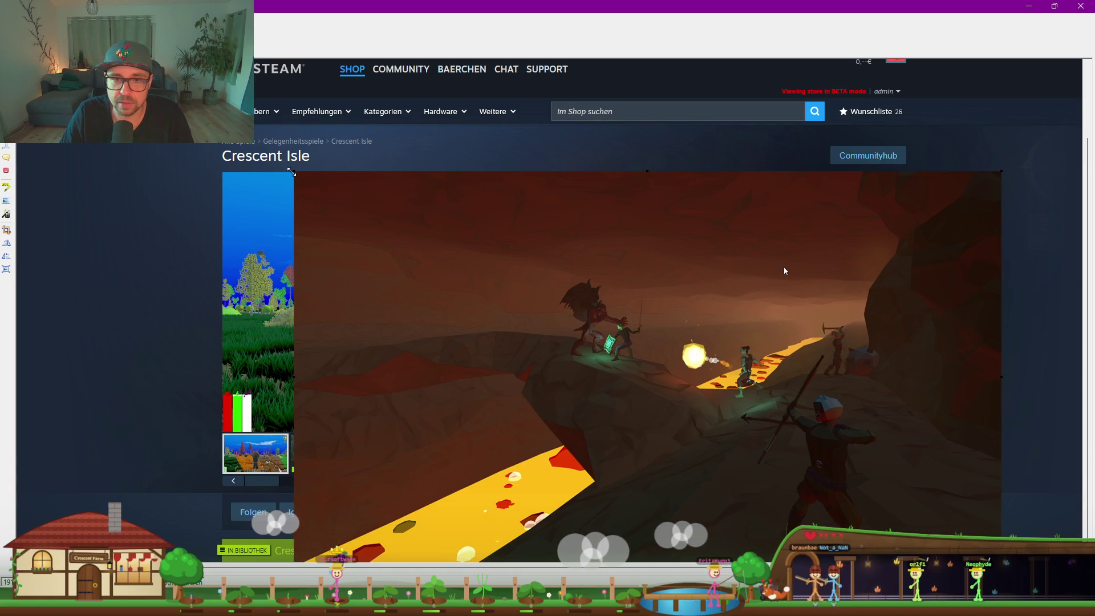
Resize the pasted lava capture from its corner handle to fill the main screenshot slot
mouse_move(291, 176)
left_mouse_down()
mouse_move(452, 203)
mouse_move(445, 269)
mouse_move(441, 256)
mouse_move(622, 359)
mouse_move(570, 451)
mouse_move(545, 454)
mouse_move(562, 453)
left_mouse_up()
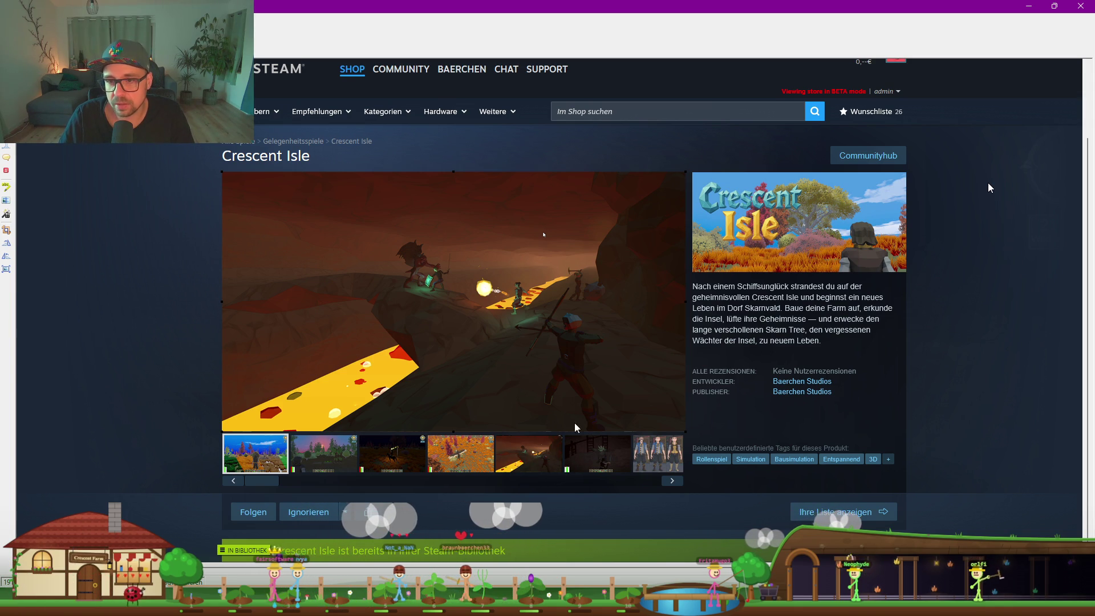
Alt+Tab to the Photos window showing Mine_MP_Combat_8k.png
key("alt+Tab")
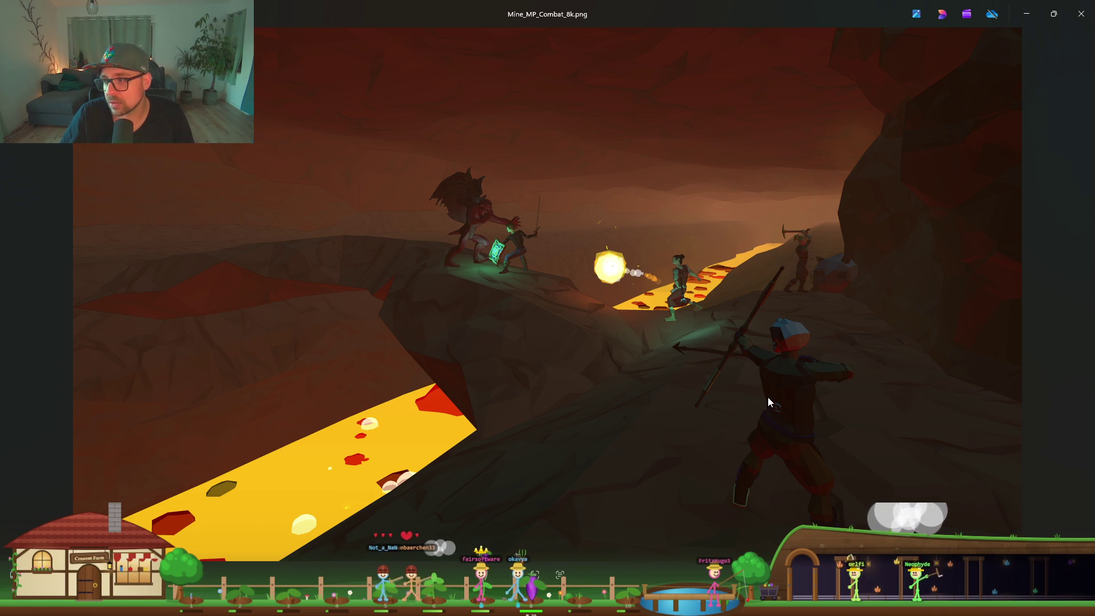
Compare the Greenshot store-page mock-up with the live Crescent Isle page, then minimize Firefox
left_click(1026, 14)
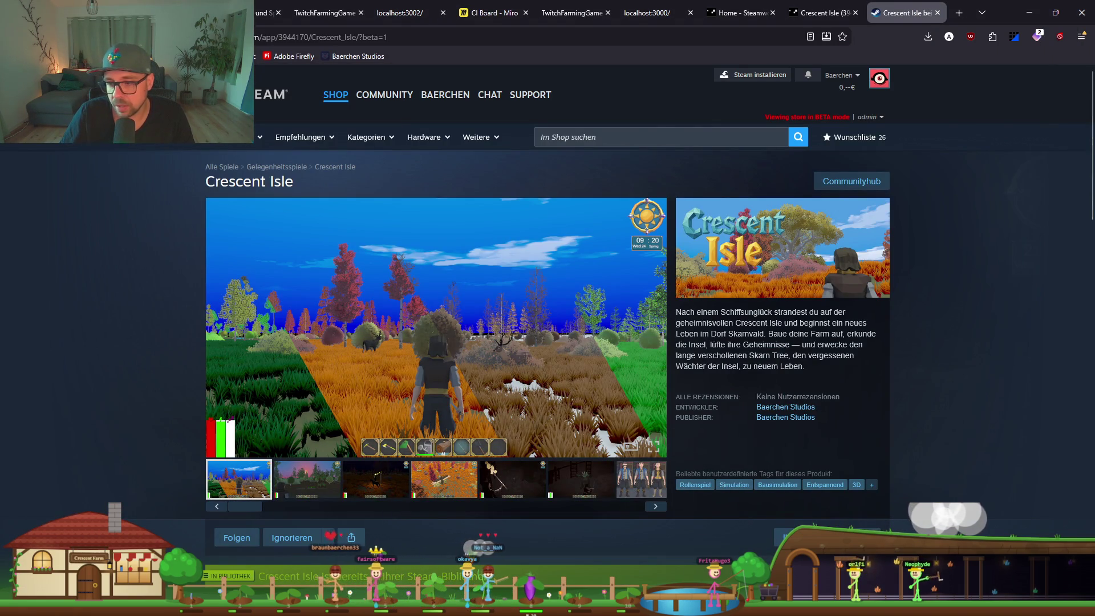
mouse_move(786, 603)
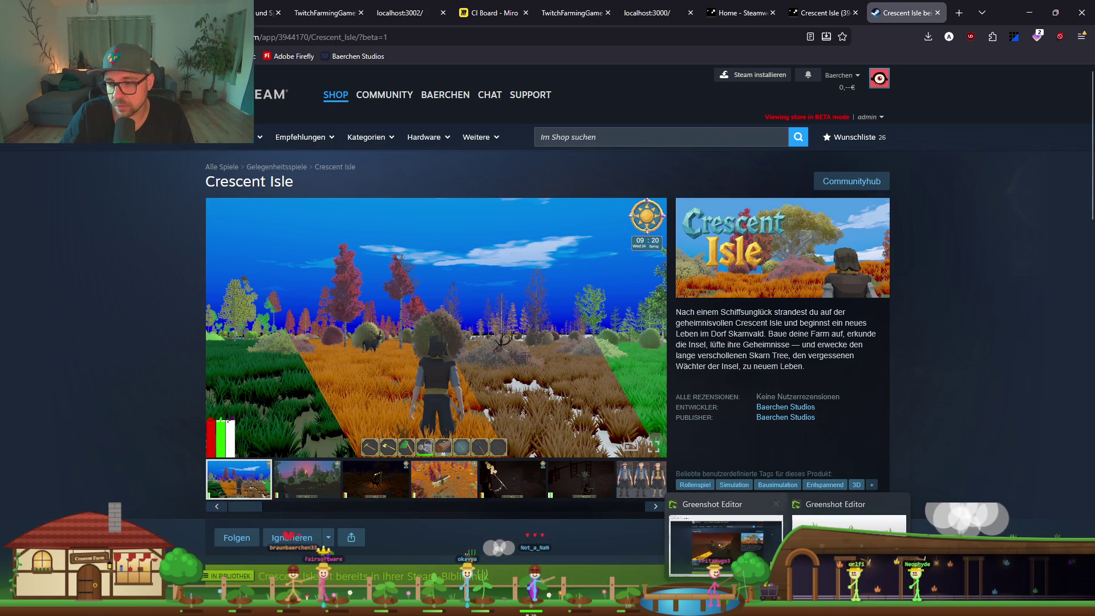
left_click(726, 544)
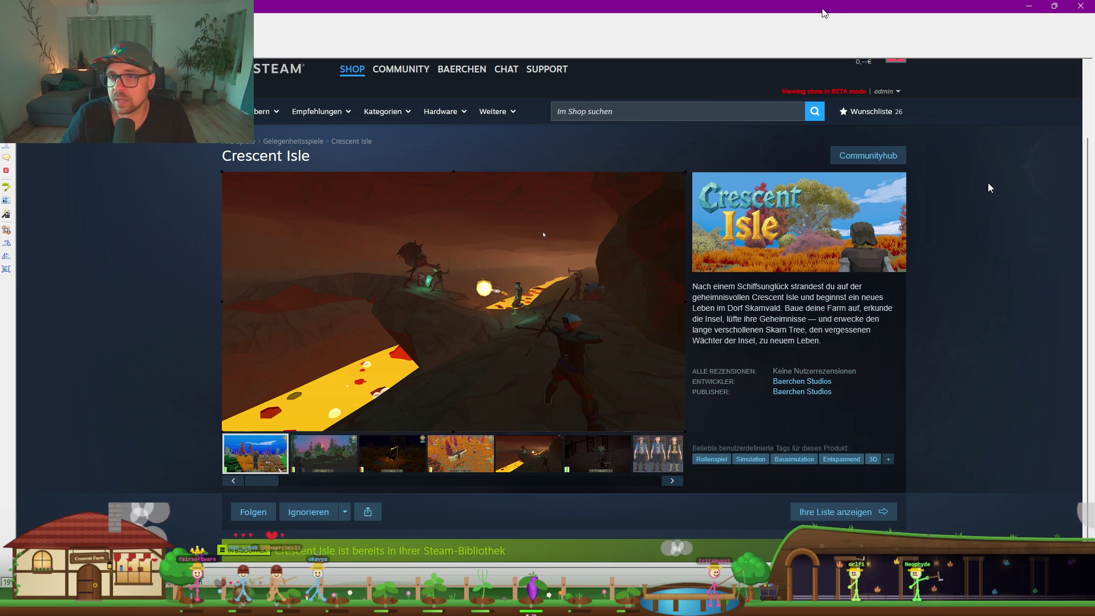
key("Escape")
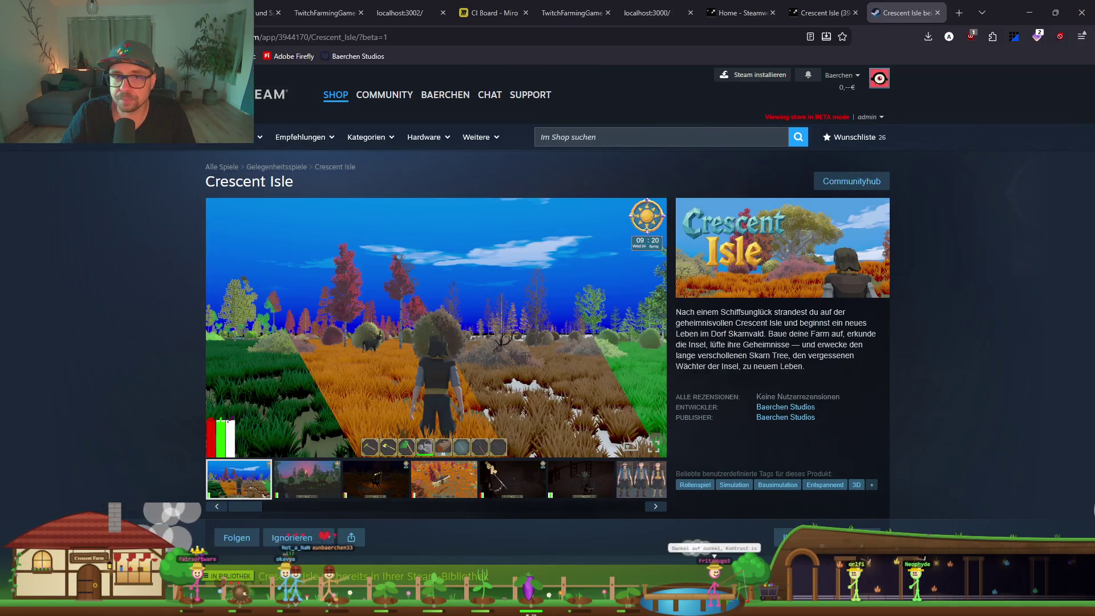
left_click(1029, 12)
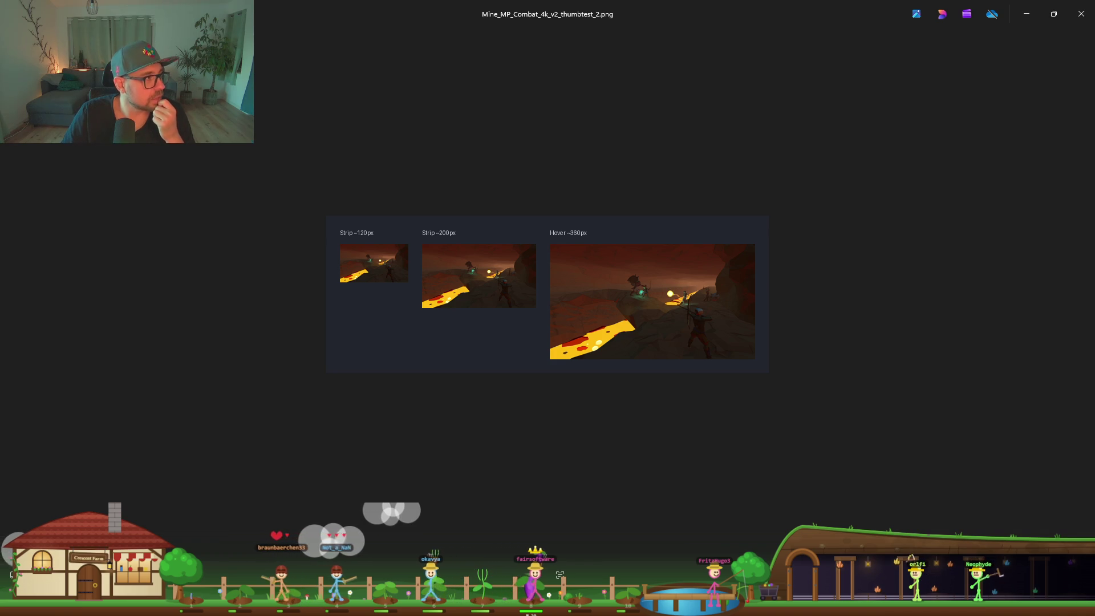
Dismiss the Gemini notice, attach the lava combat image, and start typing it's a normal Steam page screenshot
key("alt+Tab")
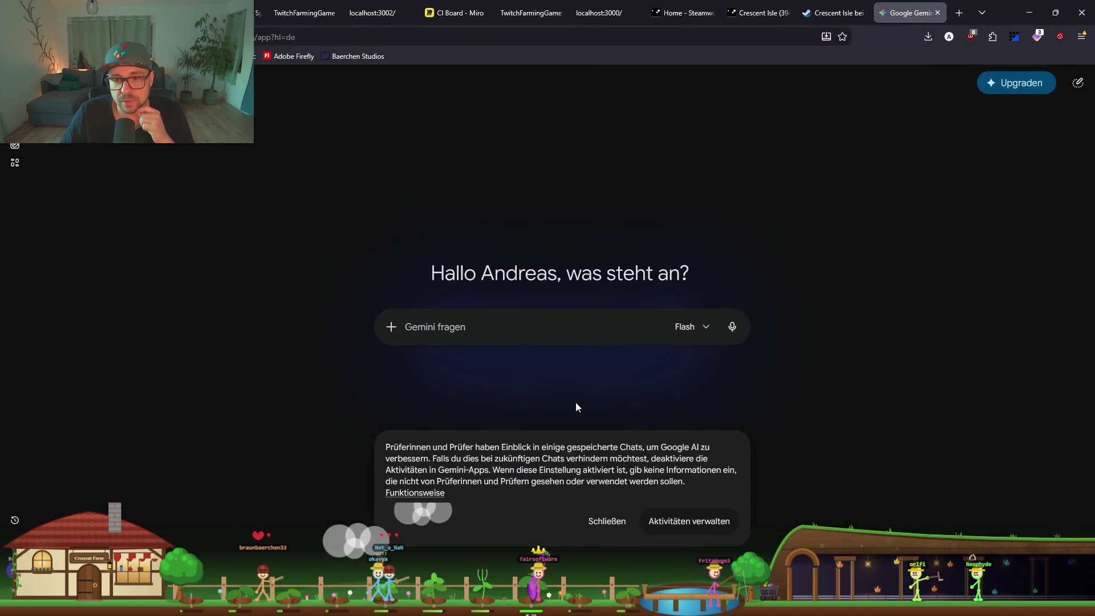
left_click(607, 521)
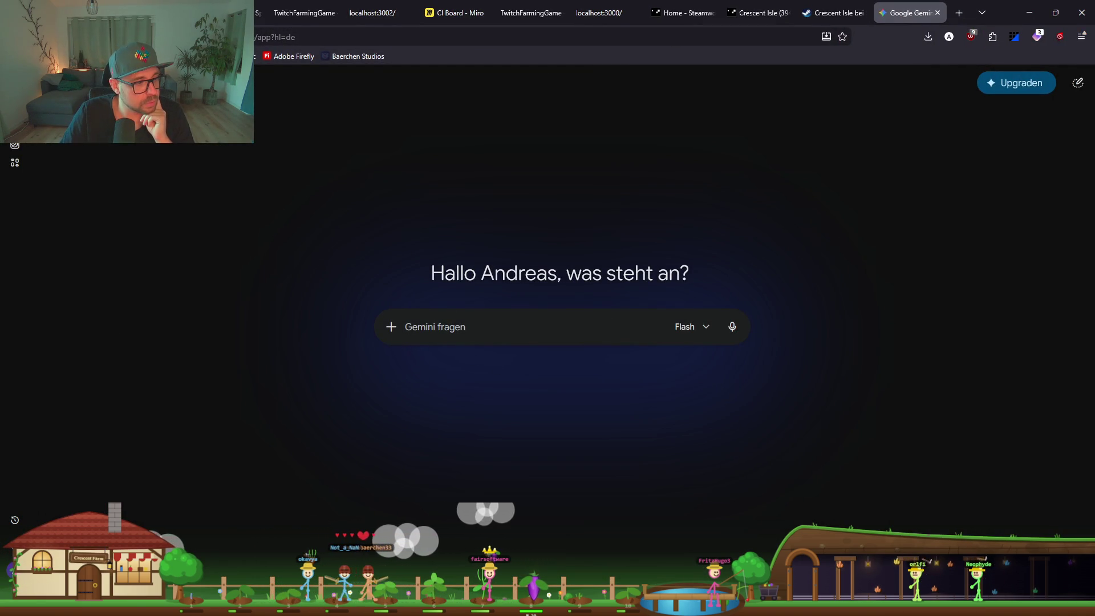
key("alt+Tab")
key("alt+Tab")
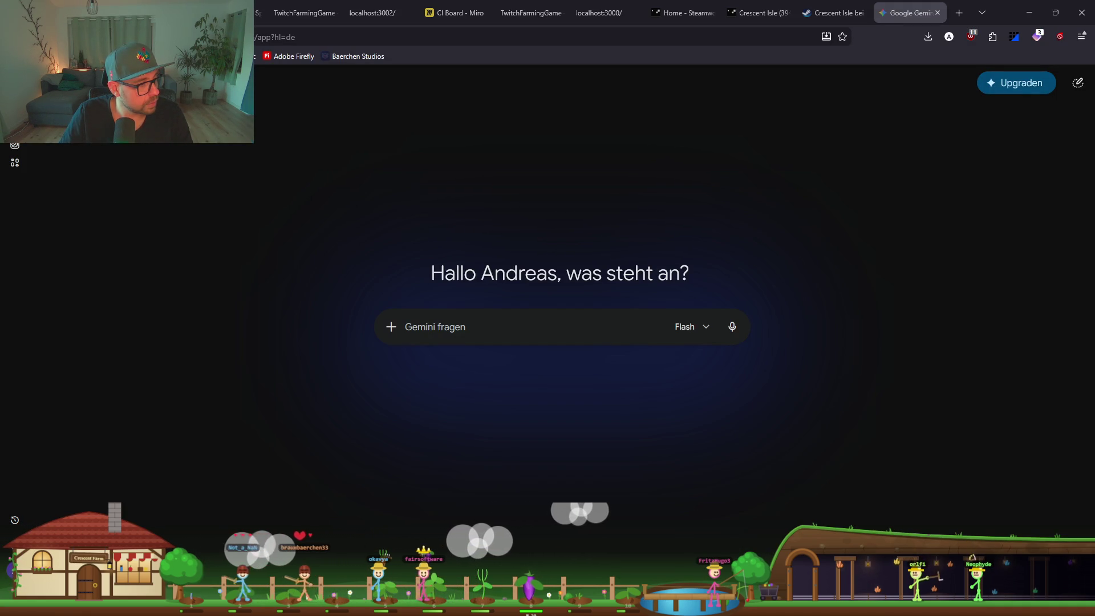
mouse_move(256, 433)
left_mouse_down()
mouse_move(537, 452)
mouse_move(530, 342)
left_mouse_up()
type("analzsiere das Bild ywecks Bild komposition. E")
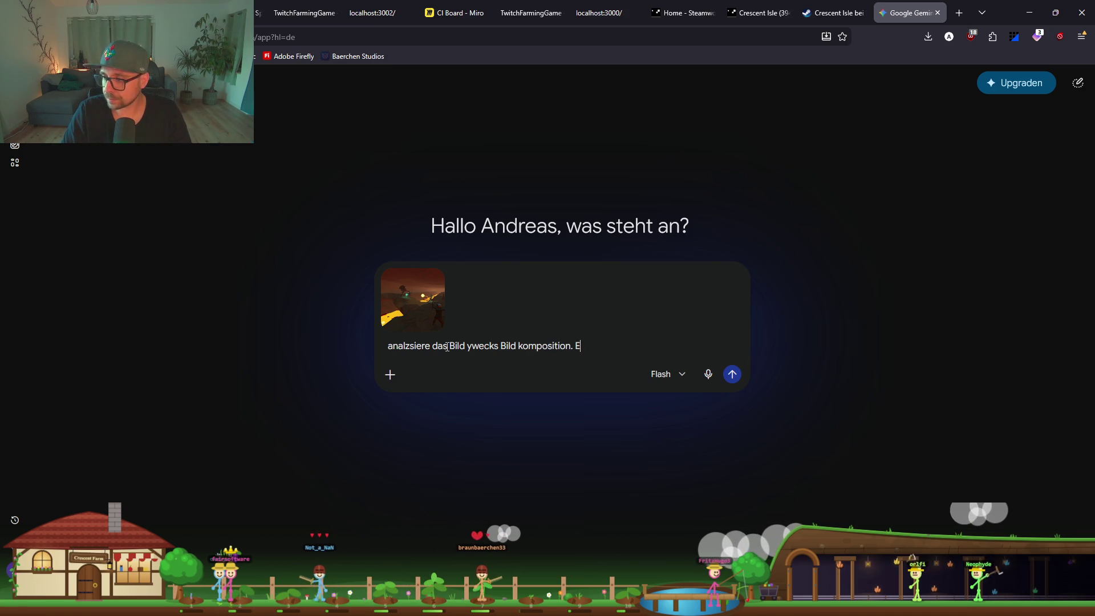
type("s soll fuer d")
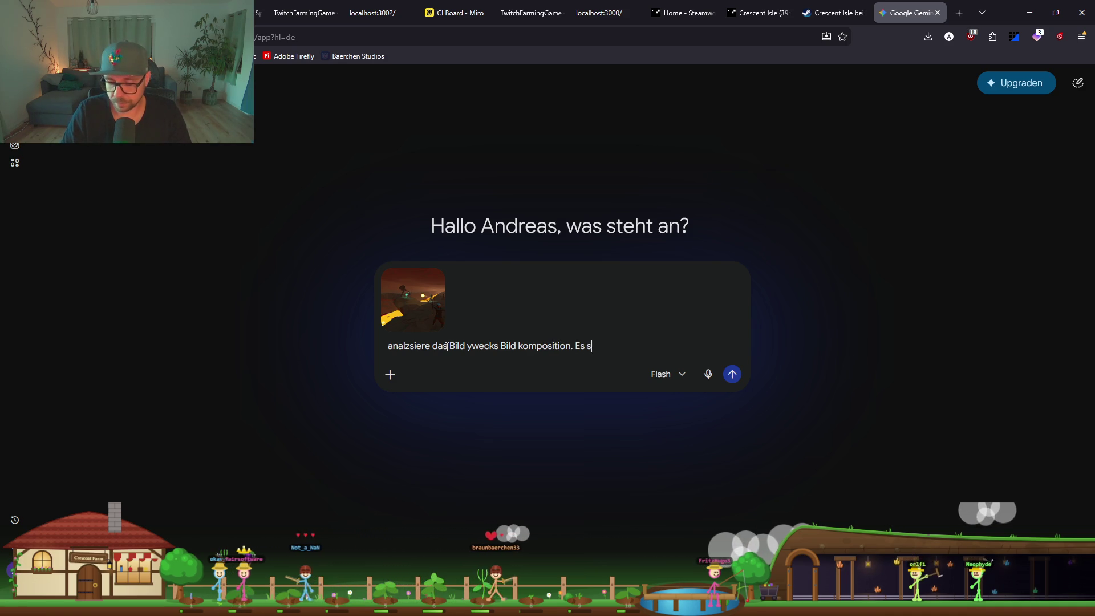
type("ie ")
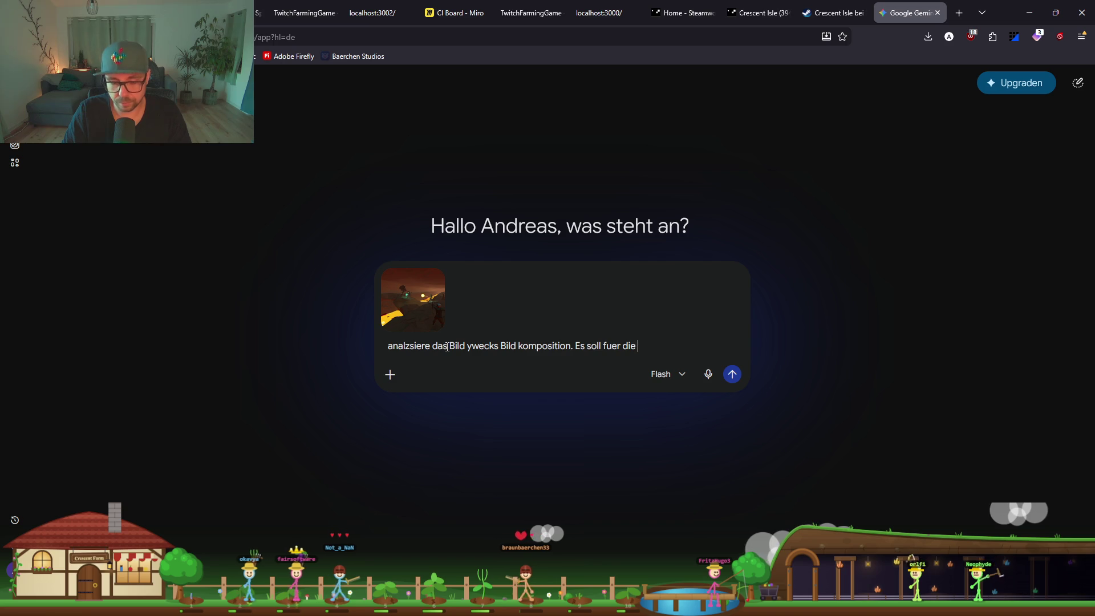
type("Steam P")
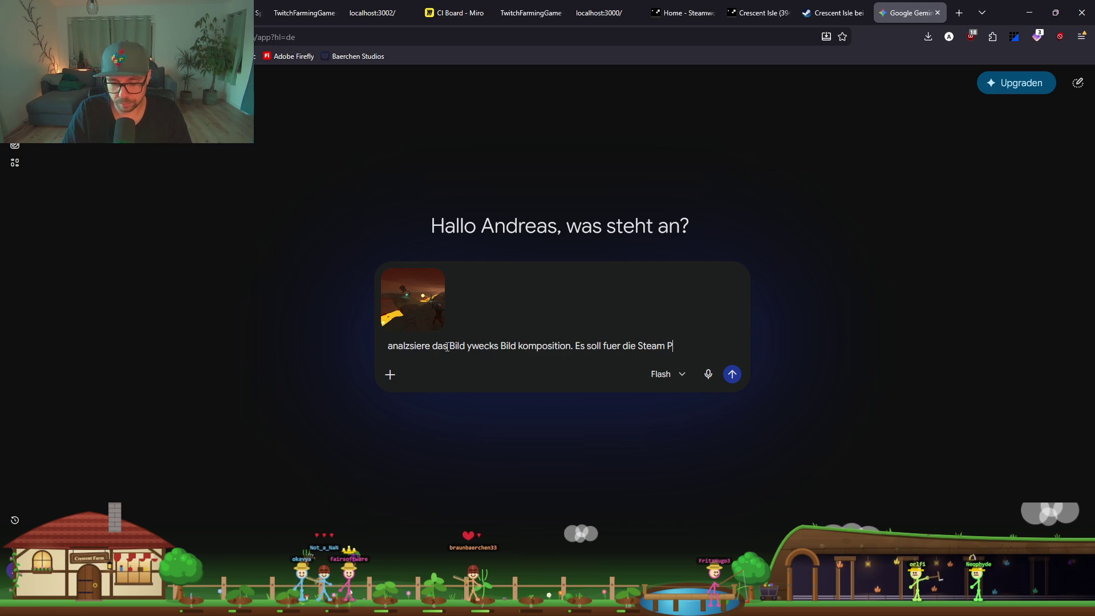
type("age als normaler Screenshot genutyt werden")
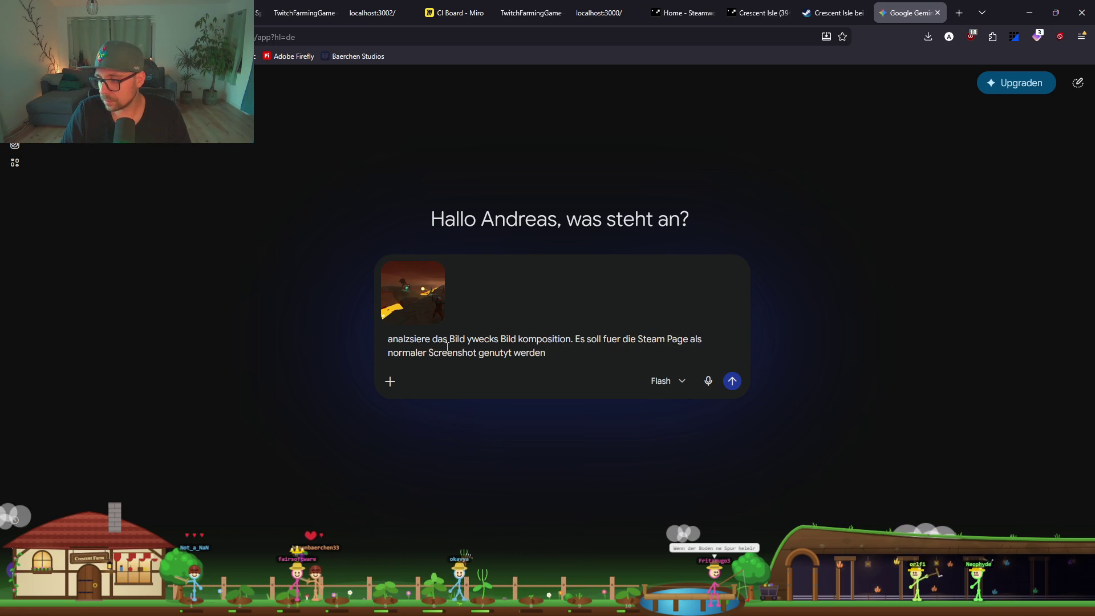
type(".")
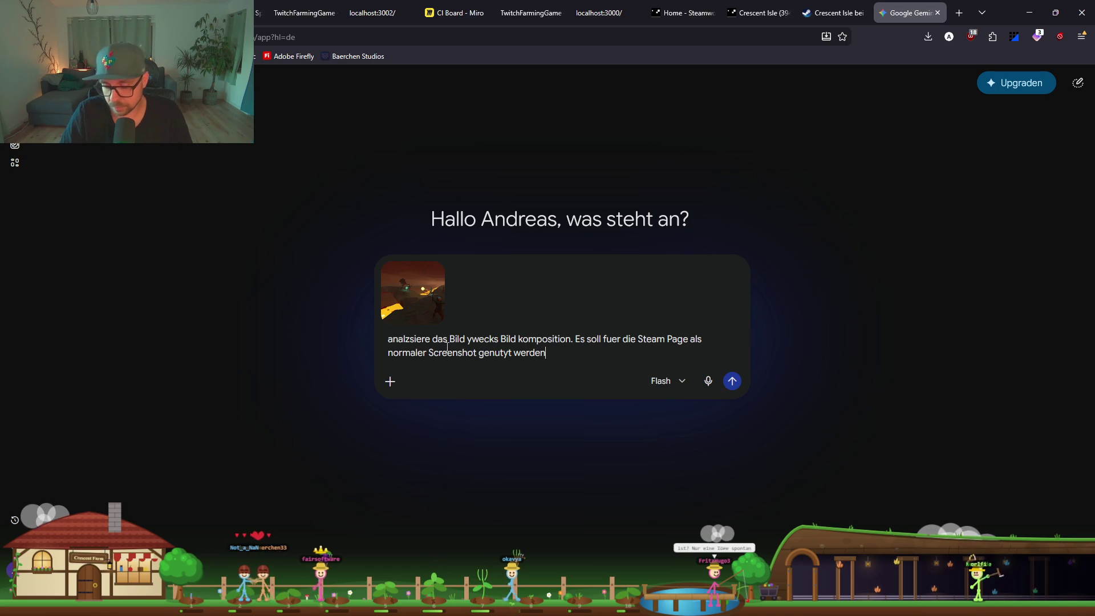
Fix the 'genutyt' typo in the Gemini prompt
key("Left")
key("Left")
key("Left")
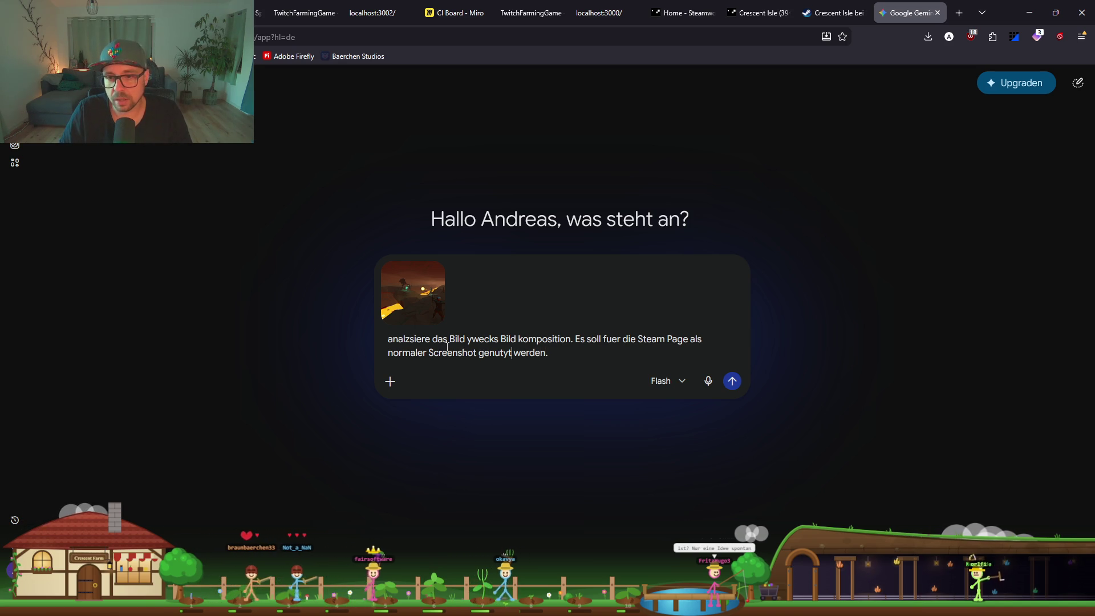
key("Left")
key("BackSpace")
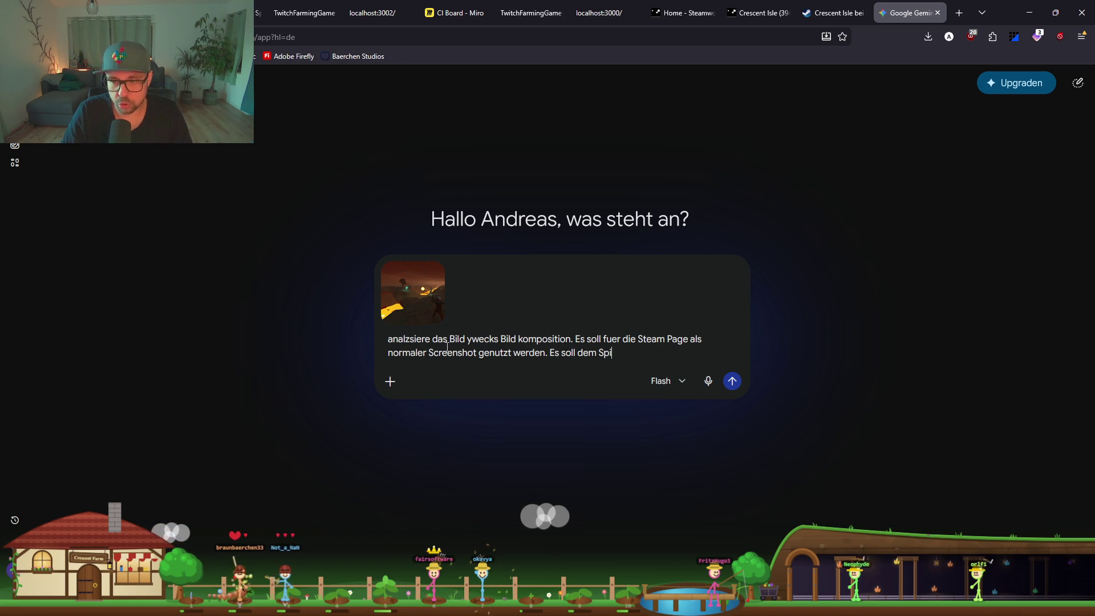
Add the four-point numbered list, including combat roles, and send the prompt to Gemini
type(":")
key("shift+Return")
type("1) Mine + Lava")
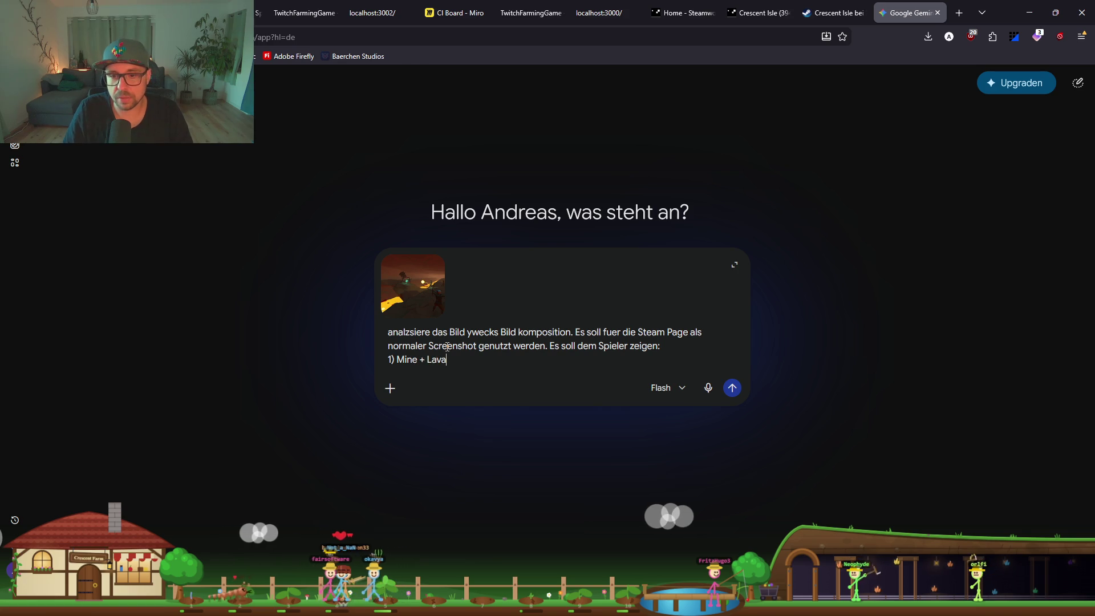
key("shift+Return")
type("2) Combat + Comb")
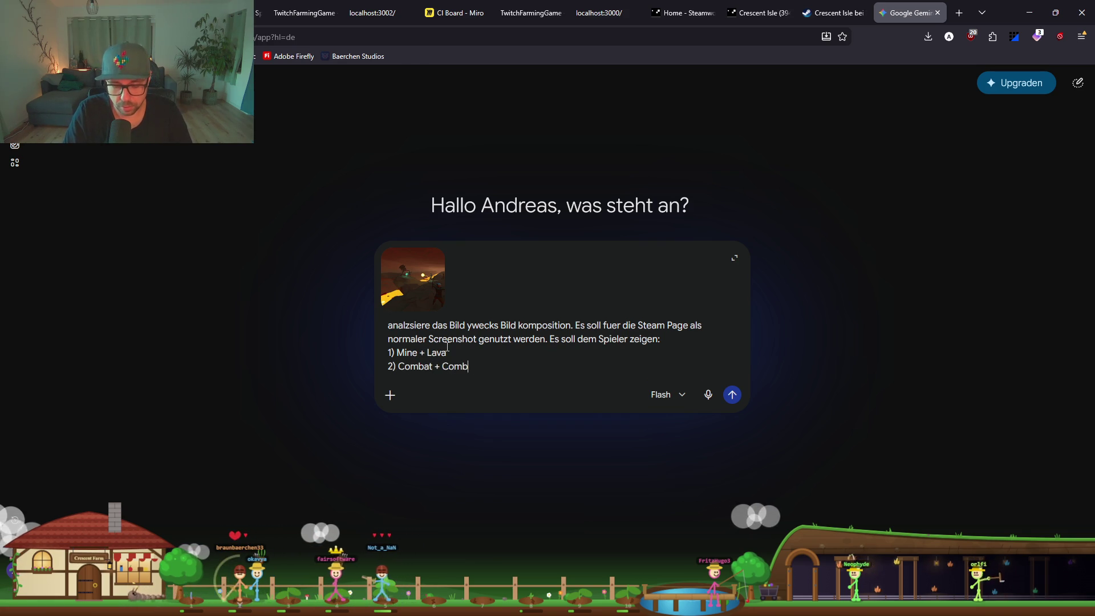
type("at Roles")
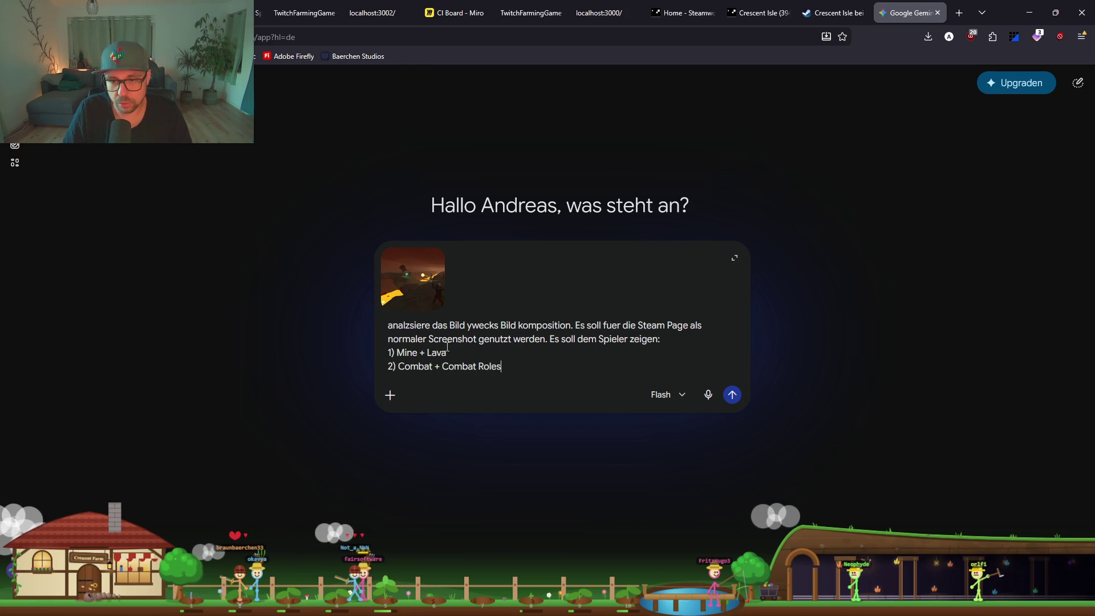
key("shift+Return")
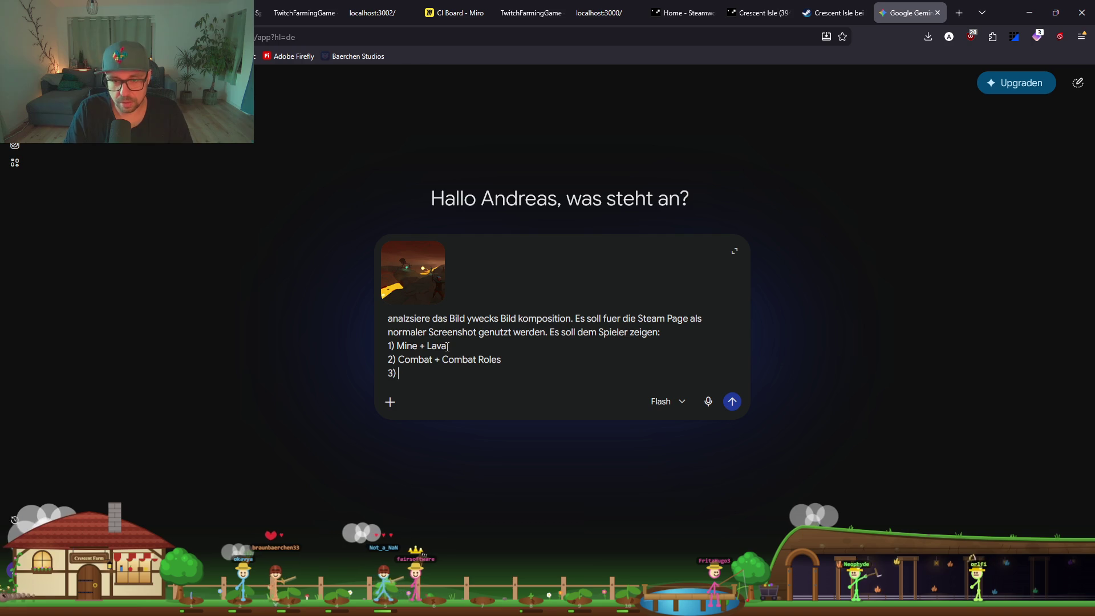
key("shift+Return")
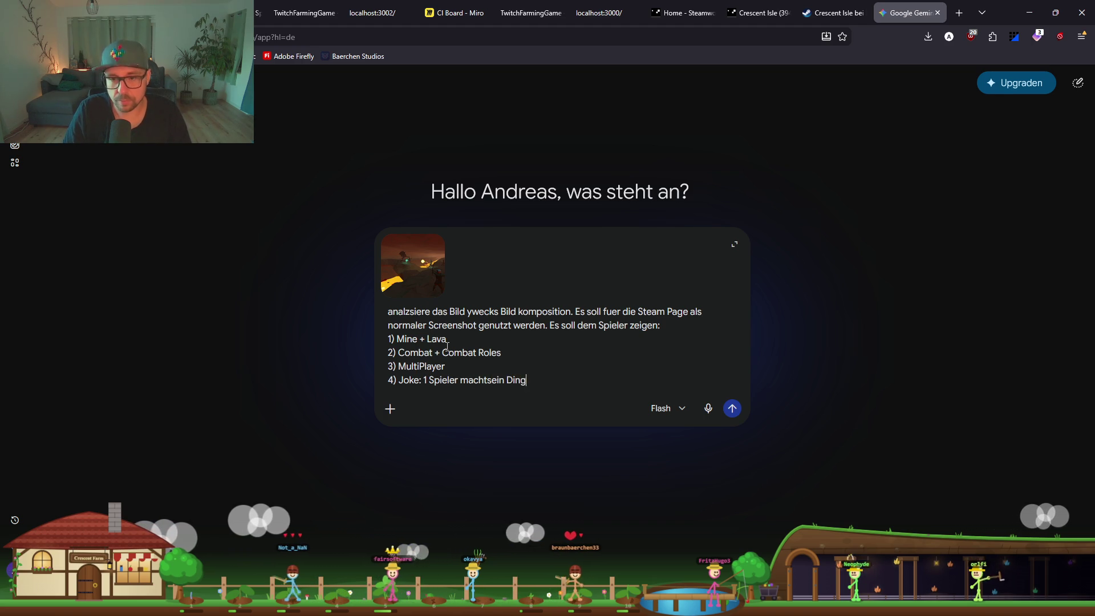
key("Return")
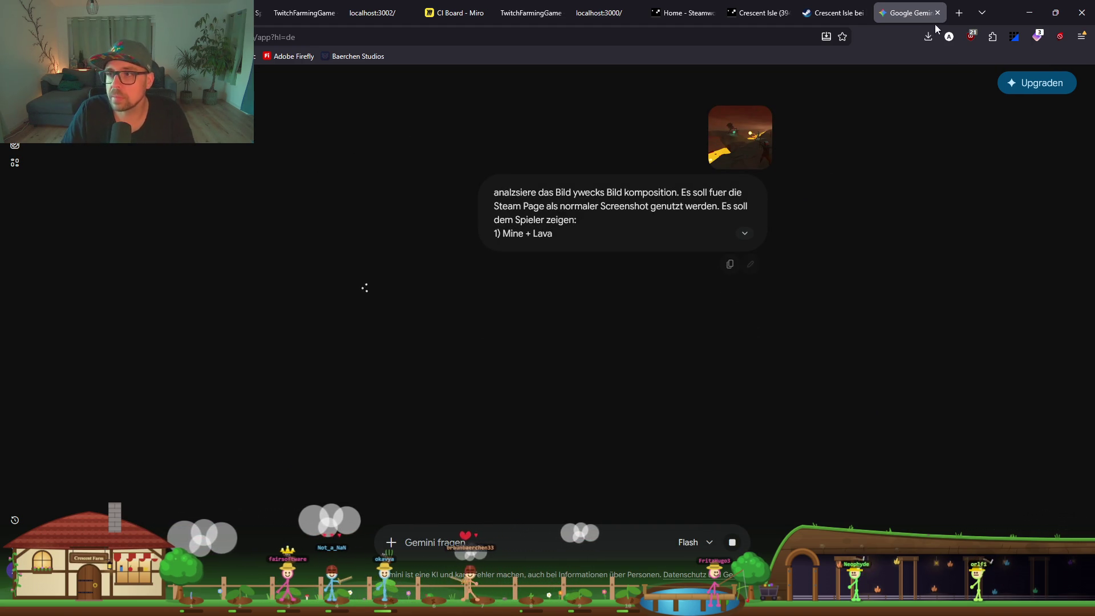
key("alt+Tab")
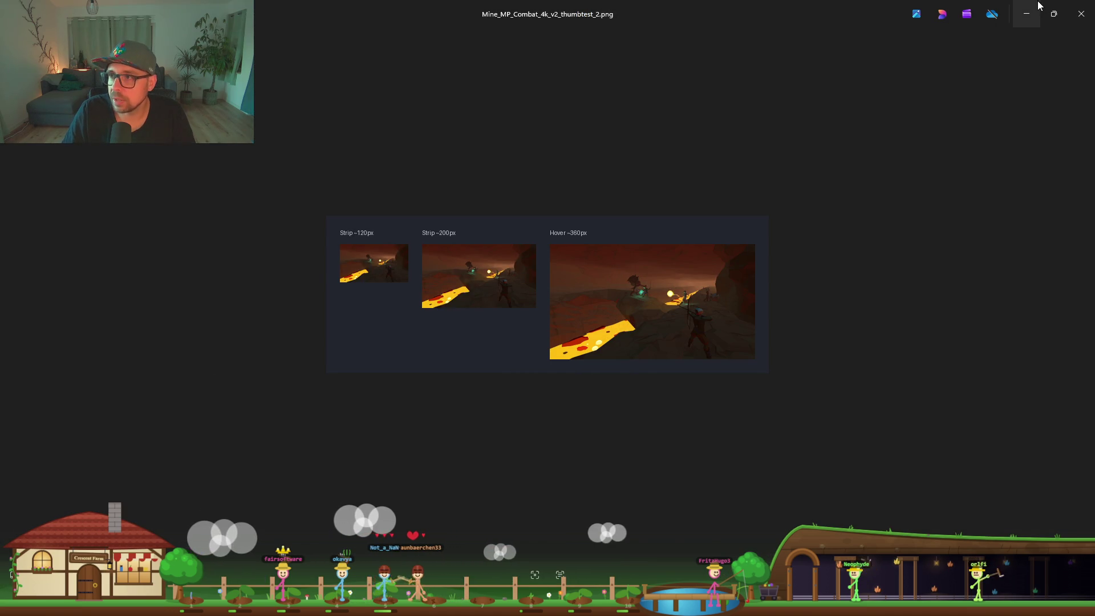
Select the cliff rock mesh beside the lava and show its material settings in the Inspector
key("alt+Tab")
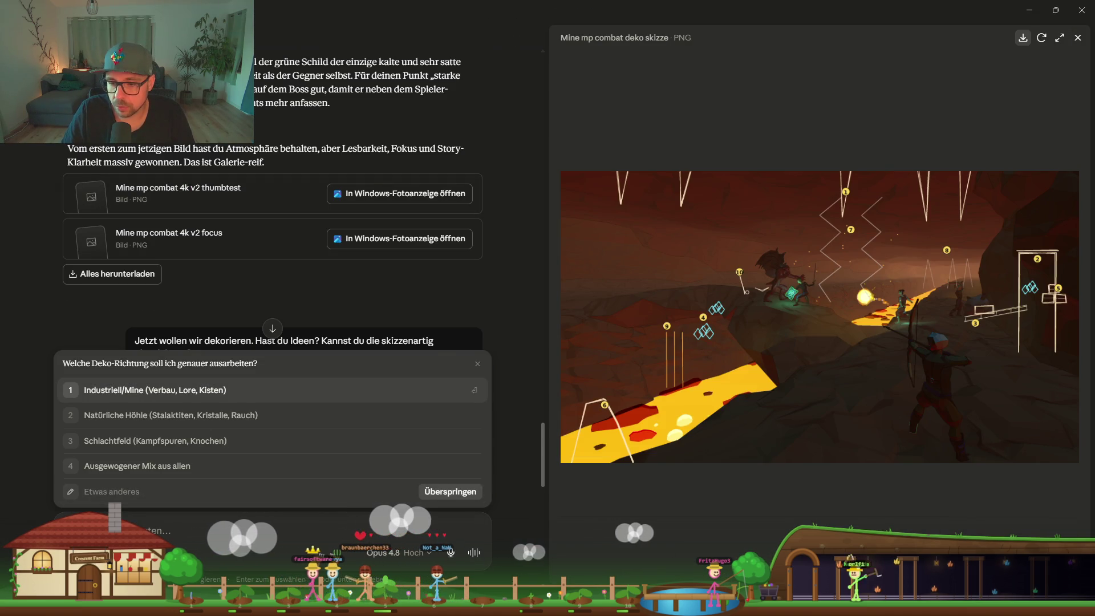
key("alt+Tab")
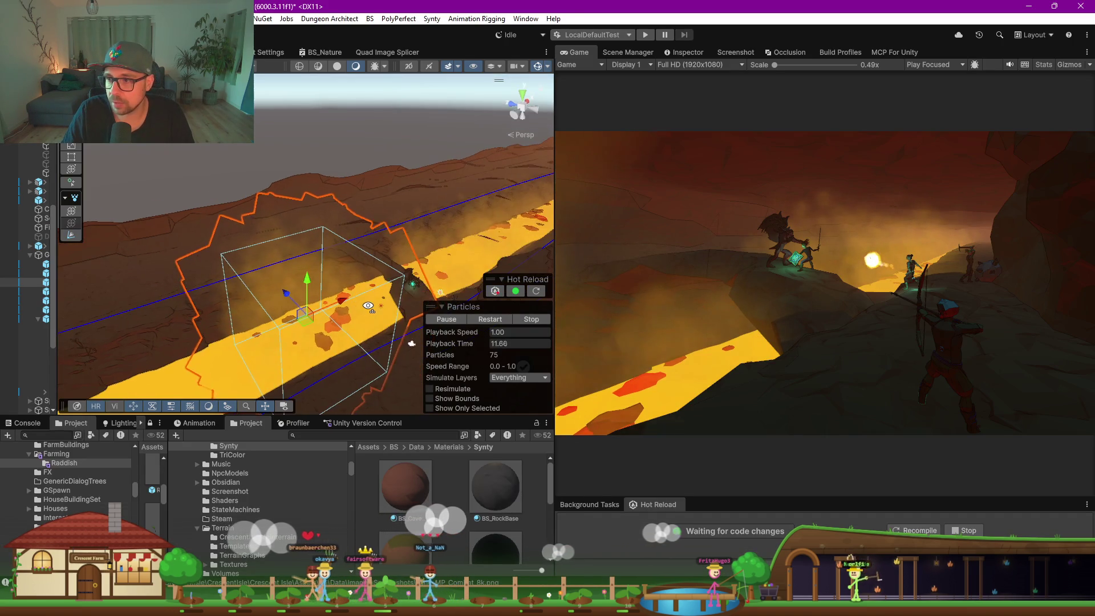
left_click_drag(367, 306, 513, 319, "alt")
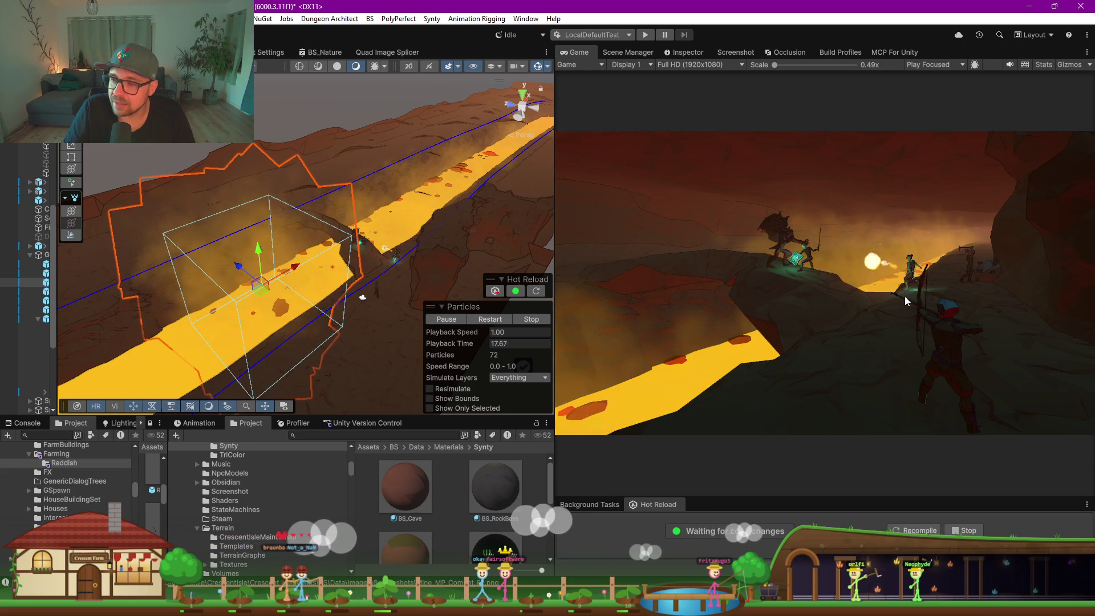
mouse_move(365, 302)
left_mouse_down("alt")
mouse_move(386, 279)
mouse_move(317, 174)
mouse_move(310, 246)
mouse_move(336, 285)
left_mouse_up("alt")
left_click(350, 307)
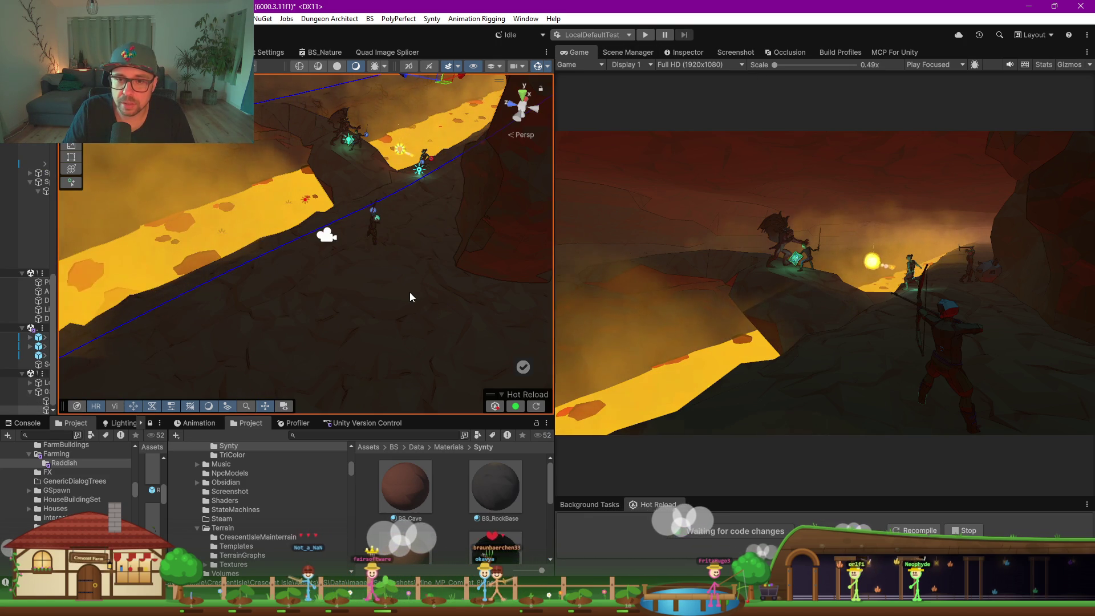
left_click_drag(57, 229, 295, 229)
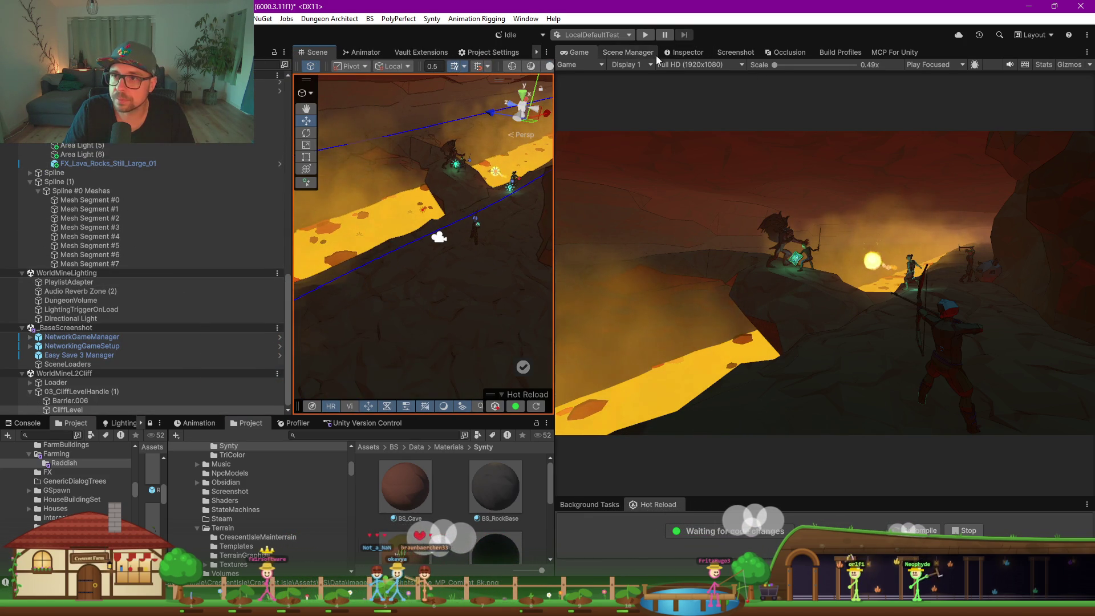
left_click(684, 52)
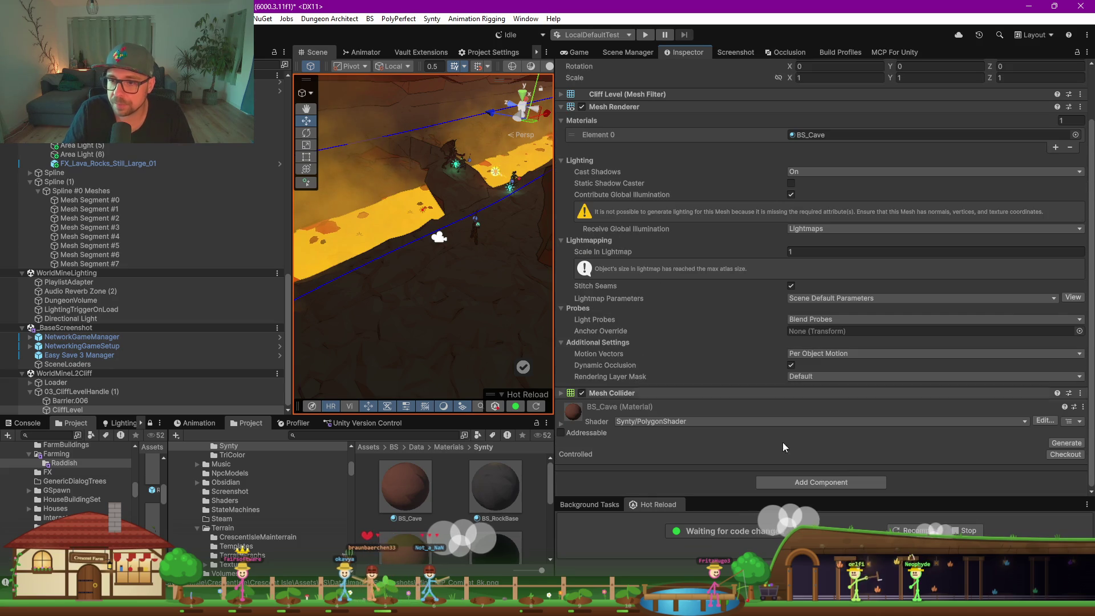
Locate the BS_Cave material asset, duplicate it with Ctrl+D, and begin renaming the copy
left_click(1082, 407)
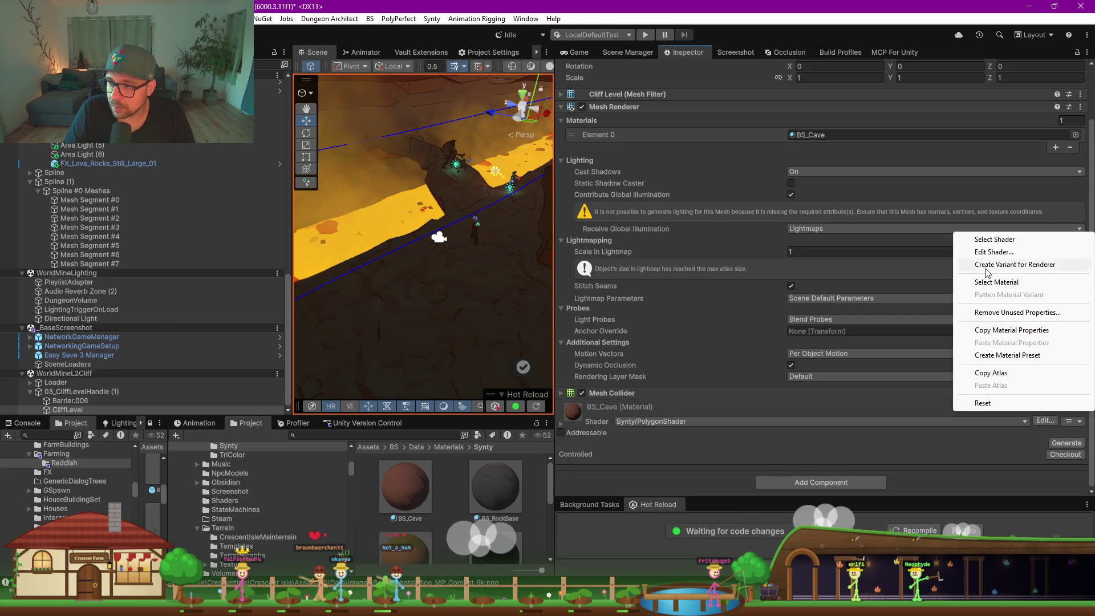
left_click(994, 281)
left_click(419, 490)
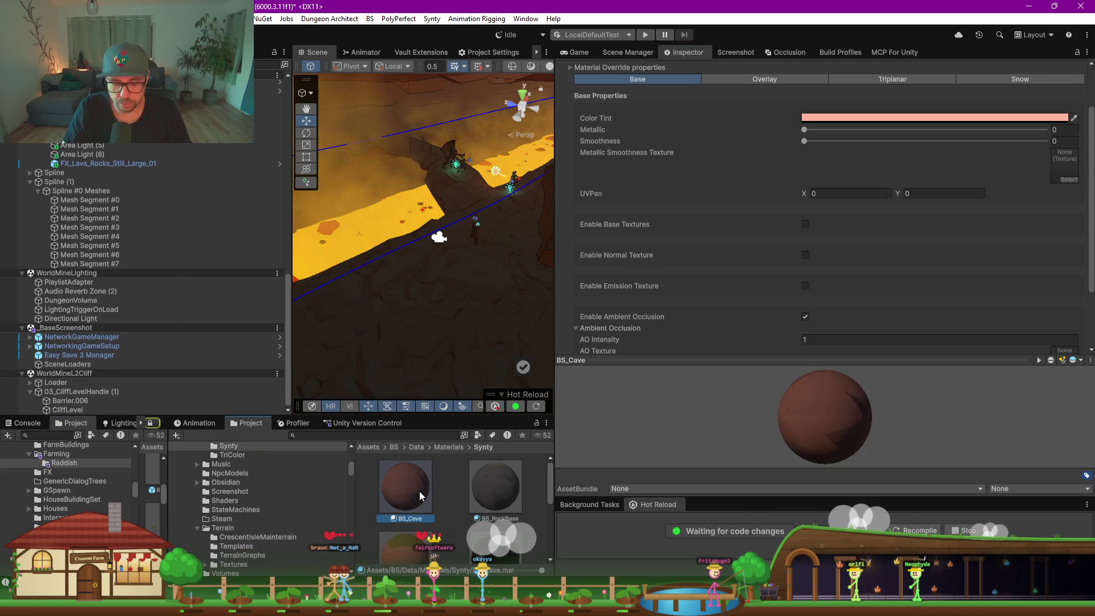
key("ctrl+d")
left_click(486, 520)
type("BS_Cave")
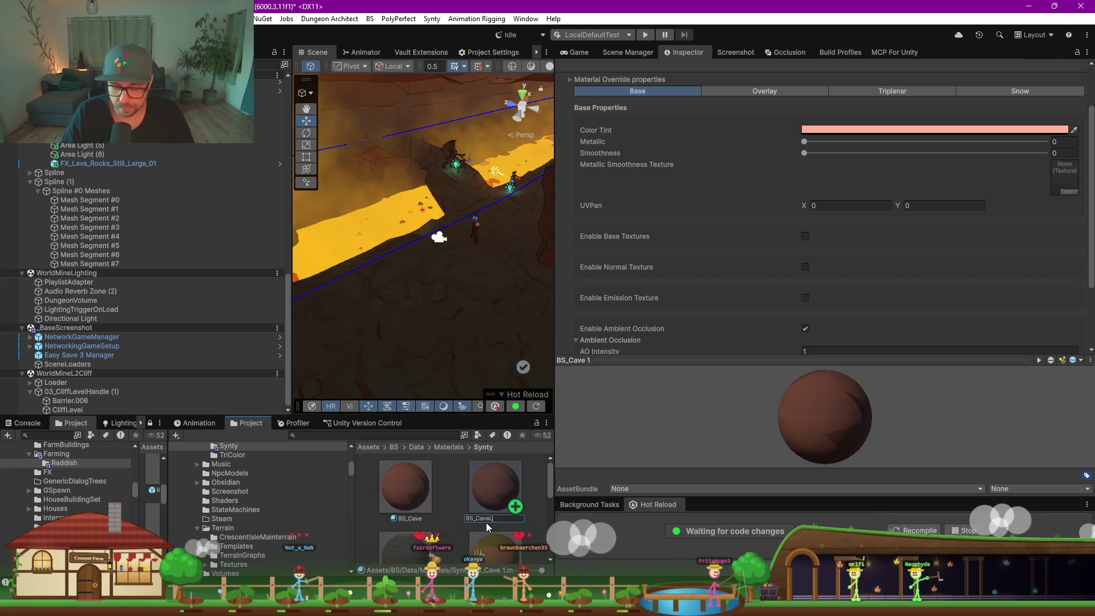
Rename the duplicate material to BS_CaveLava and set its Color Tint to white FFFFFF
type("Lava")
key("Return")
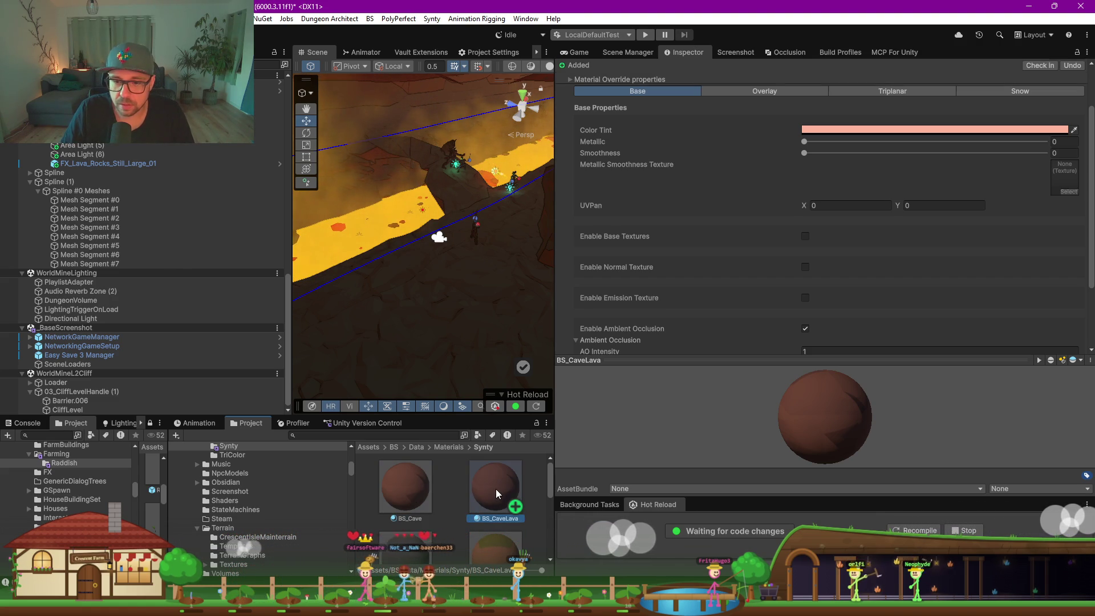
scroll(683, 206, "up", 2)
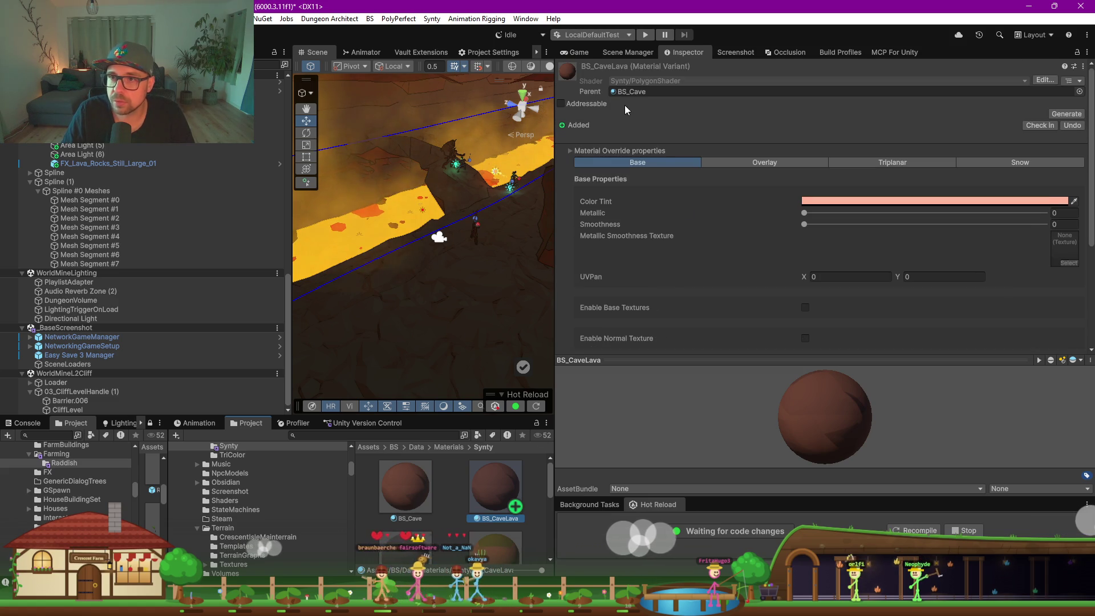
scroll(667, 206, "down", 2)
left_click(852, 140)
left_click(888, 200)
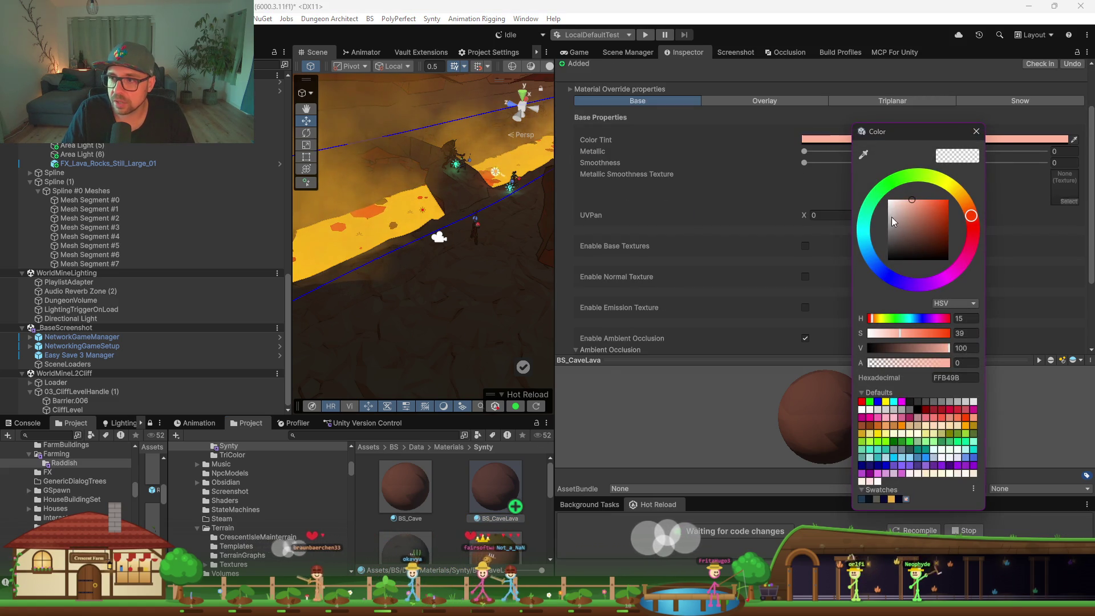
left_click(479, 482)
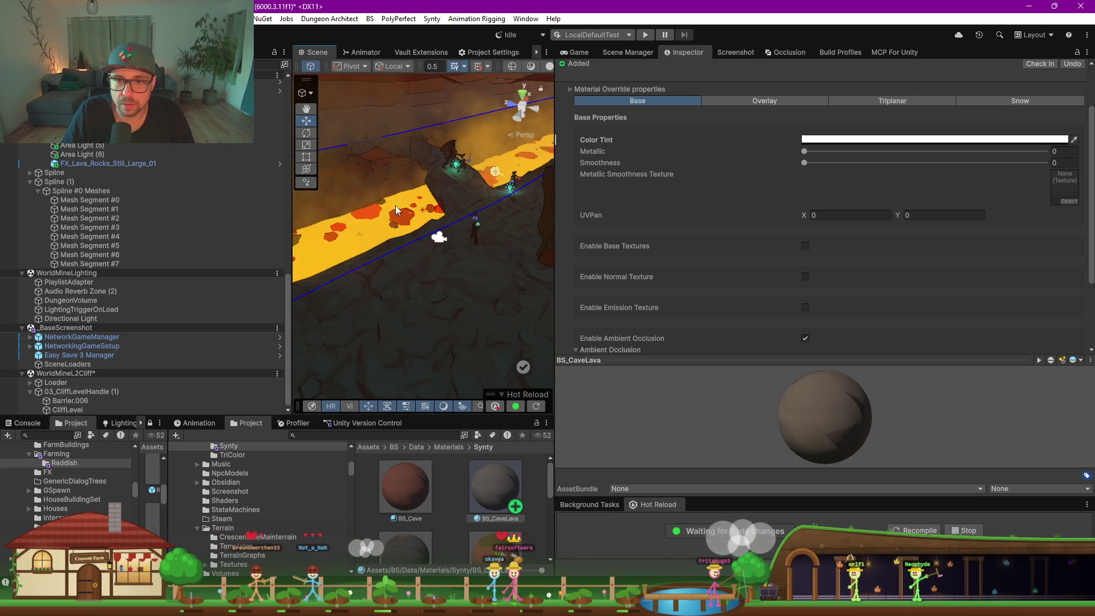
Assign BS_CaveLava to Materials Element 0 on both lava-floor splines, Spline (1) and Spline
left_click(436, 262)
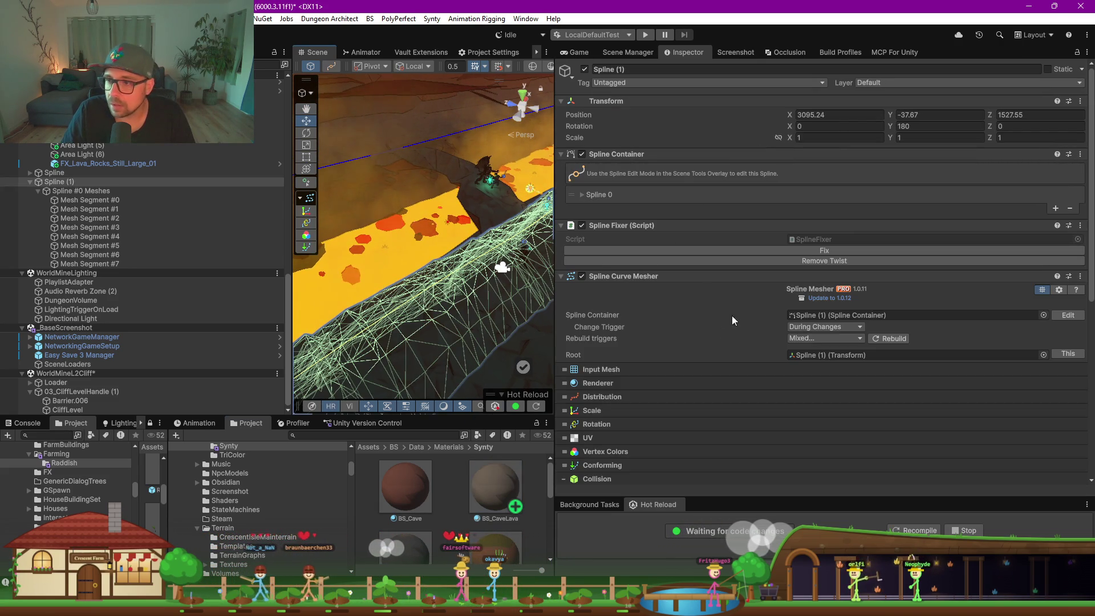
left_click(582, 382)
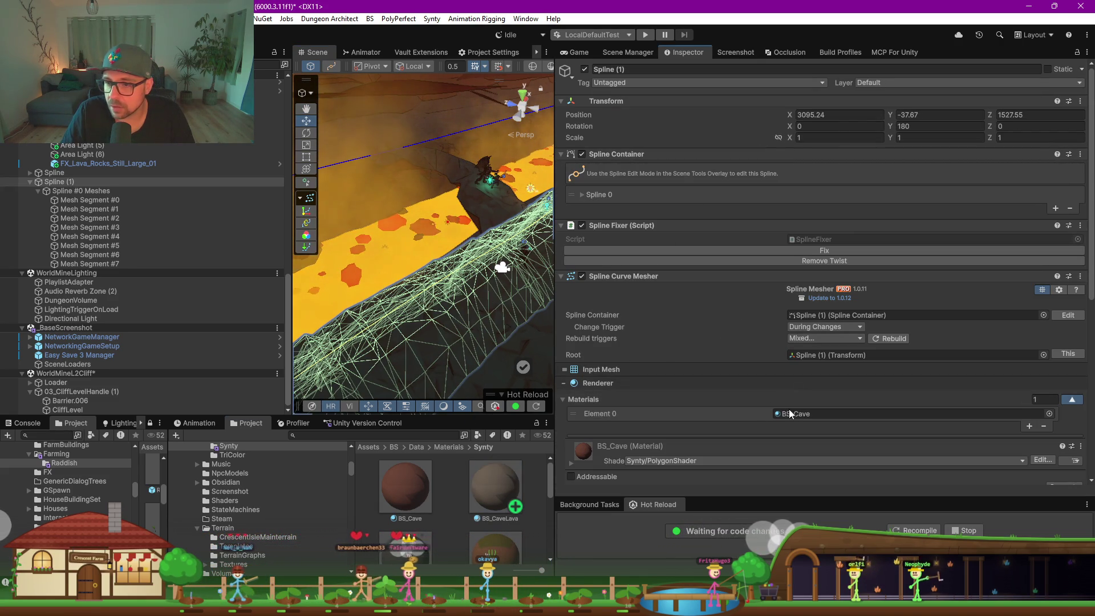
mouse_move(501, 531)
left_mouse_down()
mouse_move(684, 388)
mouse_move(759, 345)
left_mouse_up()
scroll(684, 388, "down", 2)
scroll(367, 190, "up", 5)
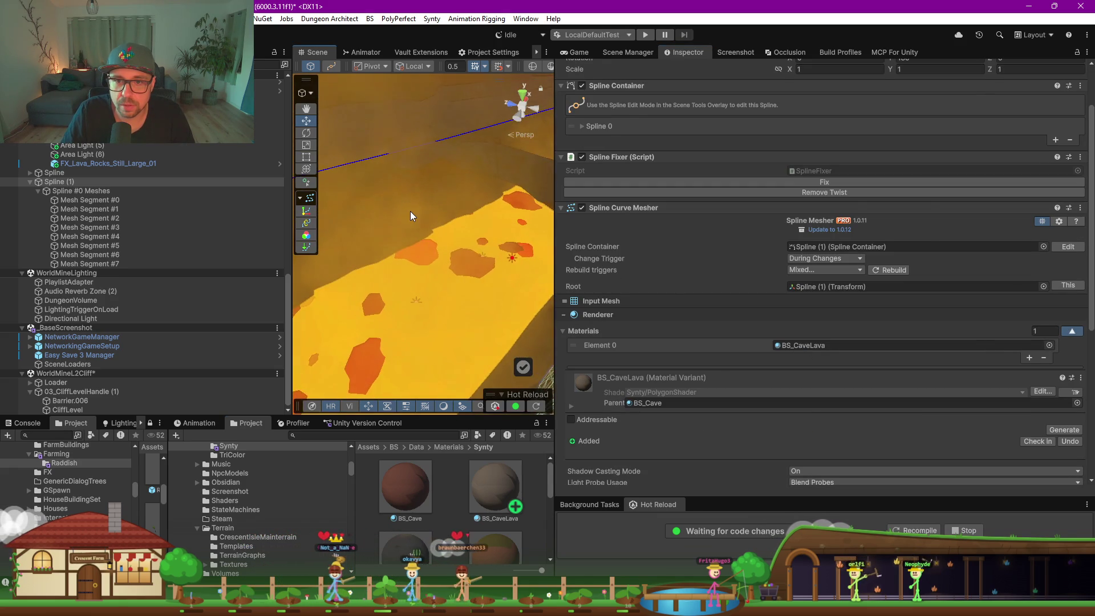
left_click(410, 212)
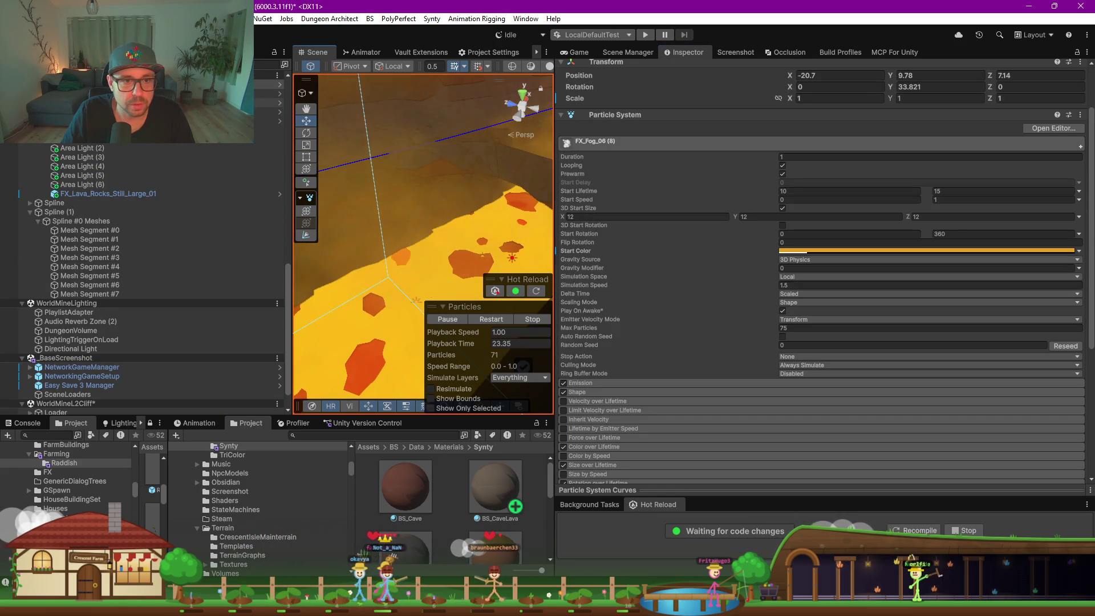
left_click(53, 204)
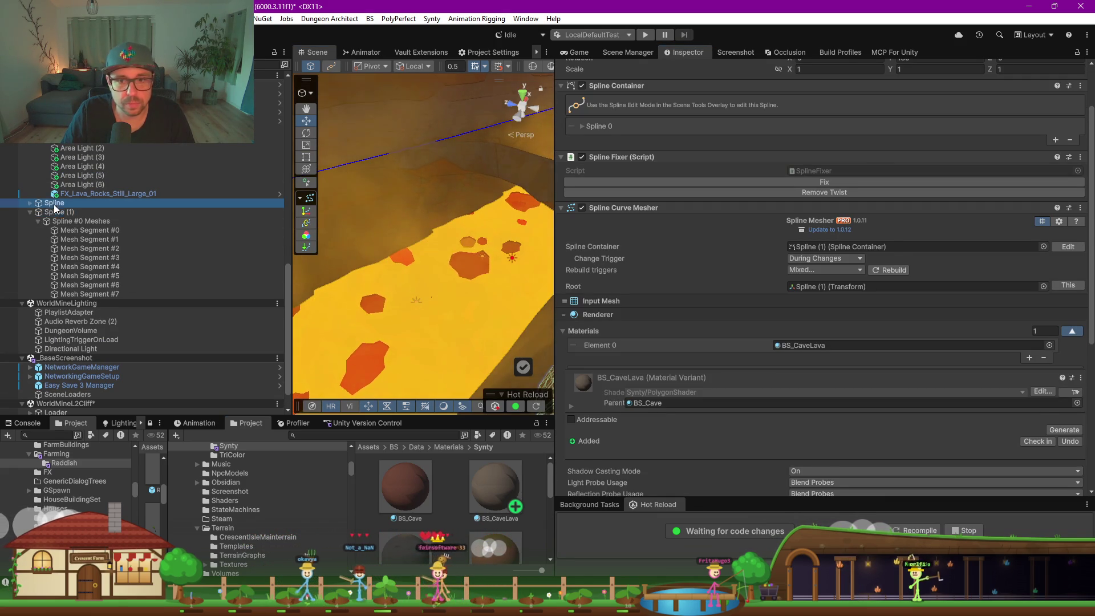
mouse_move(513, 490)
left_mouse_down()
mouse_move(684, 399)
mouse_move(855, 345)
left_mouse_up()
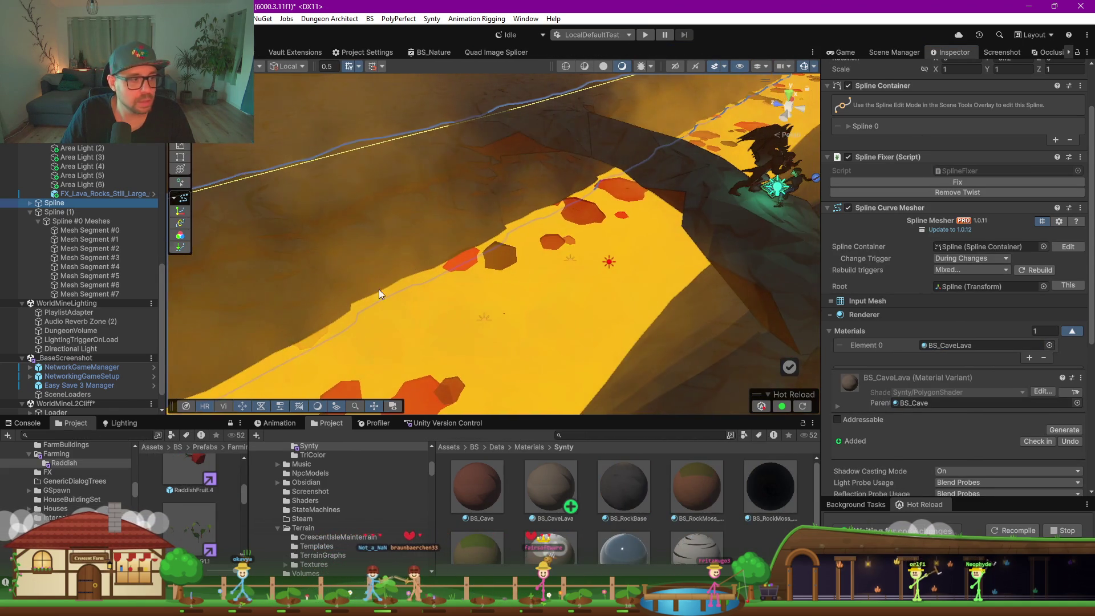
Show the Game view preview of the lava valley and select the BS_CaveLava material asset
mouse_move(513, 274)
left_mouse_down()
mouse_move(581, 280)
mouse_move(534, 228)
mouse_move(516, 235)
mouse_move(525, 233)
left_mouse_up()
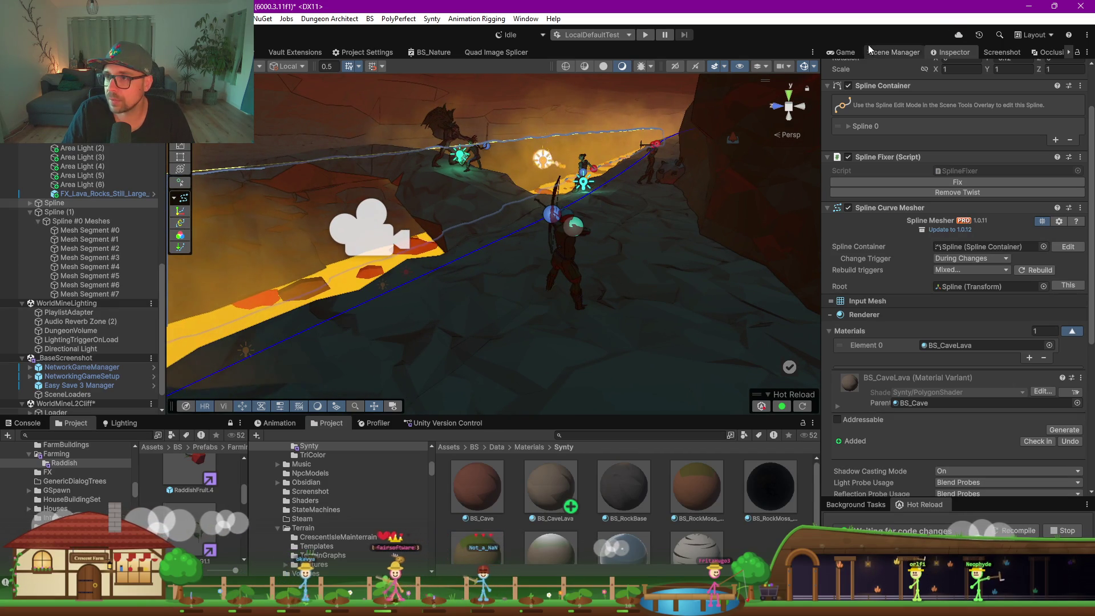
left_click(845, 52)
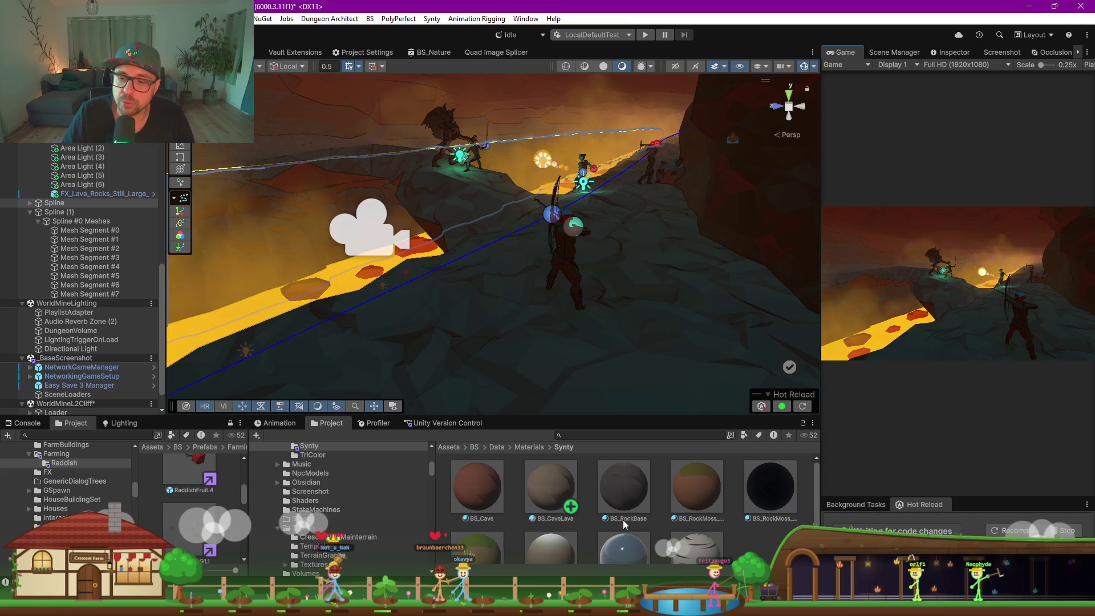
left_click(560, 494)
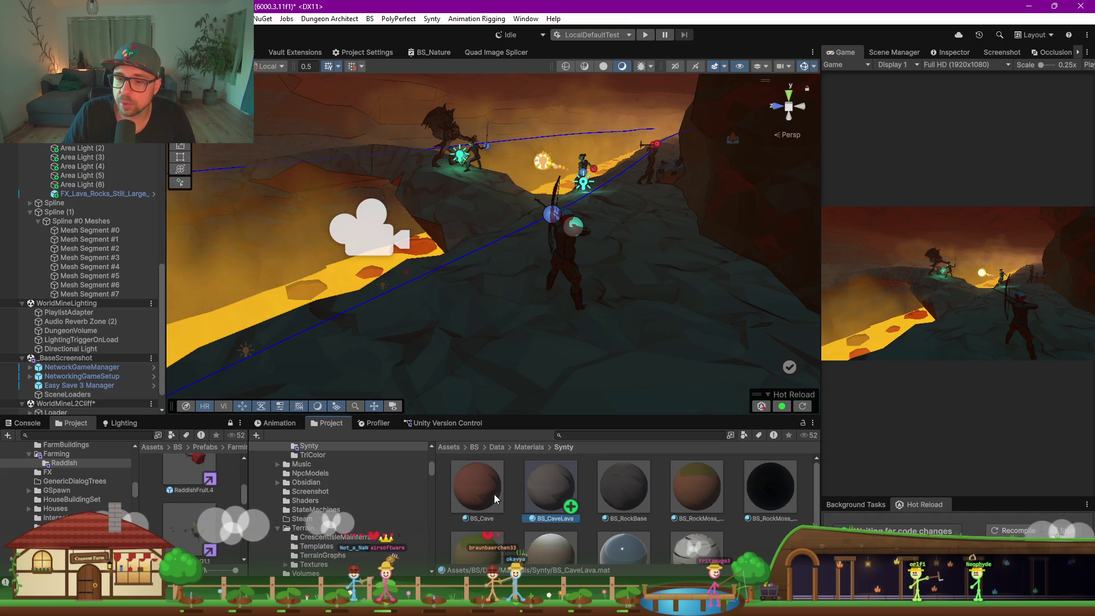
Enlarge the game preview and review BS_CaveLava's overlay and triplanar texture settings
left_click_drag(820, 80, 784, 80)
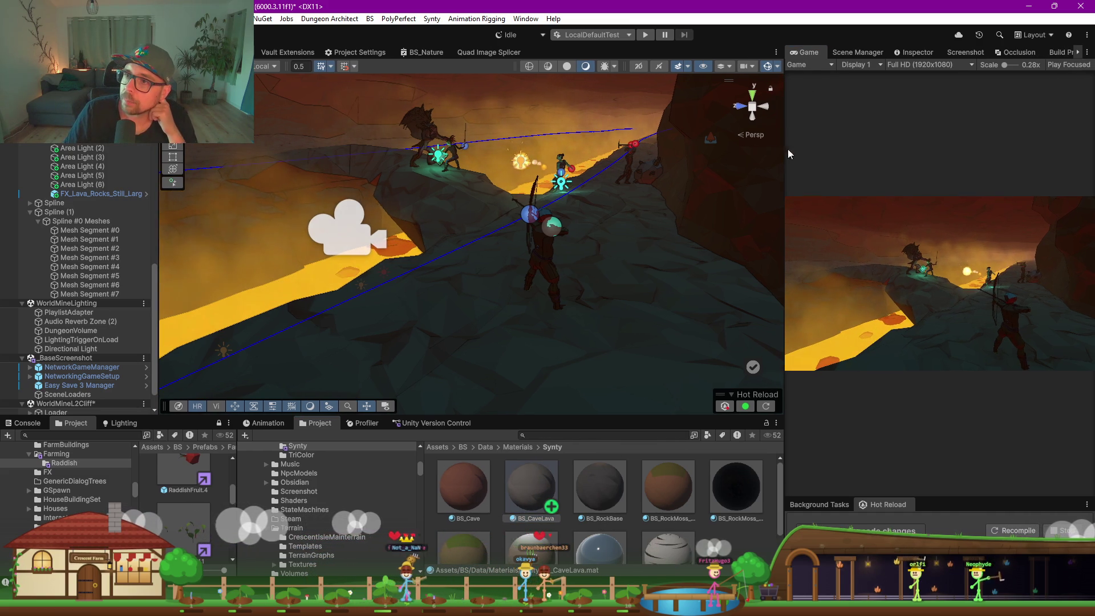
left_click(913, 52)
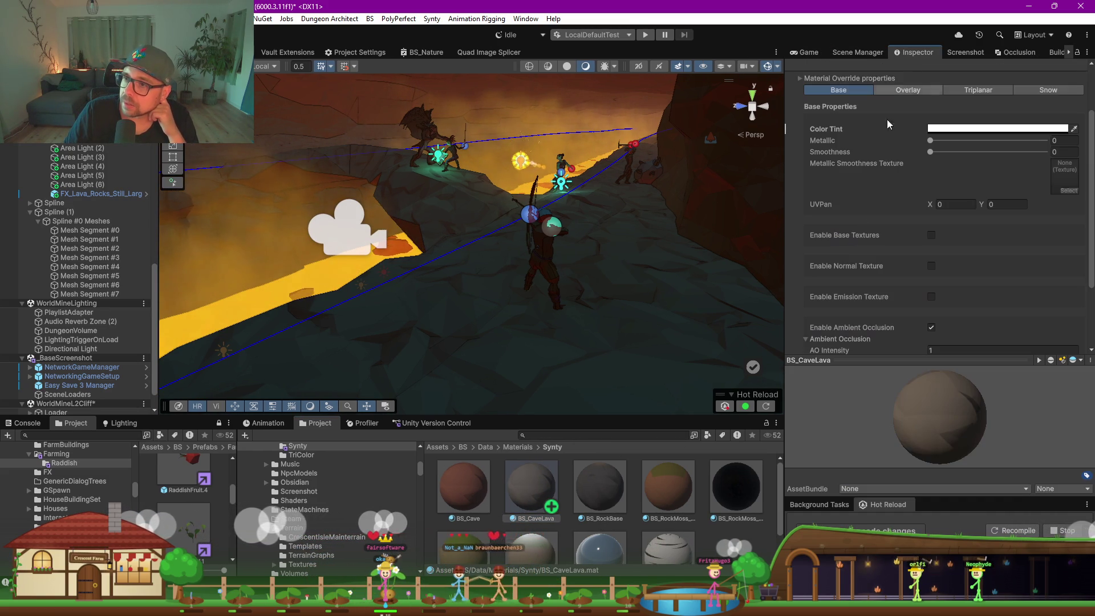
left_click(908, 90)
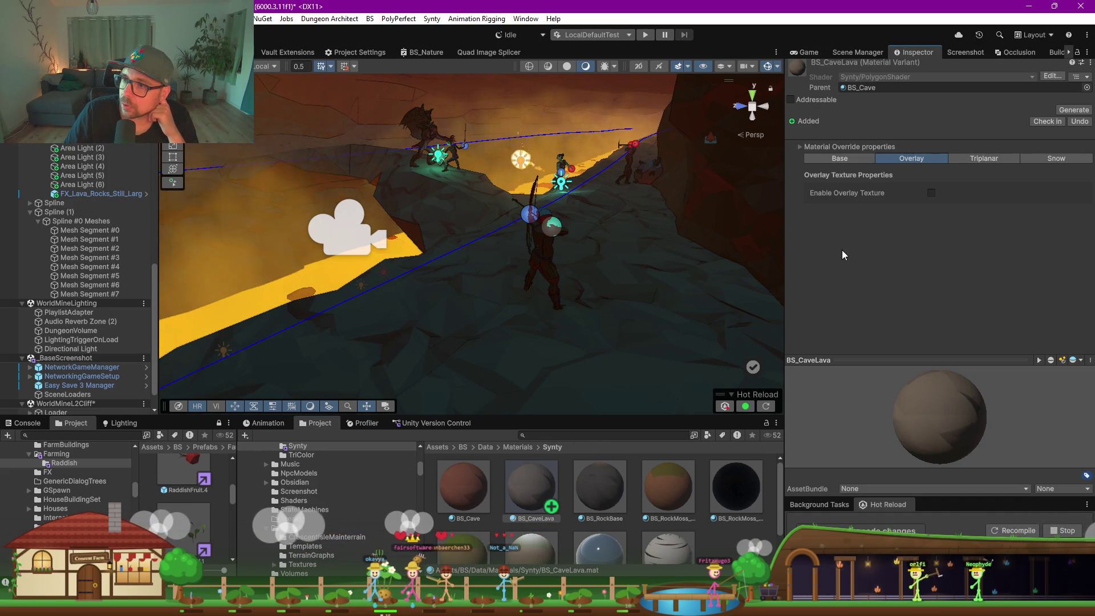
left_click(963, 159)
scroll(1047, 199, "down", 10)
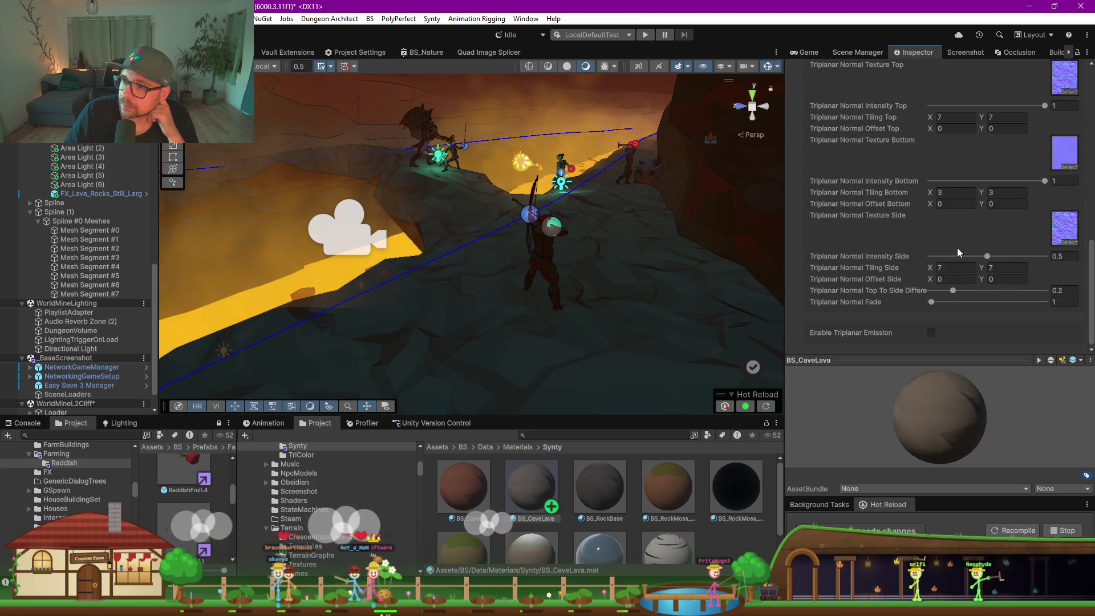
scroll(991, 235, "up", 10)
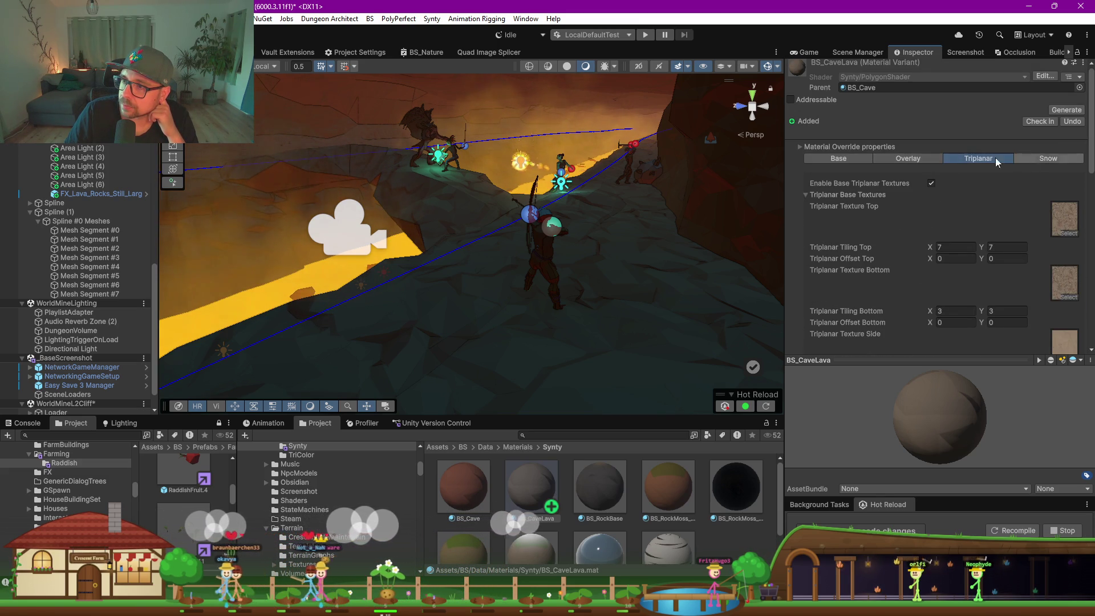
Enable snow on BS_CaveLava with a greyish beige colour and lower transition, then select the rock barrier
left_click(1053, 159)
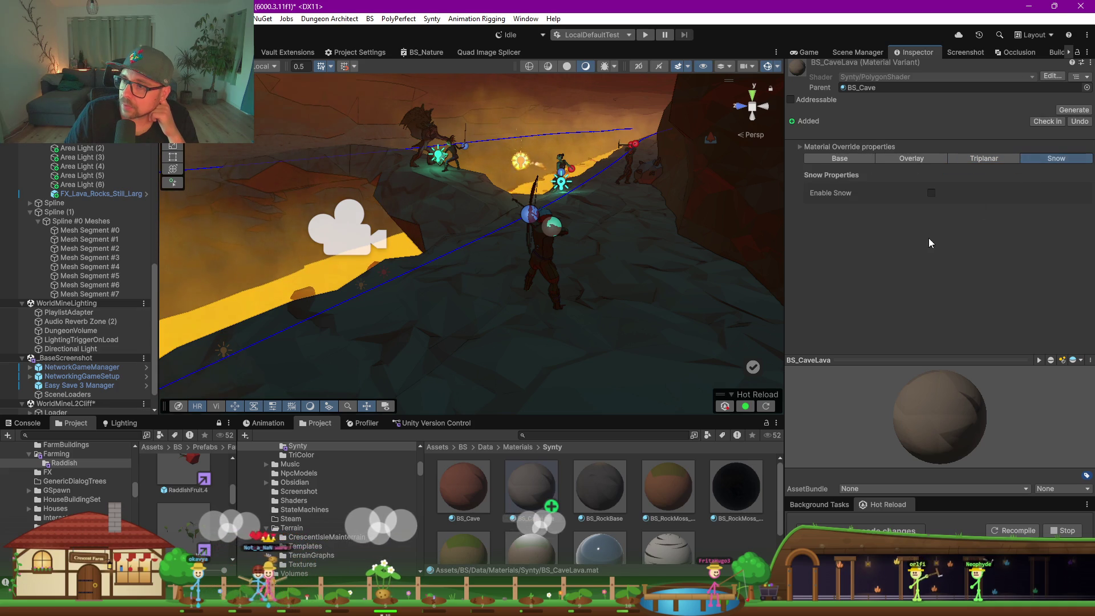
left_click(931, 193)
left_click(978, 215)
left_click(1009, 286)
left_click_drag(1008, 292, 1001, 292)
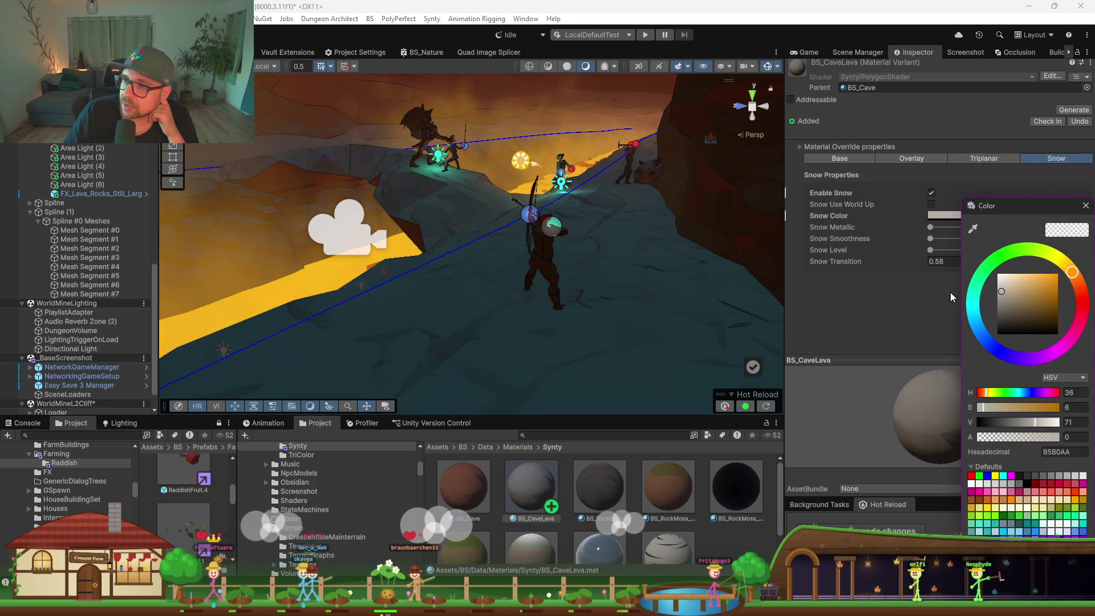
left_click(898, 303)
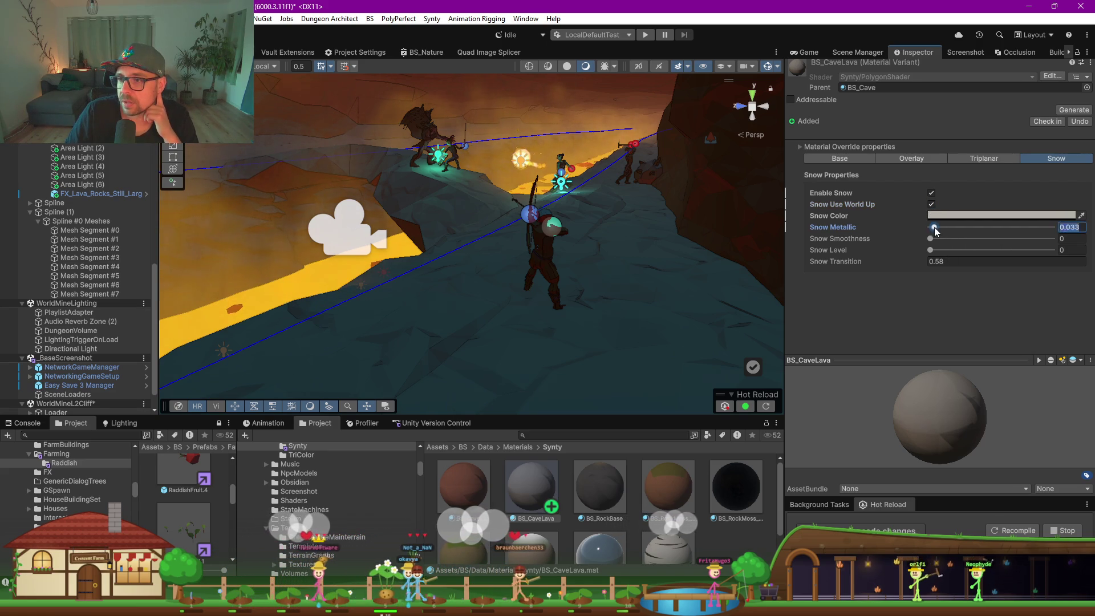
mouse_move(890, 261)
left_mouse_down()
mouse_move(858, 263)
mouse_move(876, 262)
left_mouse_up()
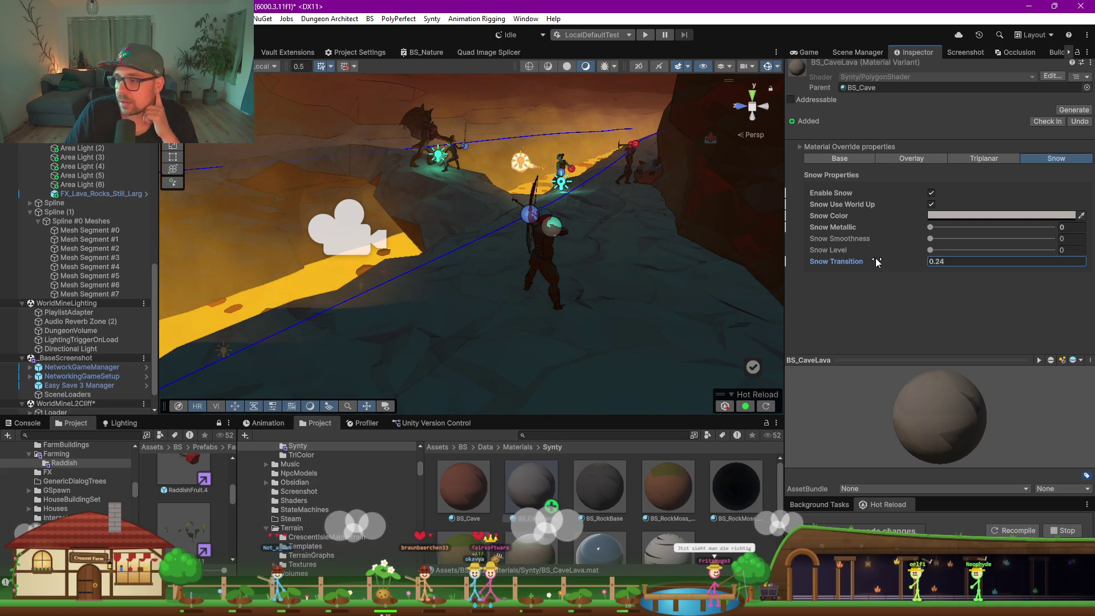
mouse_move(608, 279)
left_mouse_down()
mouse_move(502, 287)
mouse_move(629, 274)
mouse_move(494, 249)
left_mouse_up()
left_click(493, 249)
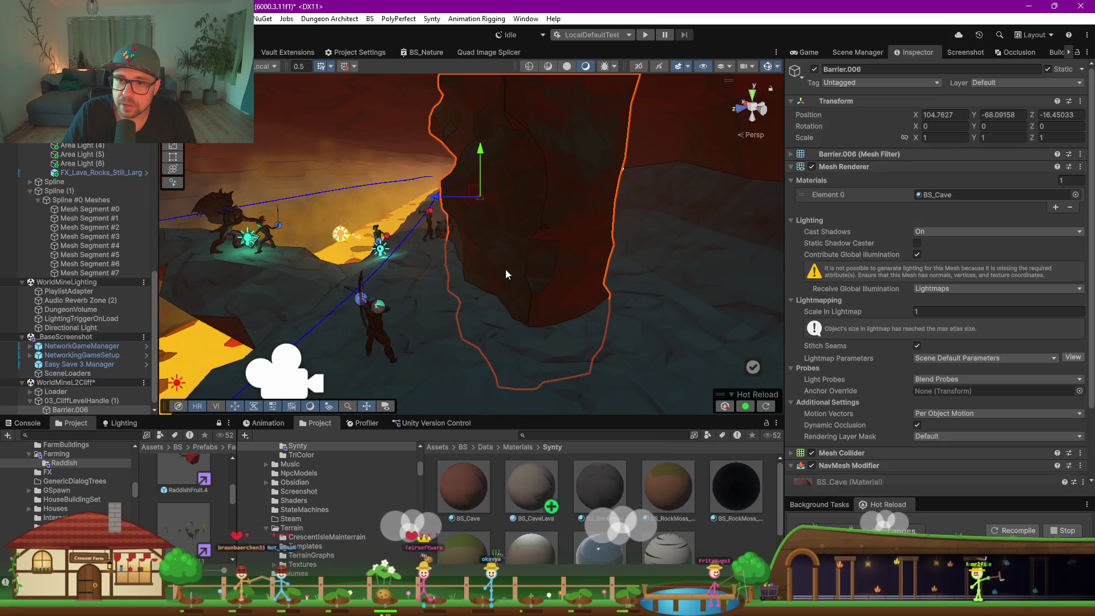
Select the lava cliff and turn on base textures in its BS_CaveLava material
mouse_move(542, 298)
left_mouse_down()
mouse_move(442, 313)
mouse_move(711, 93)
left_mouse_up()
left_click(711, 93)
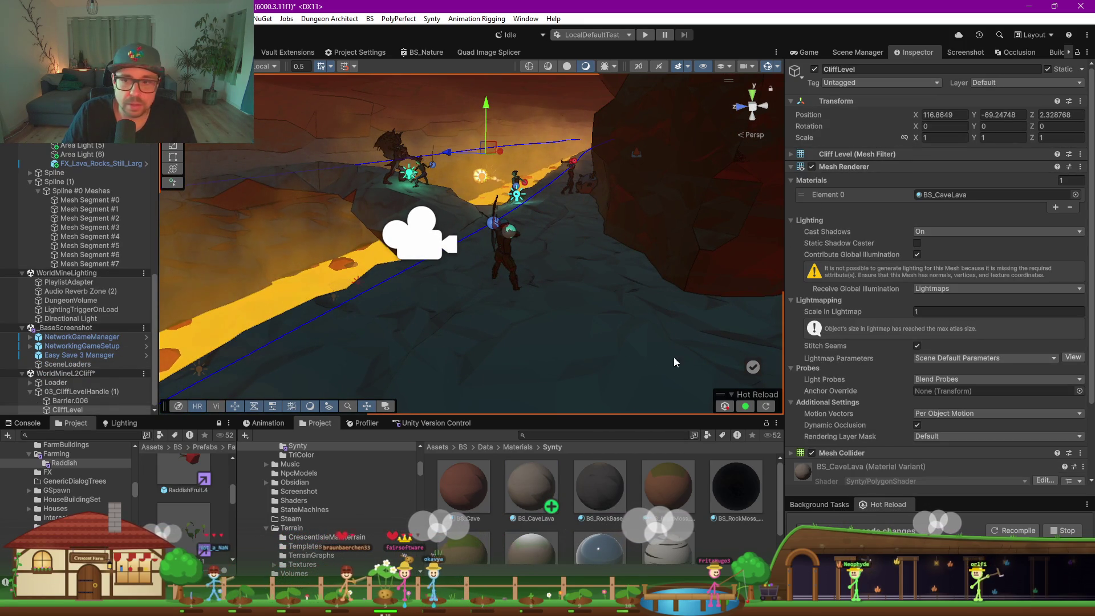
left_click(530, 484)
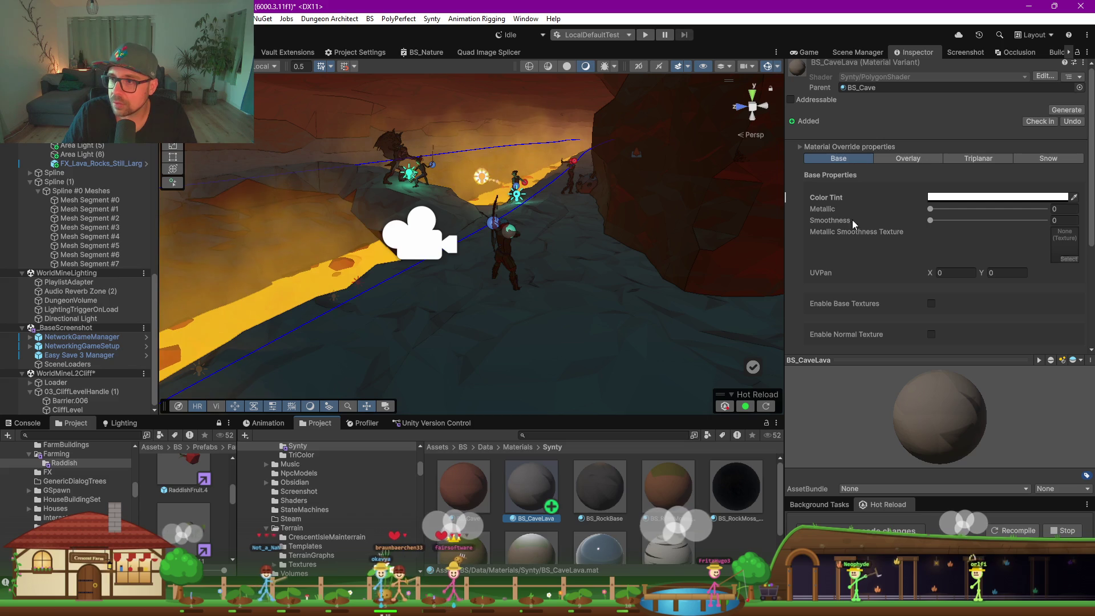
scroll(860, 262, "down", 5)
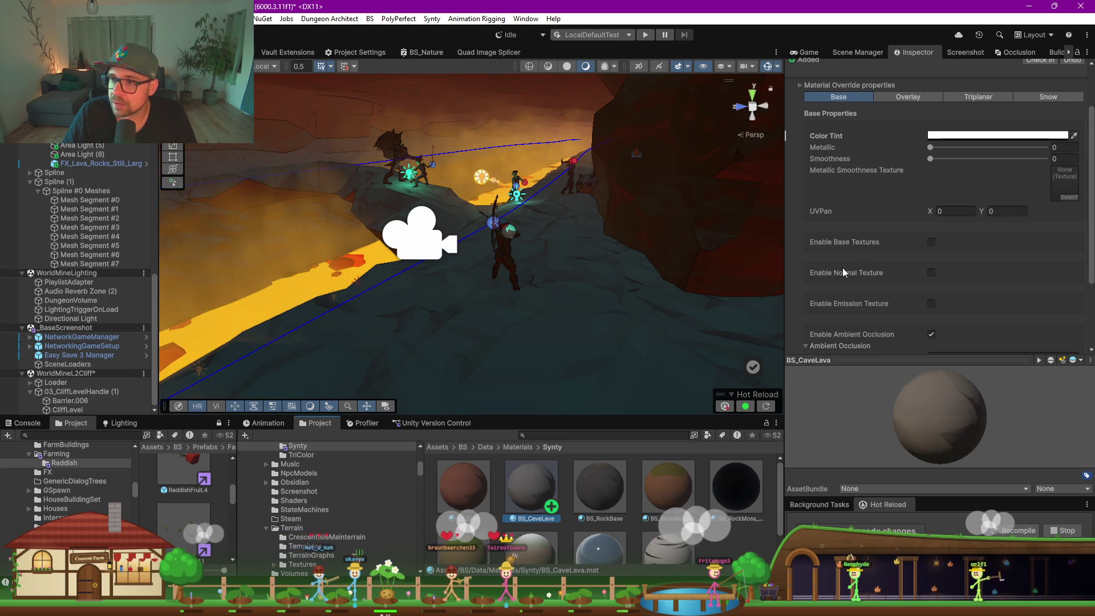
left_click(930, 180)
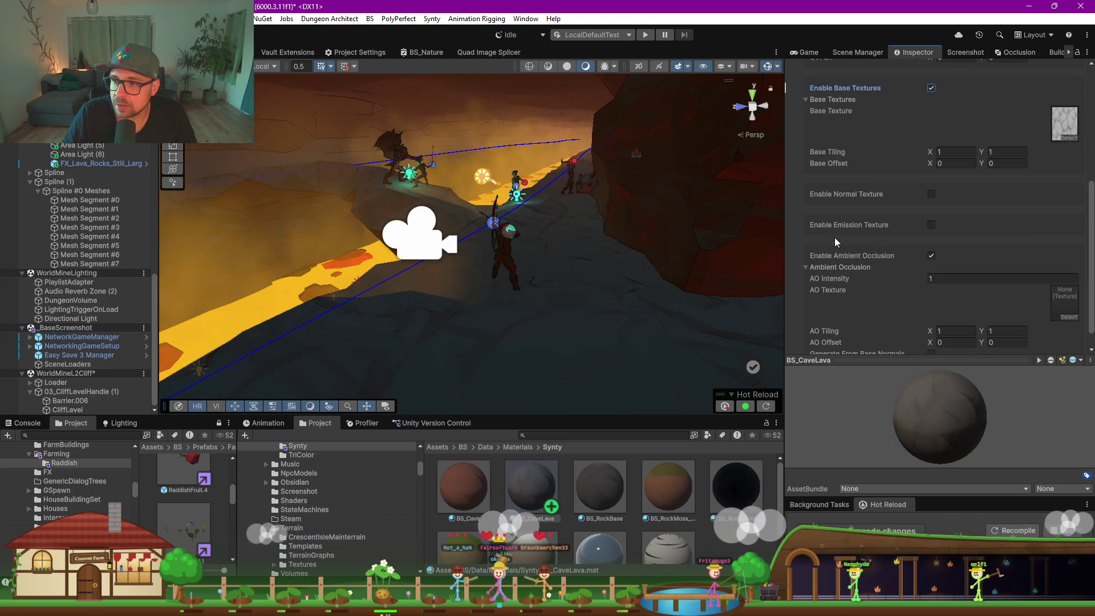
Switch off snow on the BS_CaveLava material
mouse_move(570, 285)
left_mouse_down()
mouse_move(446, 307)
mouse_move(416, 298)
mouse_move(628, 289)
mouse_move(782, 251)
left_mouse_up()
scroll(907, 220, "up", 5)
left_click(1039, 158)
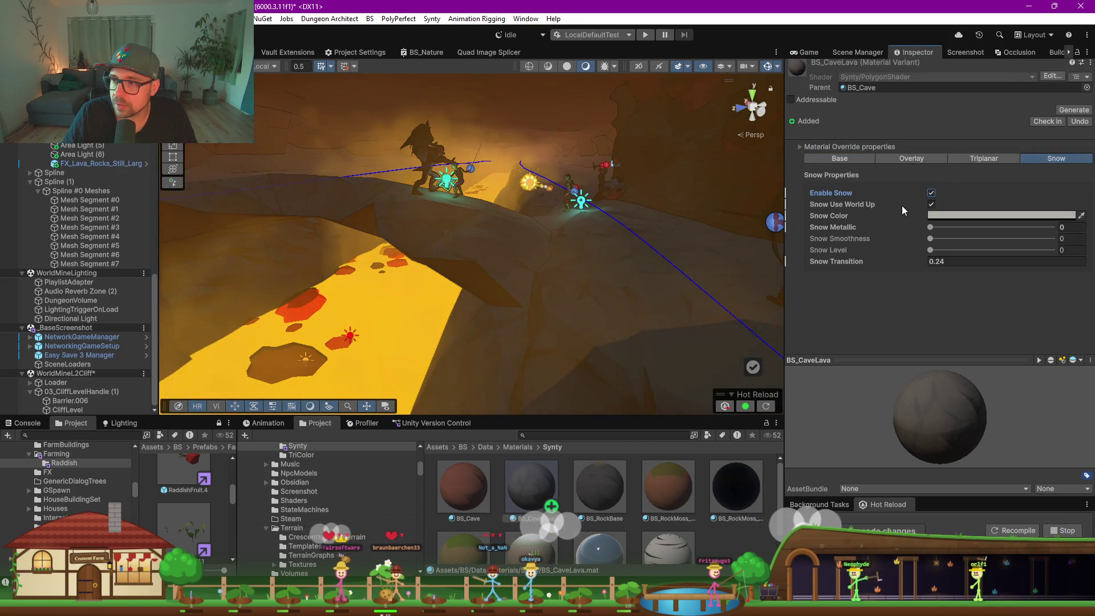
left_click(930, 194)
Compare base textures on and off, leaving them disabled on BS_CaveLava
left_click_drag(570, 291, 762, 214)
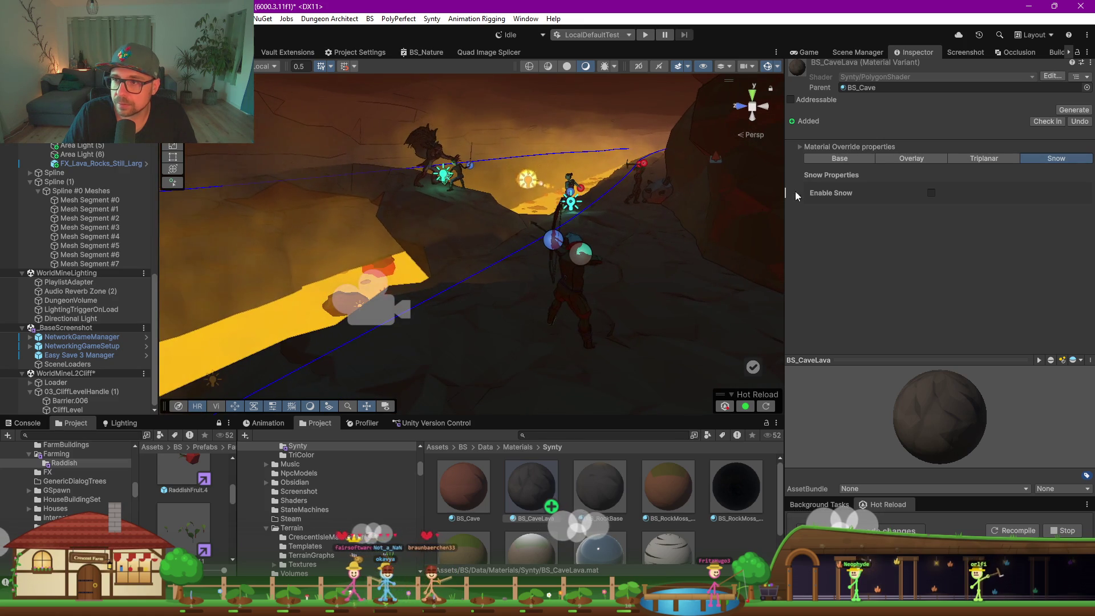
left_click(828, 161)
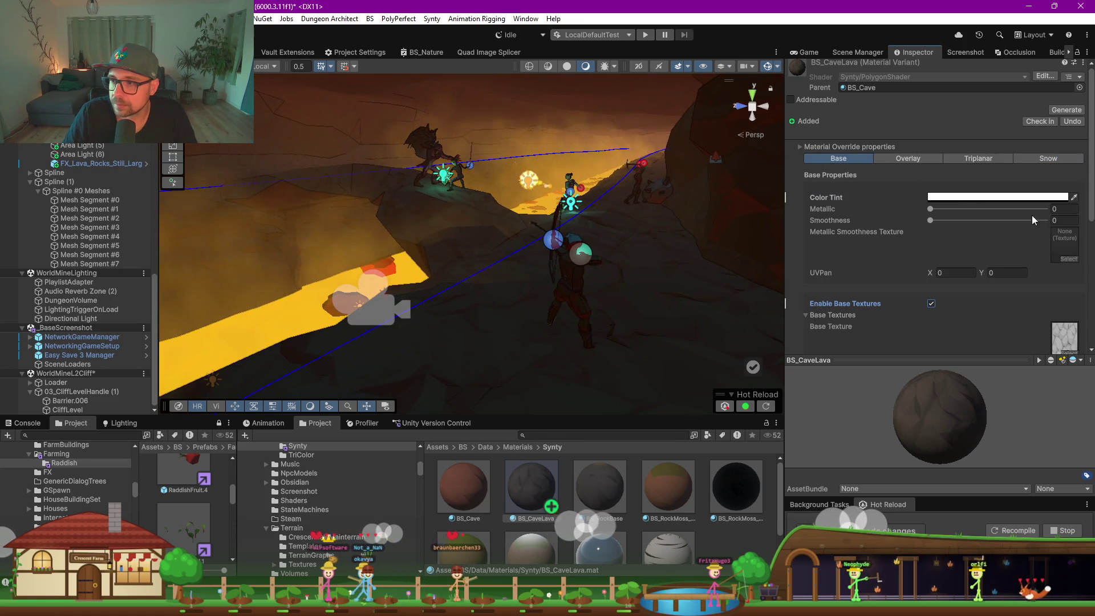
left_click(931, 303)
left_click(931, 303)
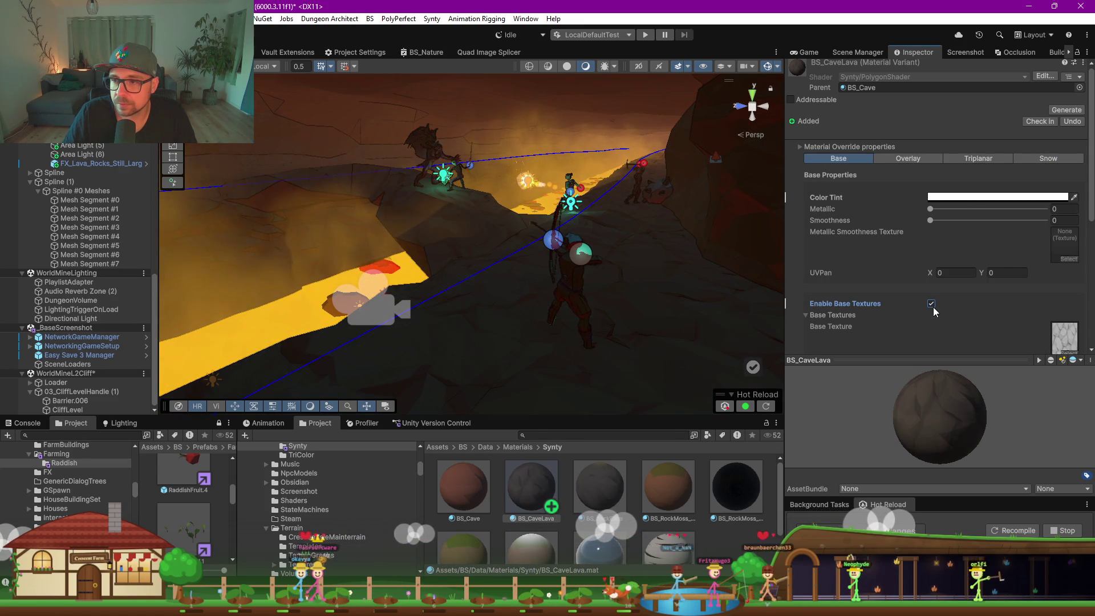
left_click(931, 303)
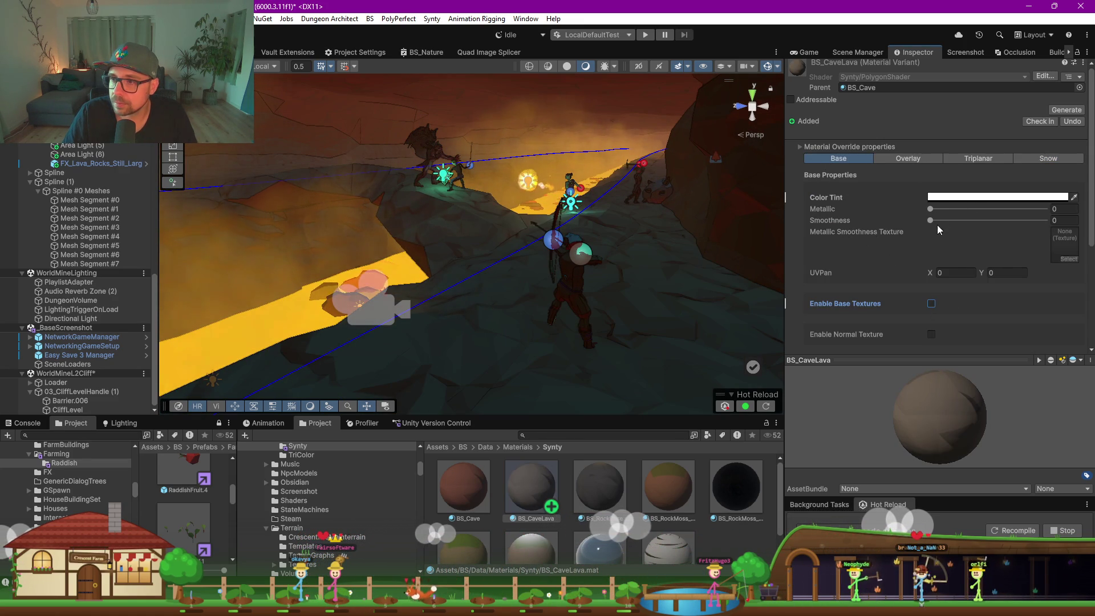
left_click_drag(674, 230, 673, 222)
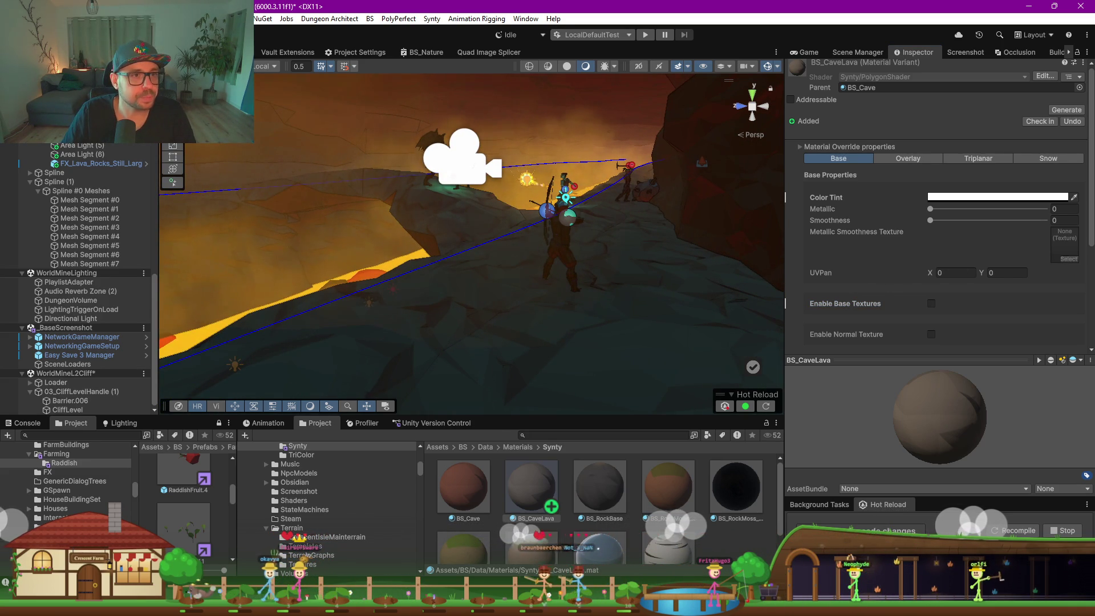
key("alt+Tab")
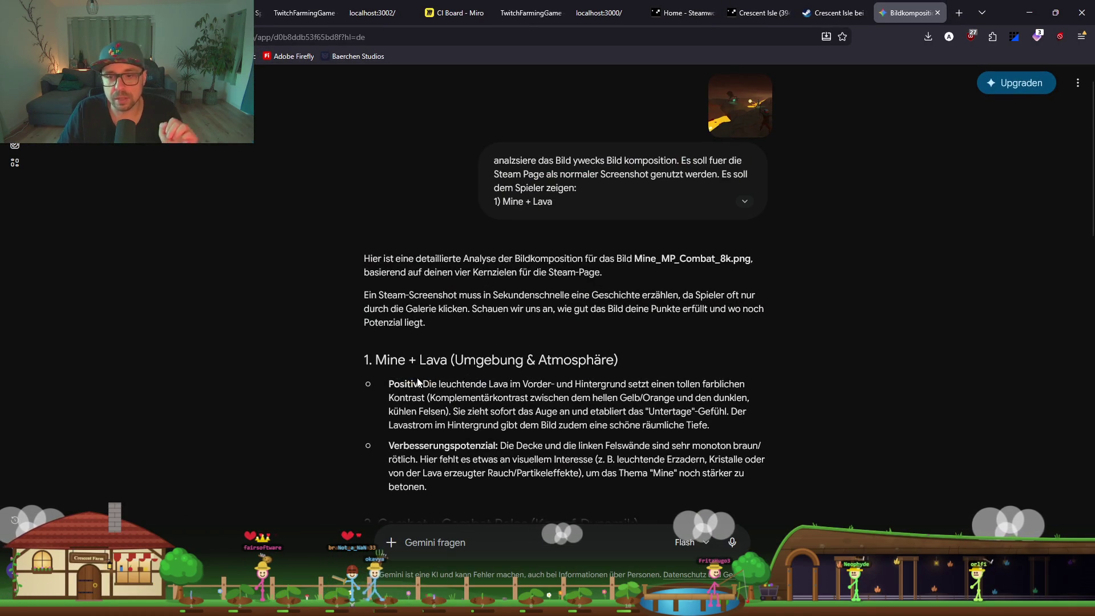
Read Gemini's mine and lava feedback, highlighting the cool-rocks and monotonous-brown-walls critique
scroll(418, 382, "down", 2)
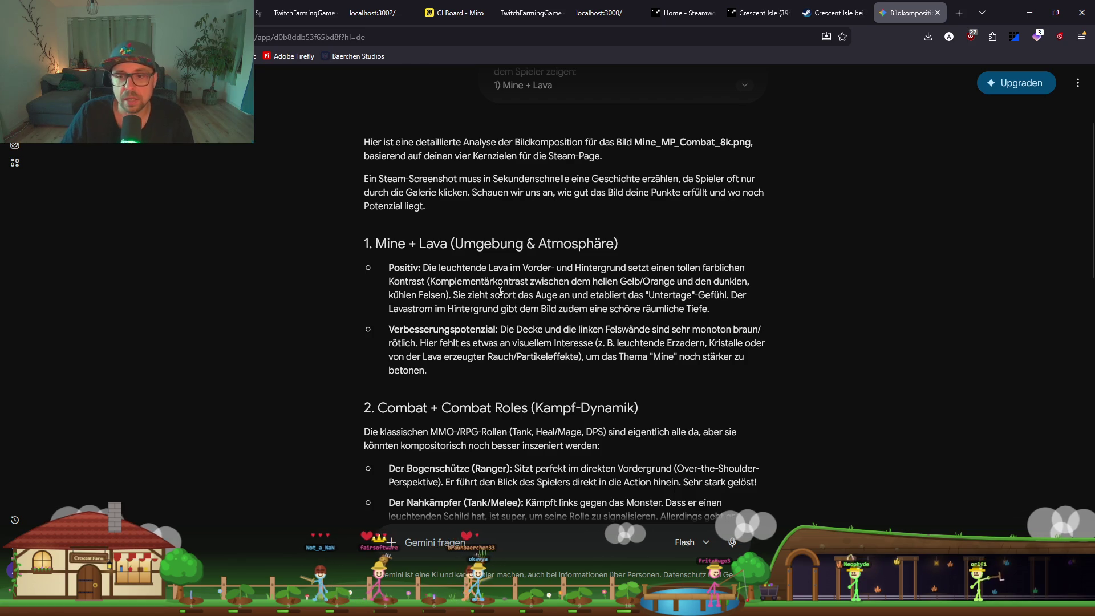
left_click_drag(569, 282, 674, 281)
left_click(651, 286)
left_click(400, 300)
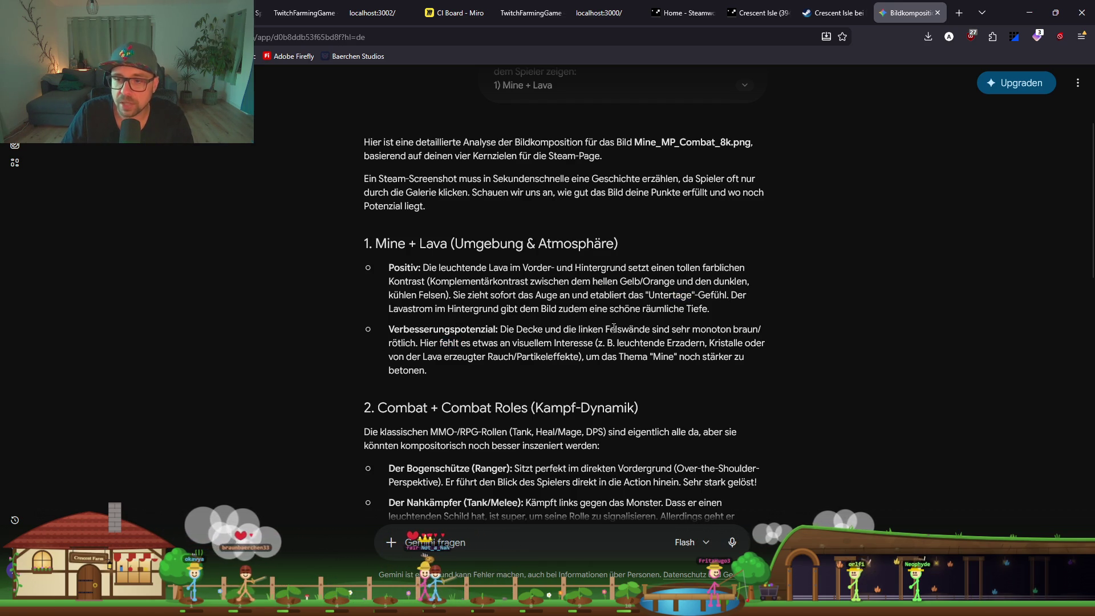
left_click_drag(759, 329, 671, 330)
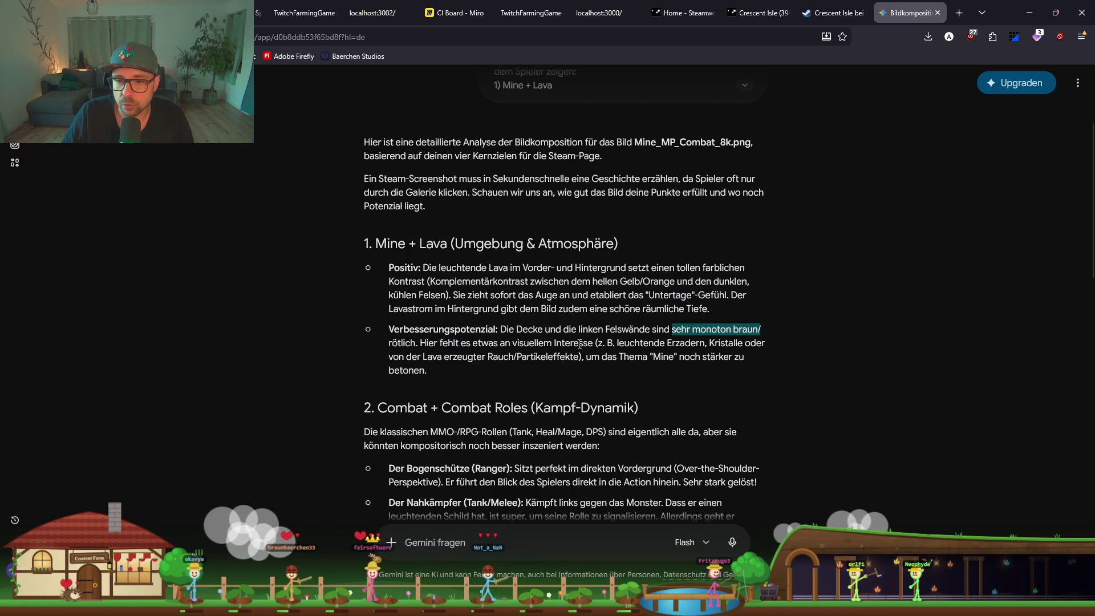
left_click_drag(529, 342, 557, 349)
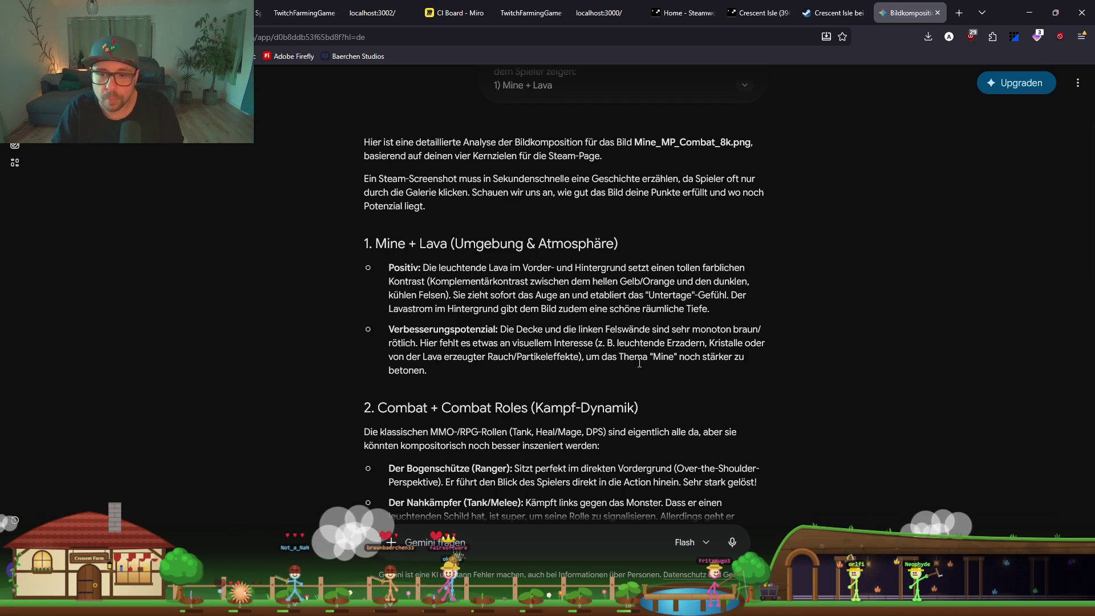
scroll(639, 362, "down", 2)
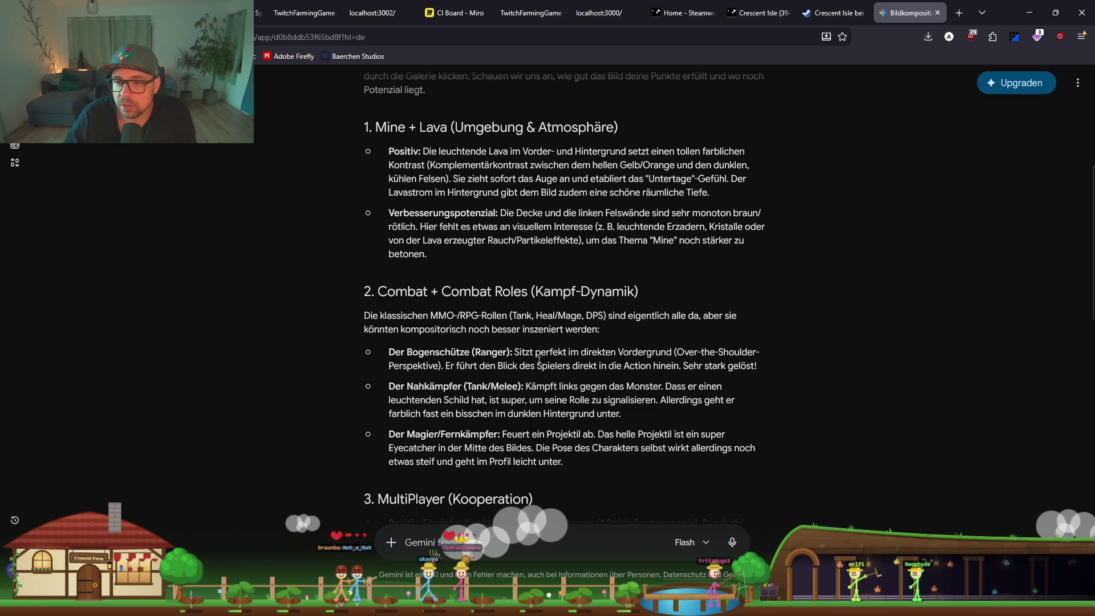
Read the ranger, mage-profile and multiplayer critique, picking out the word 'gestellt'
left_click_drag(595, 360, 679, 365)
left_click(766, 372)
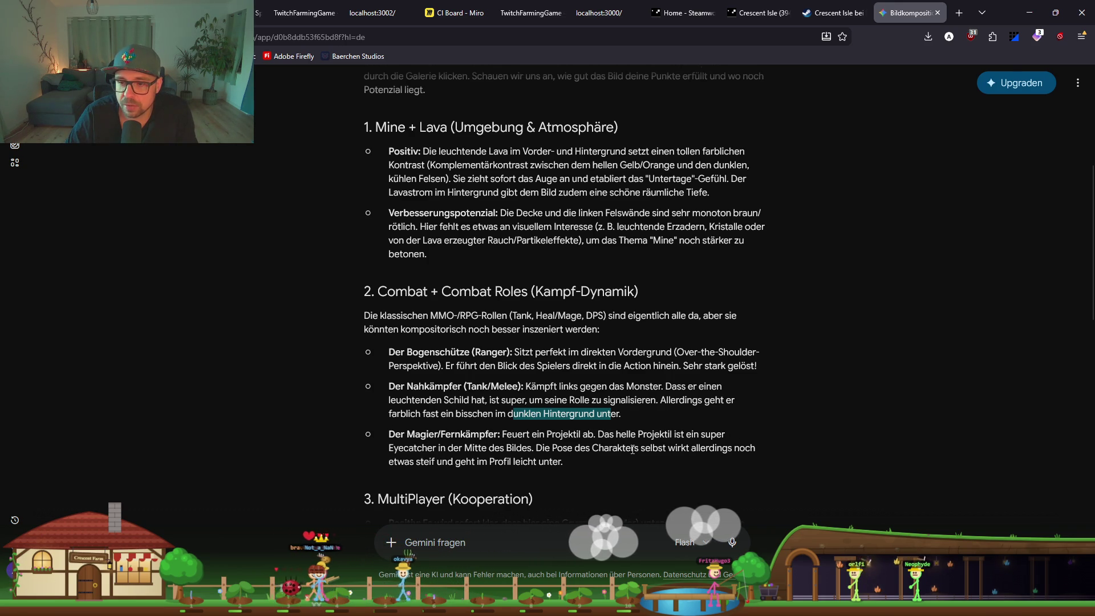
left_click_drag(454, 462, 536, 462)
scroll(566, 473, "down", 2)
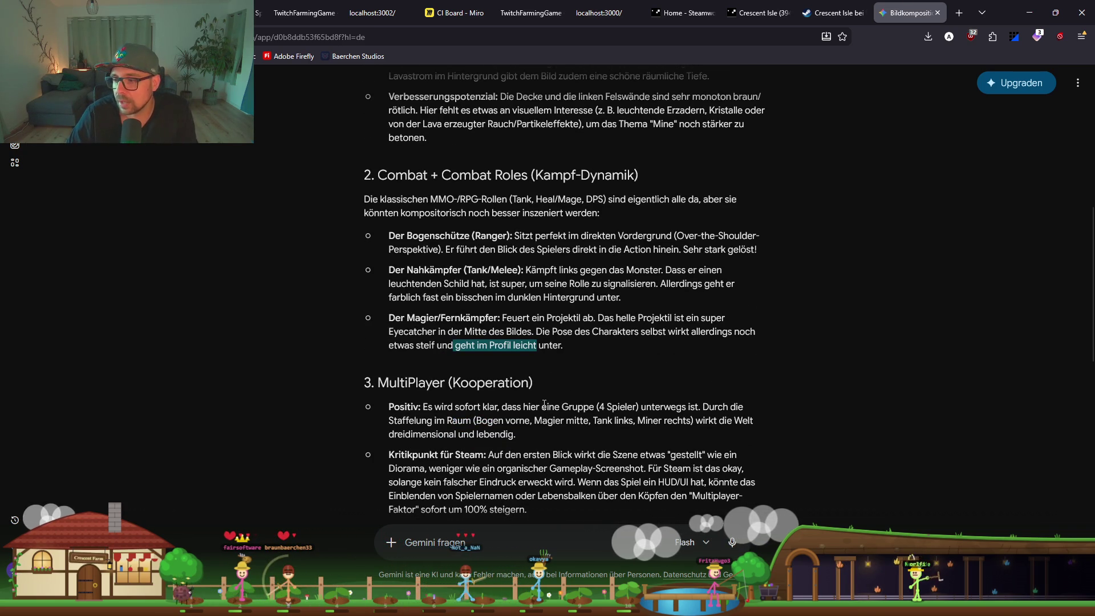
scroll(544, 404, "down", 2)
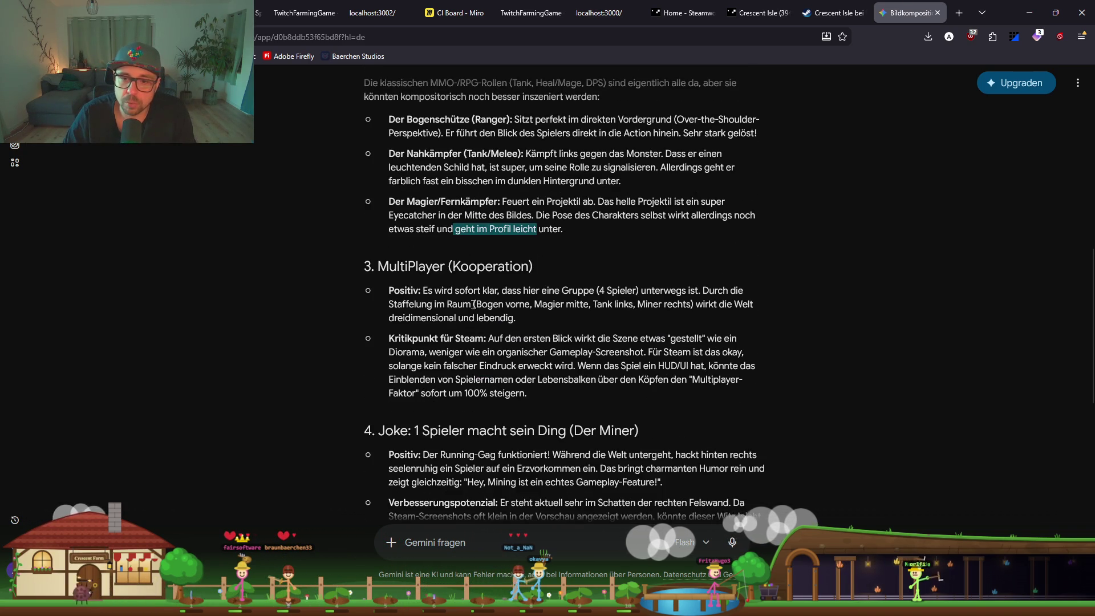
mouse_move(536, 338)
left_mouse_down()
mouse_move(407, 338)
mouse_move(573, 338)
left_mouse_up()
left_click(611, 333)
double_click(686, 338)
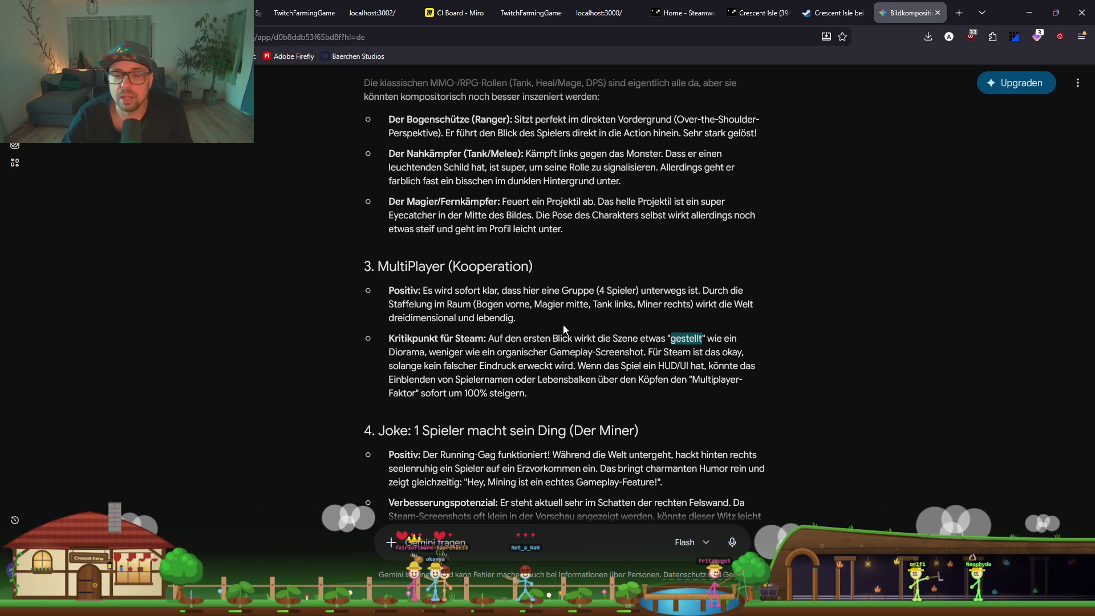
scroll(561, 323, "down", 2)
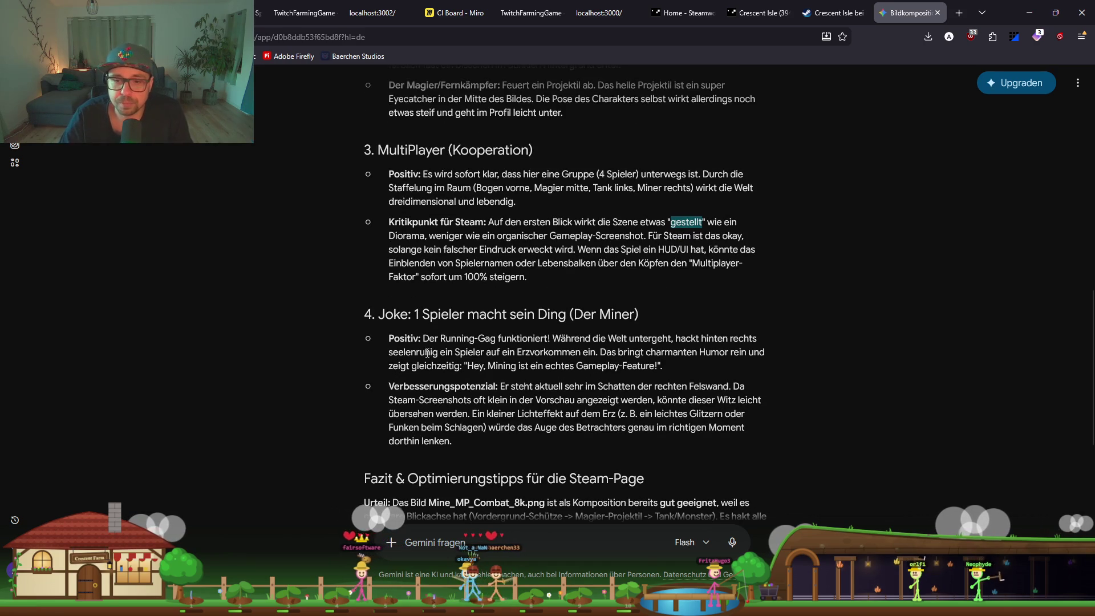
Read the miner-joke section and highlight the glitter or sparks suggestion, then minimise the browser
left_click_drag(382, 322, 510, 317)
left_click(621, 357)
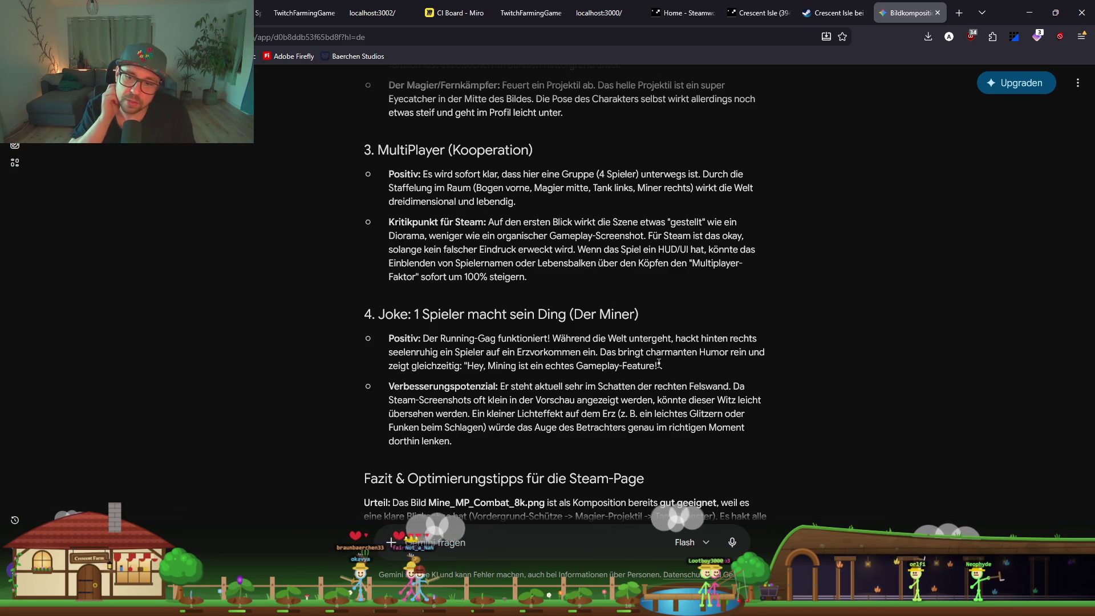
mouse_move(636, 415)
left_mouse_down()
mouse_move(738, 415)
mouse_move(480, 429)
left_mouse_up()
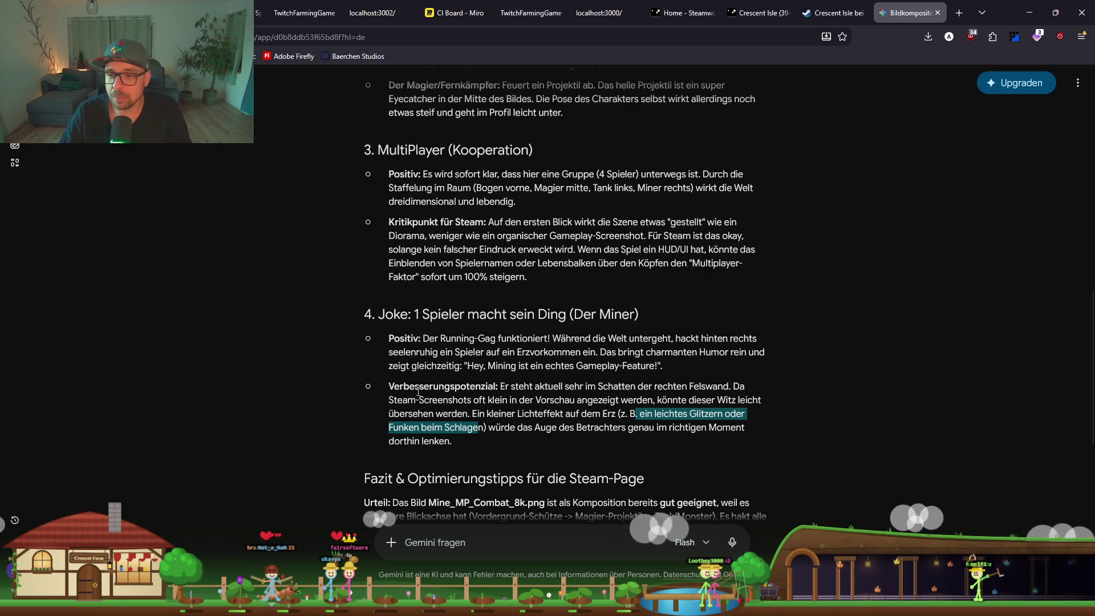
scroll(487, 372, "down", 4)
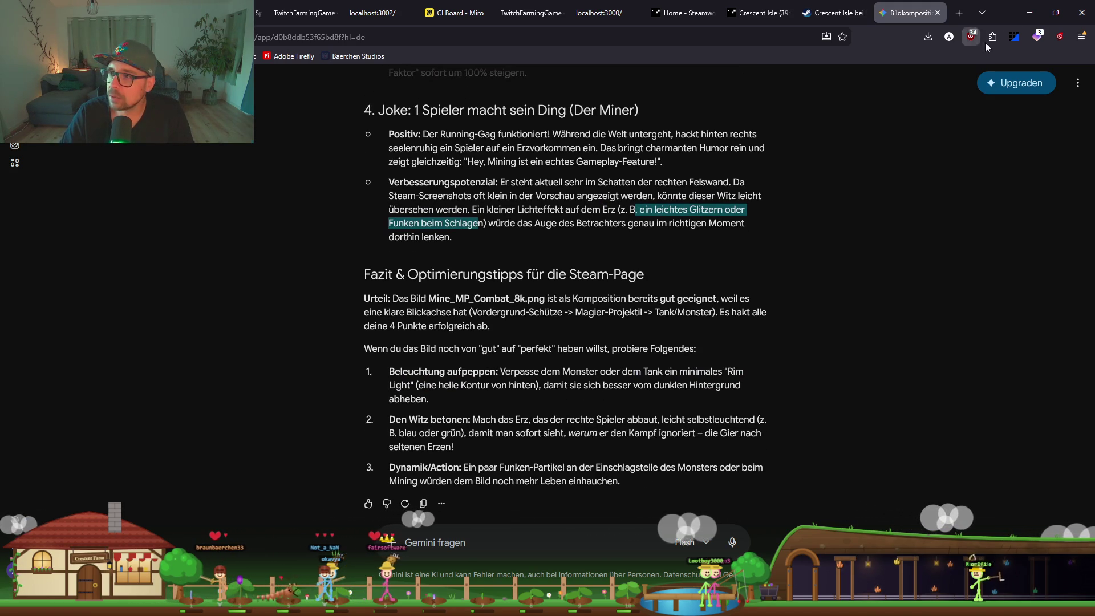
left_click(1029, 12)
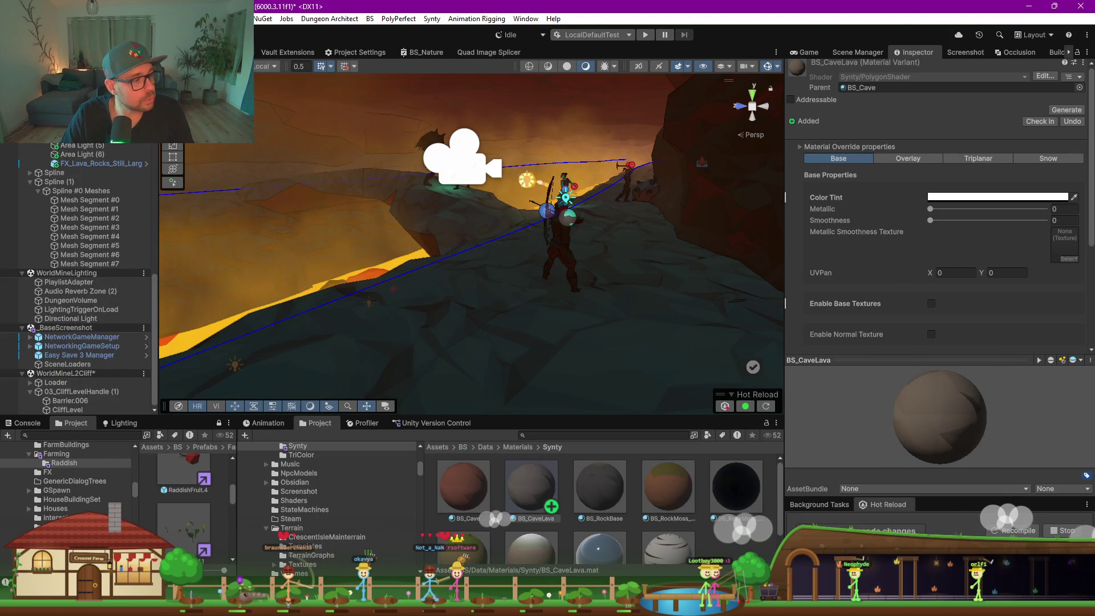
Select the lava cliff to check its BS_CaveLava material, then view Farm_Advanced_8k.png in Photos
left_click(525, 289)
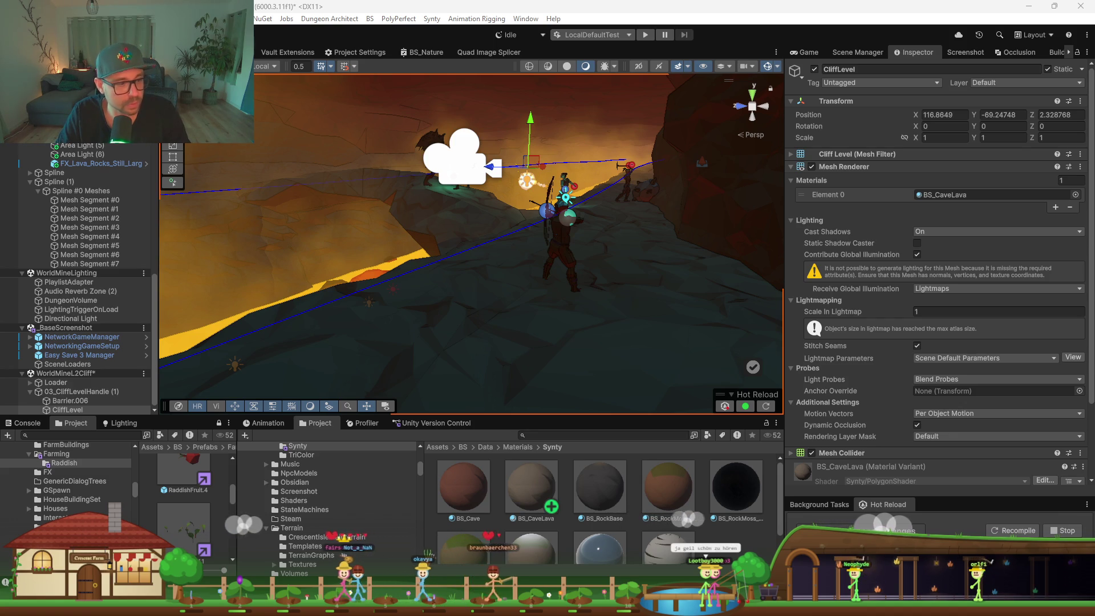
key("Right")
key("Left")
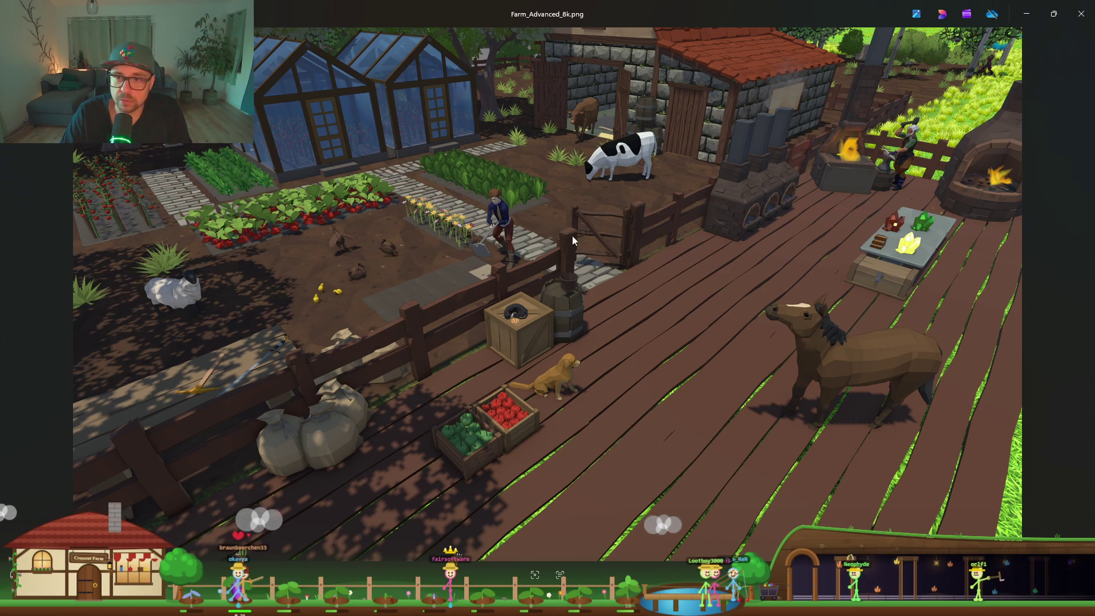
Bring the original Mine_MP_Combat_8k.png screenshot to the front, then return to Unity
left_click(1025, 14)
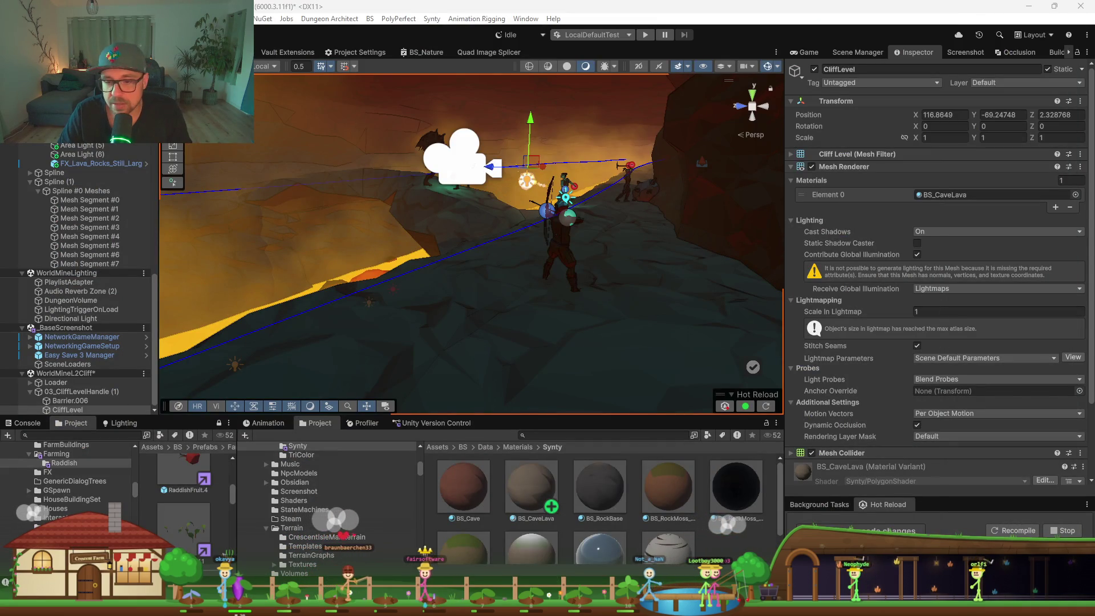
mouse_move(661, 606)
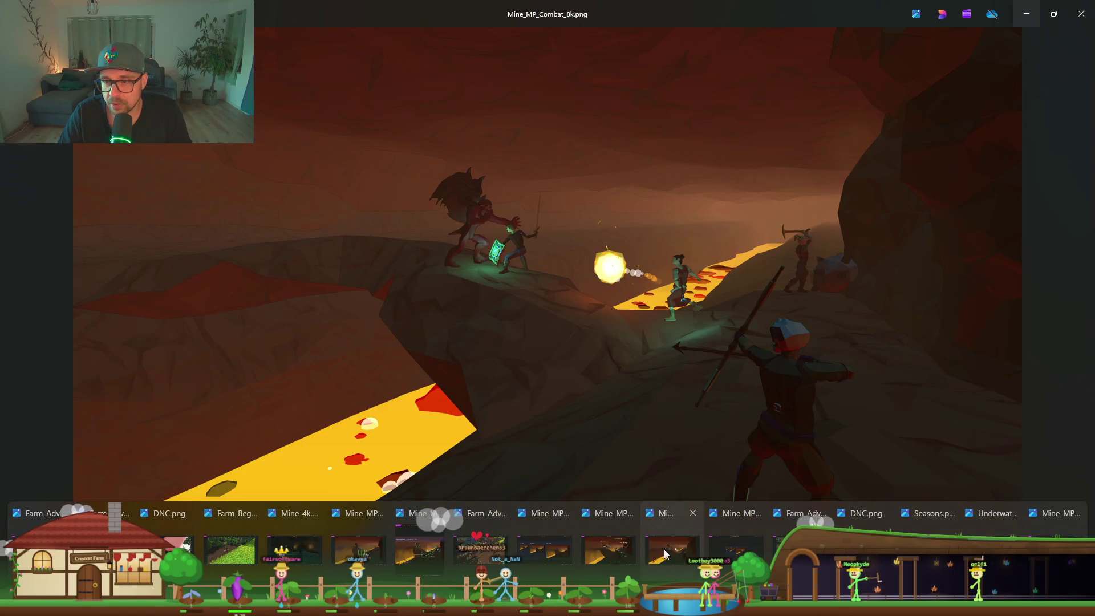
left_click(665, 554)
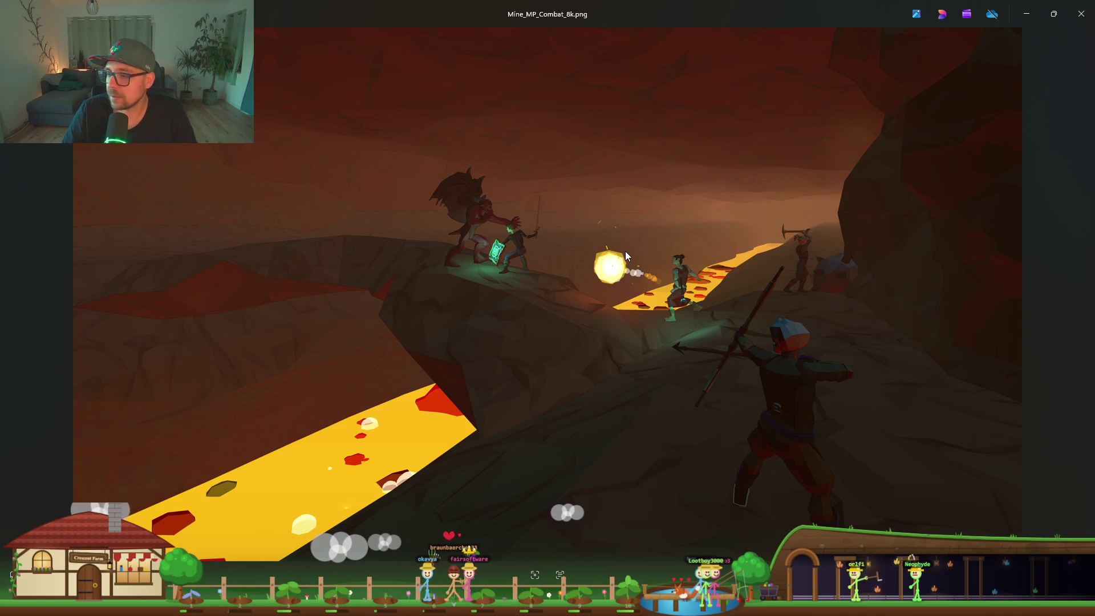
key("alt+Tab")
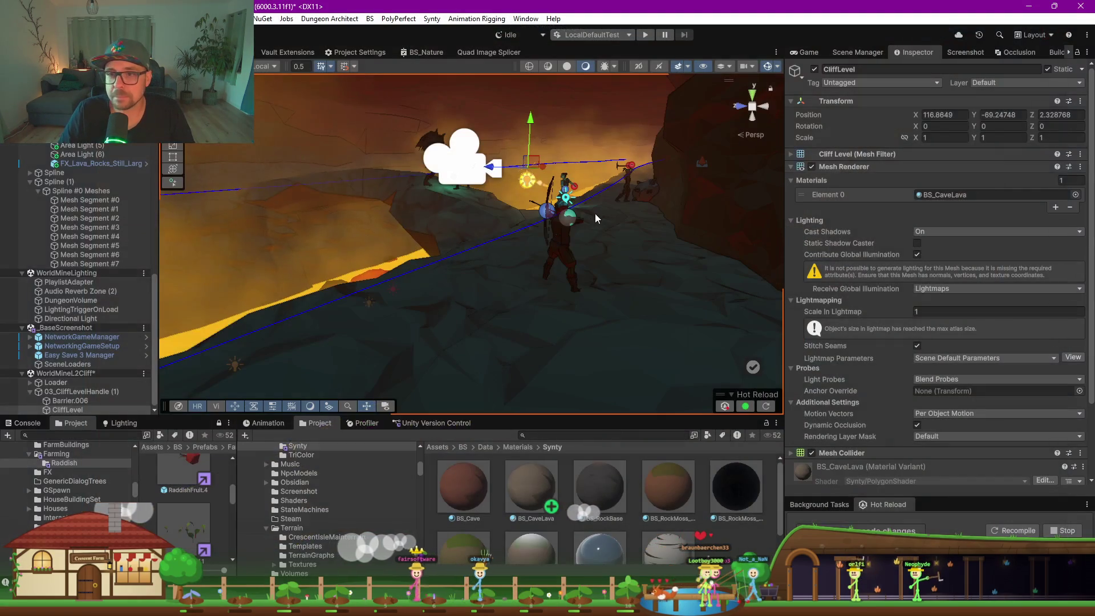
Set ScreenshotMaker (1)'s Target Name to Mine_MP_Combat_LightFloor and render the 4k and 8k screenshots
mouse_move(672, 263)
left_mouse_down()
mouse_move(719, 300)
mouse_move(655, 291)
left_mouse_up()
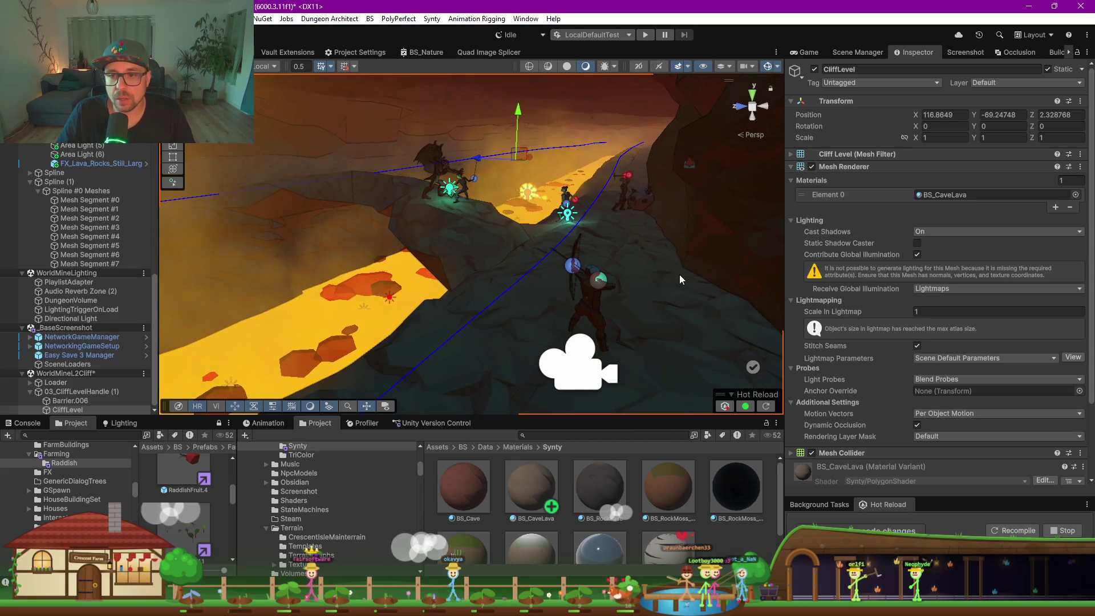
left_click(83, 146)
scroll(94, 151, "up", 5)
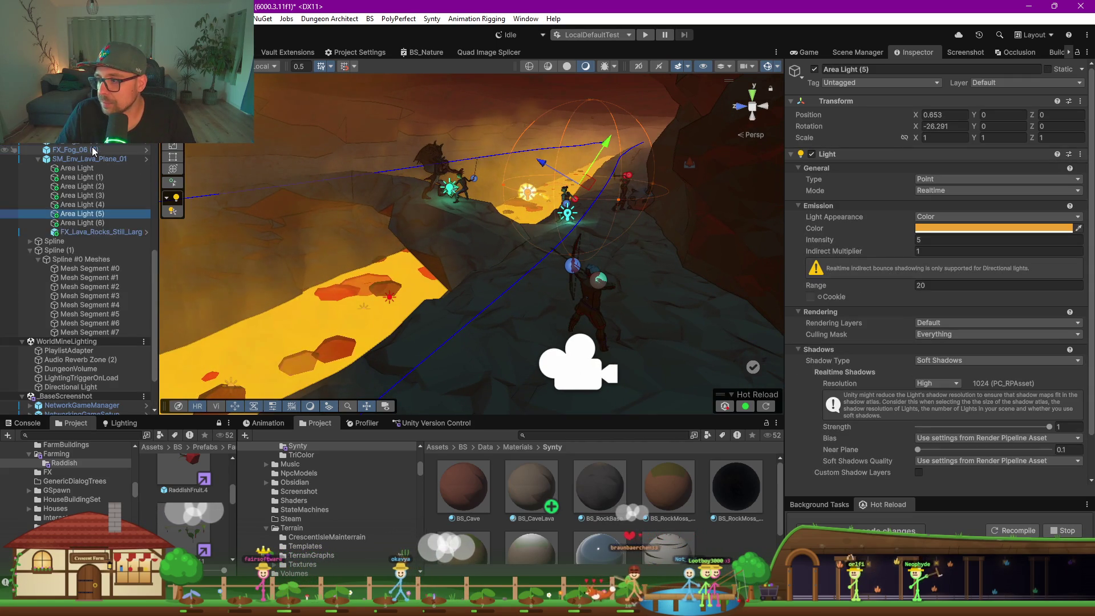
scroll(94, 151, "up", 10)
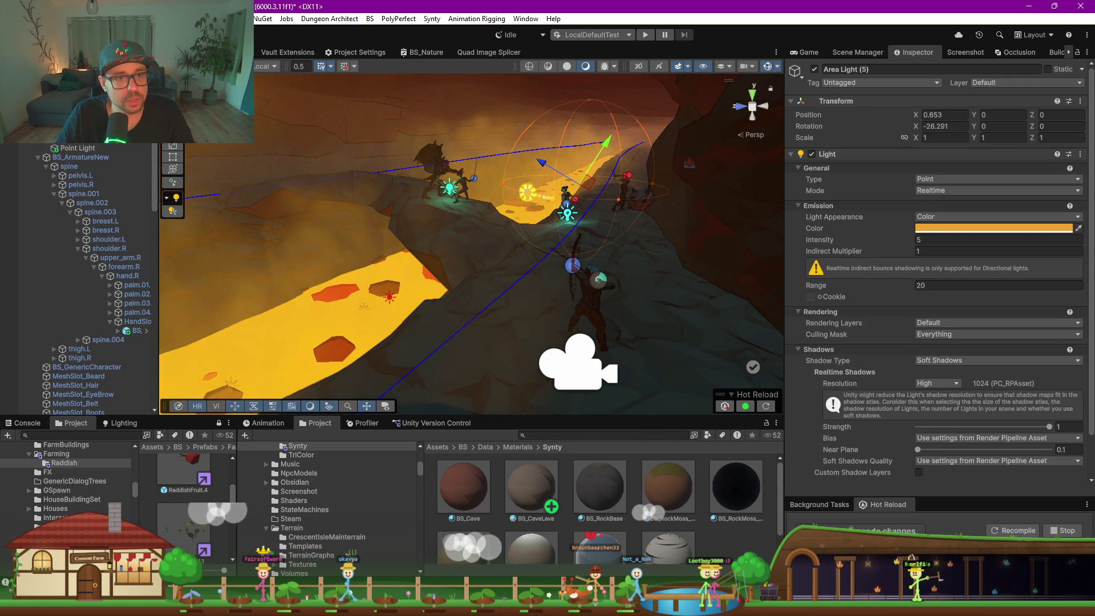
left_click(513, 245)
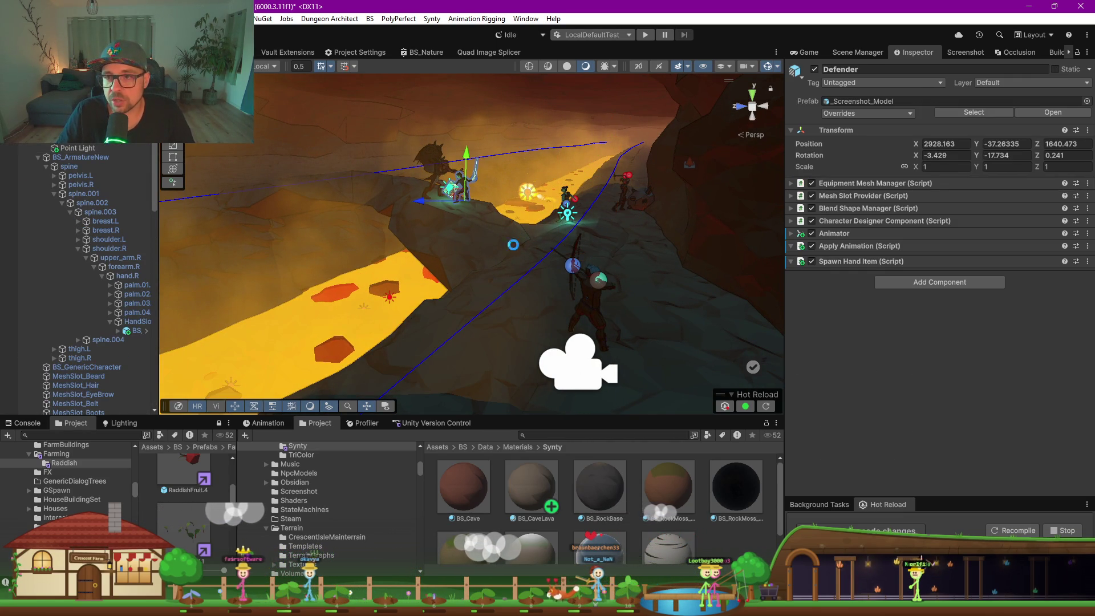
left_click(575, 362)
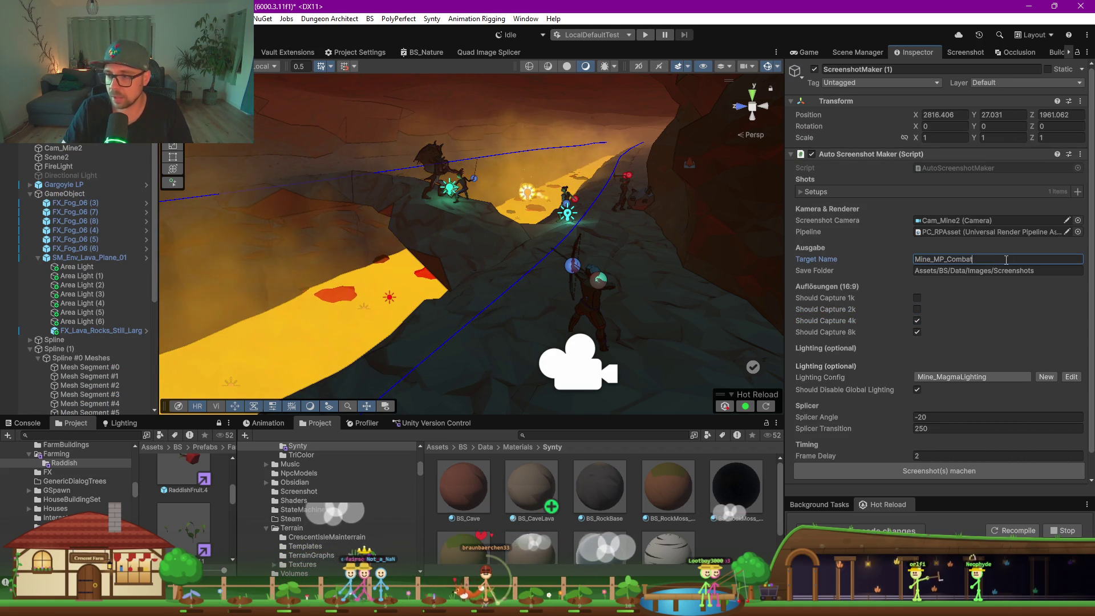
type("ightFloor")
left_click(911, 472)
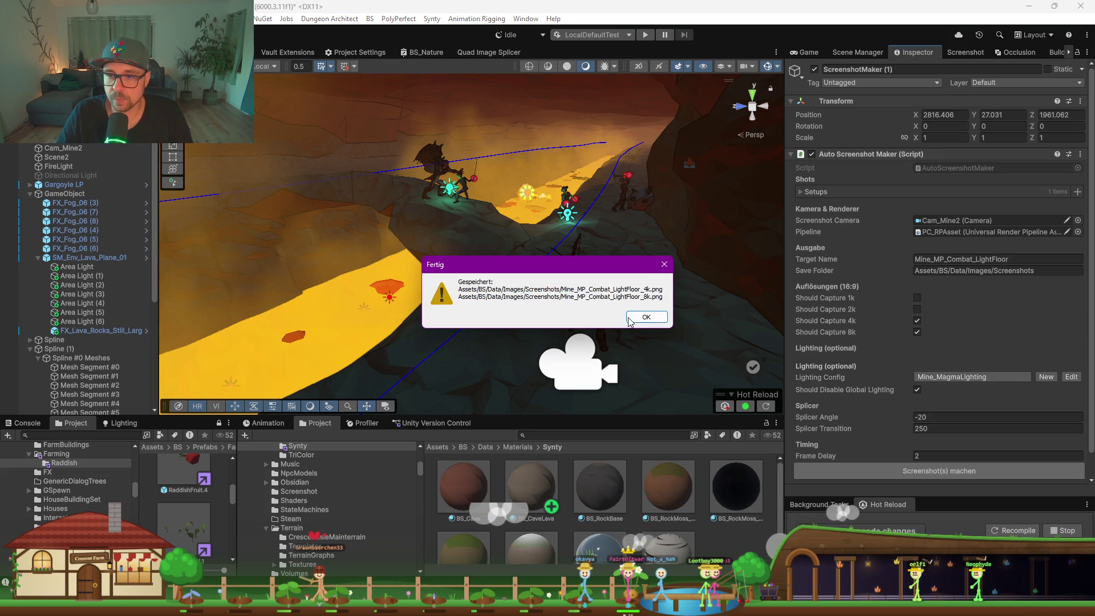
left_click(626, 316)
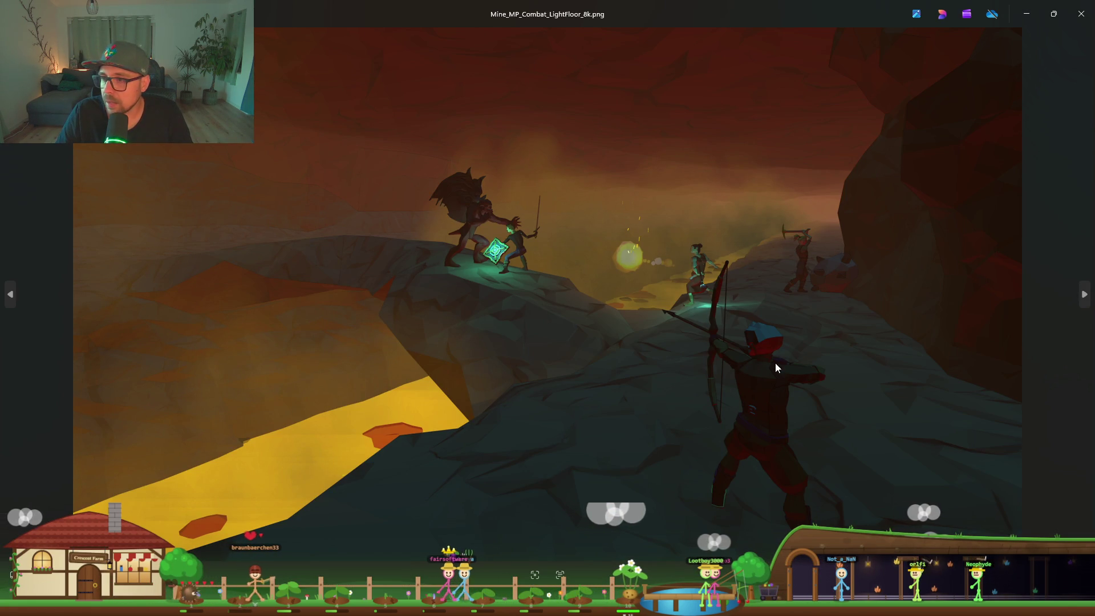
Restore the LightFloor_8k viewer window and snap it to the right half of the screen
mouse_move(703, 38)
left_mouse_down()
mouse_move(679, 136)
mouse_move(228, 220)
mouse_move(495, 165)
left_mouse_up()
key("super+Right")
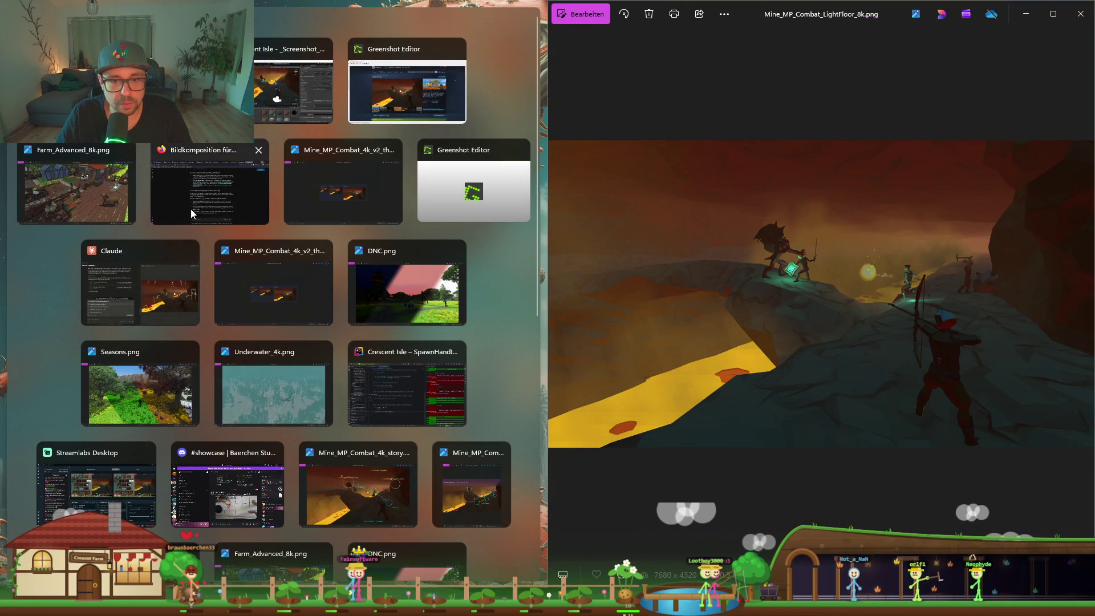
scroll(242, 262, "down", 6)
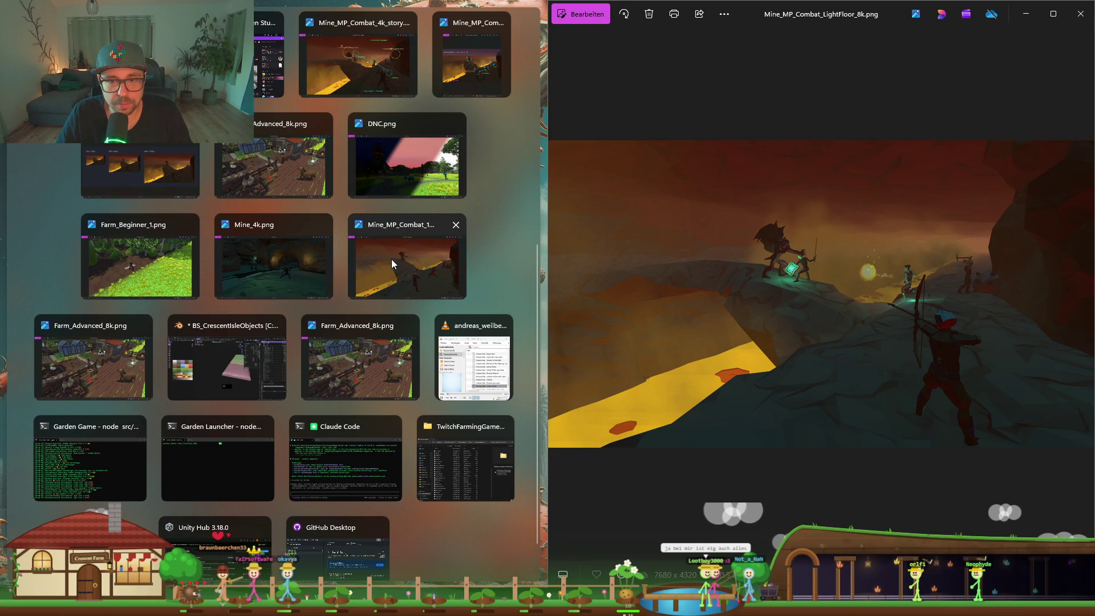
scroll(374, 263, "down", 1)
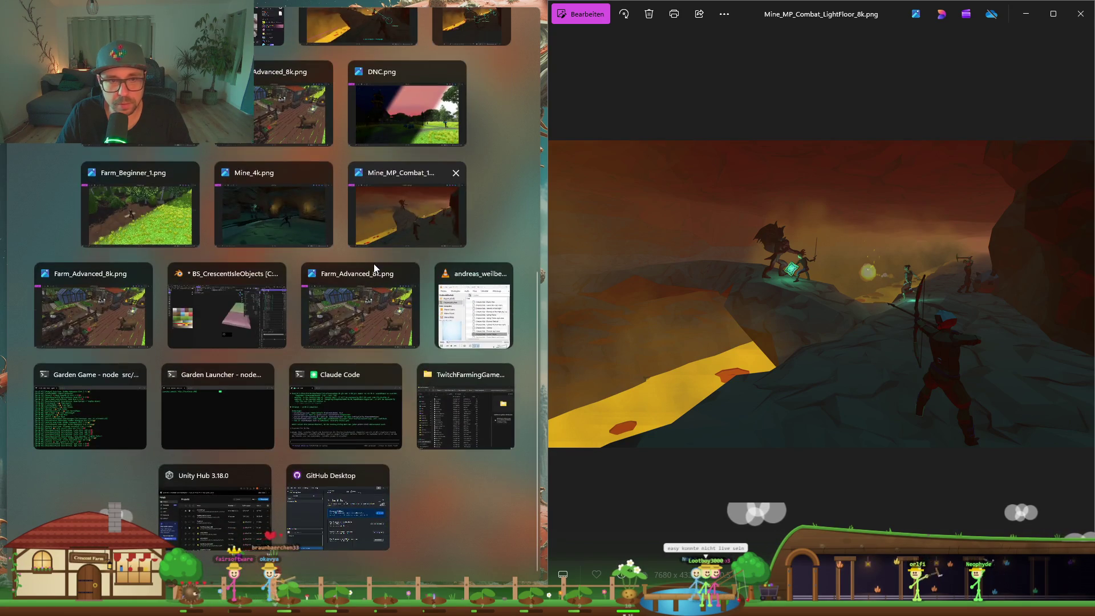
scroll(374, 264, "up", 4)
scroll(335, 306, "up", 4)
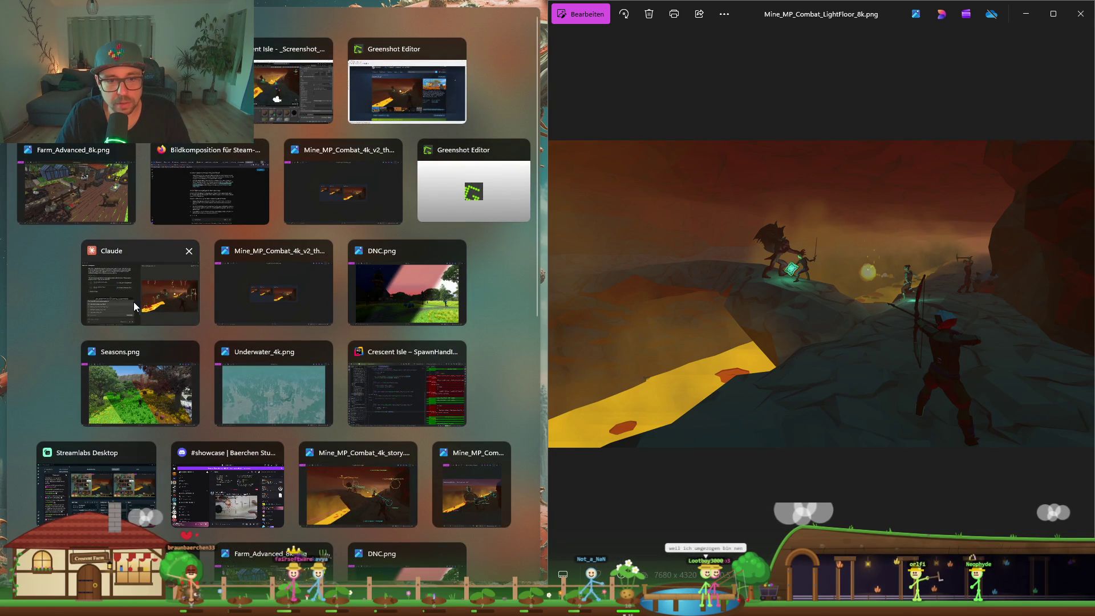
key("Escape")
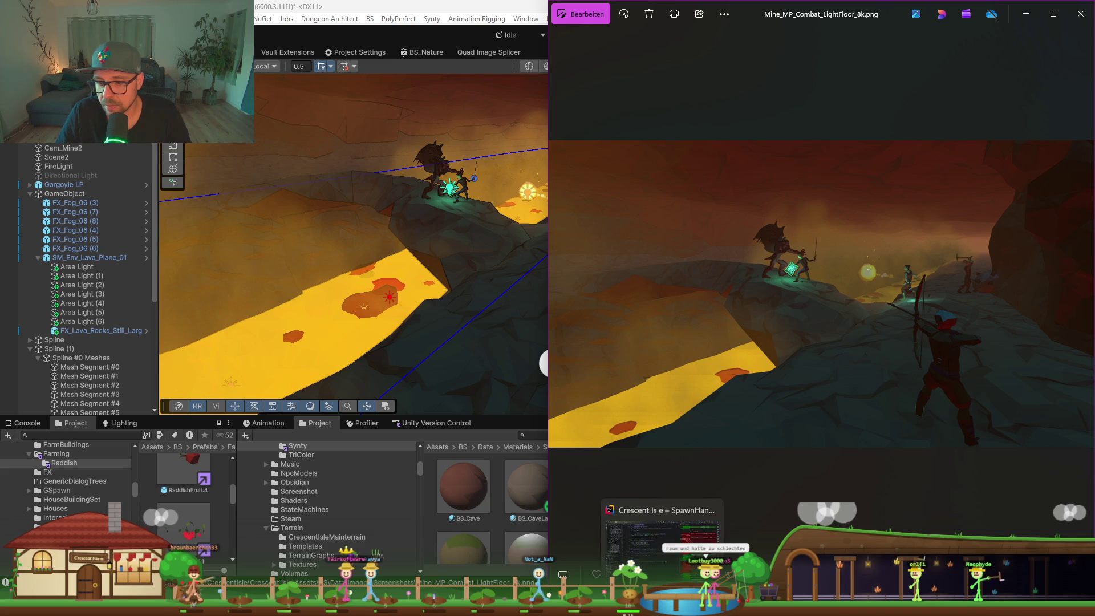
Snap the original Mine_MP_Combat_8k viewer to the left half, with LightFloor_8k filling the right
mouse_move(712, 606)
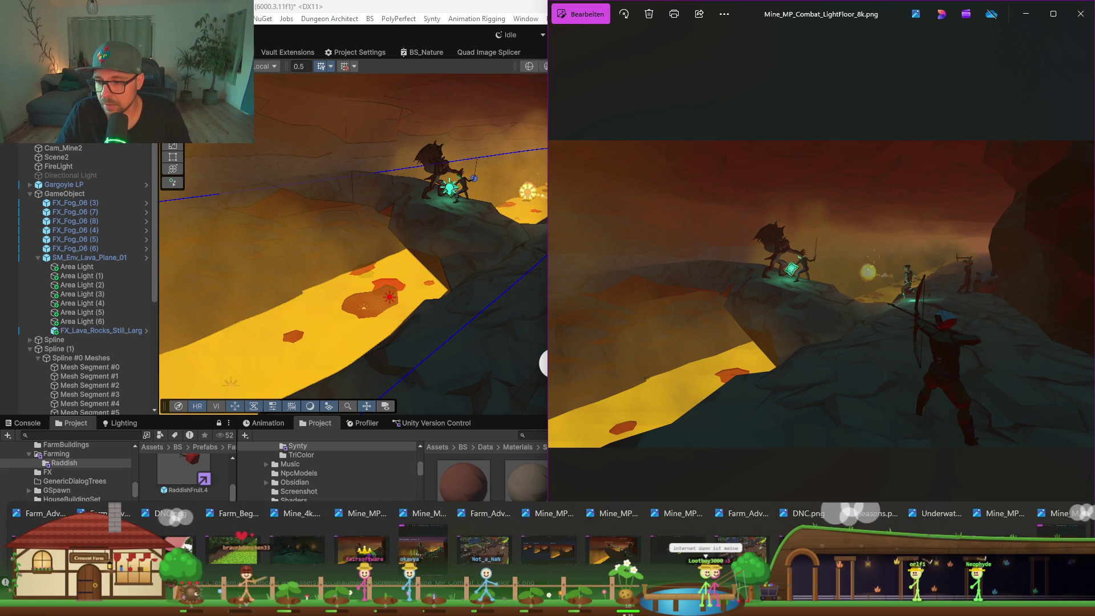
mouse_move(1057, 516)
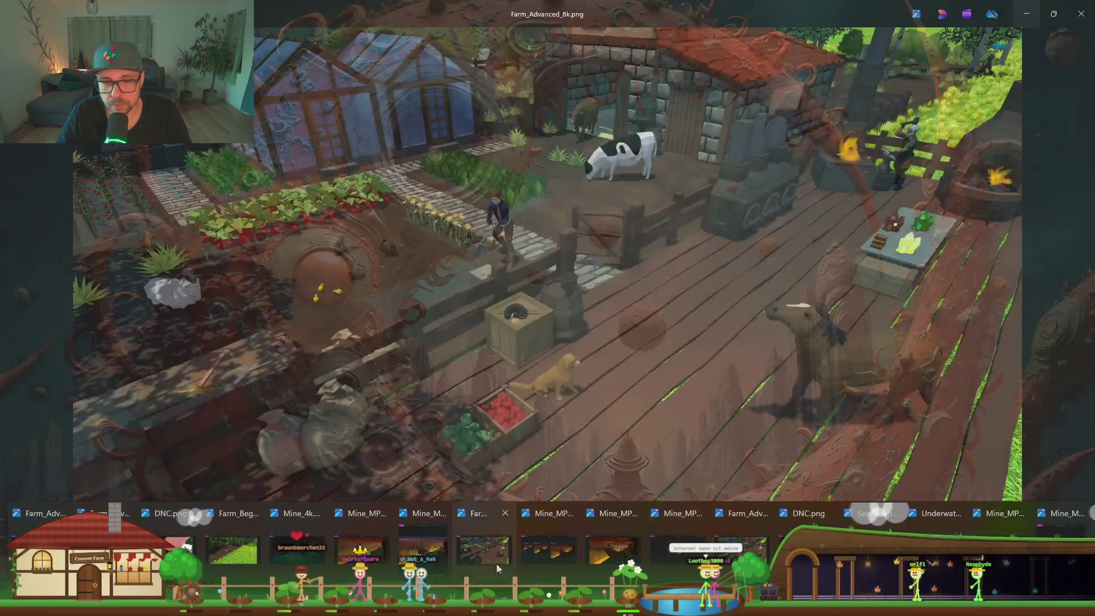
mouse_move(365, 563)
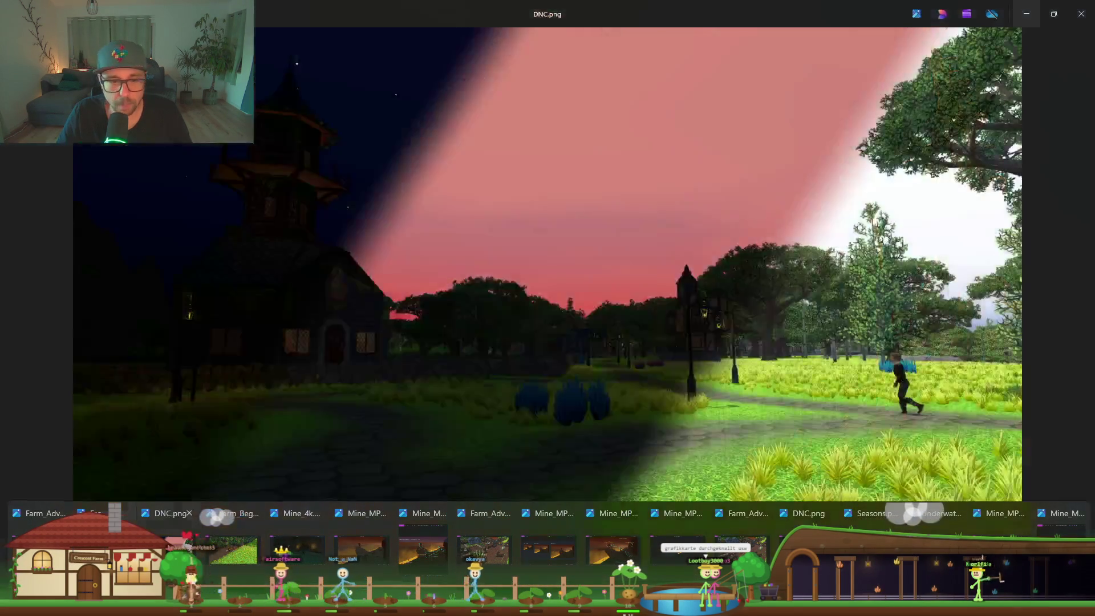
mouse_move(103, 547)
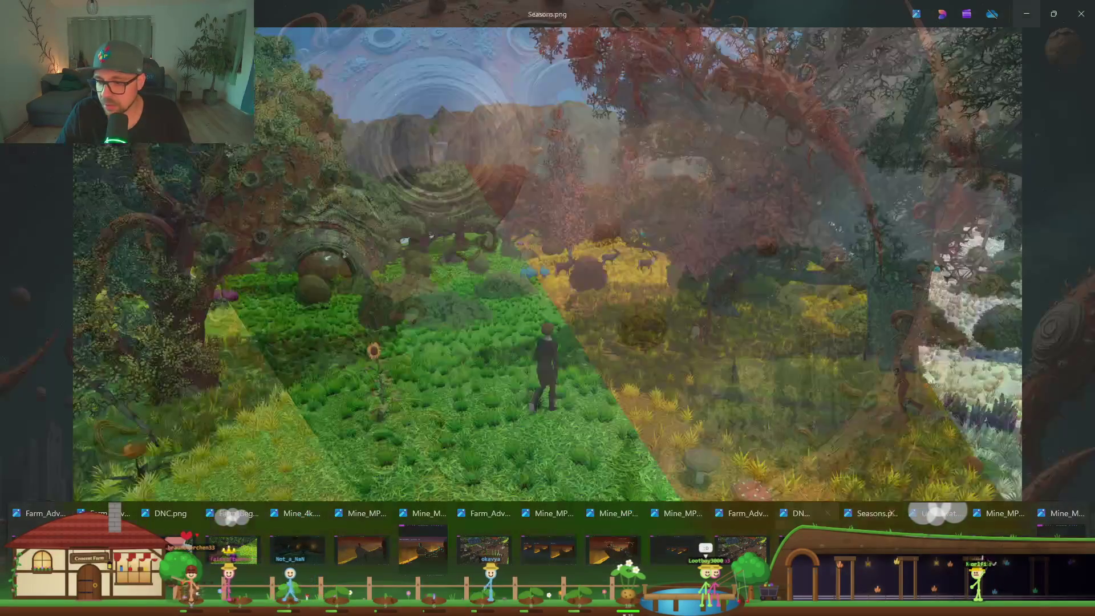
left_click(775, 548)
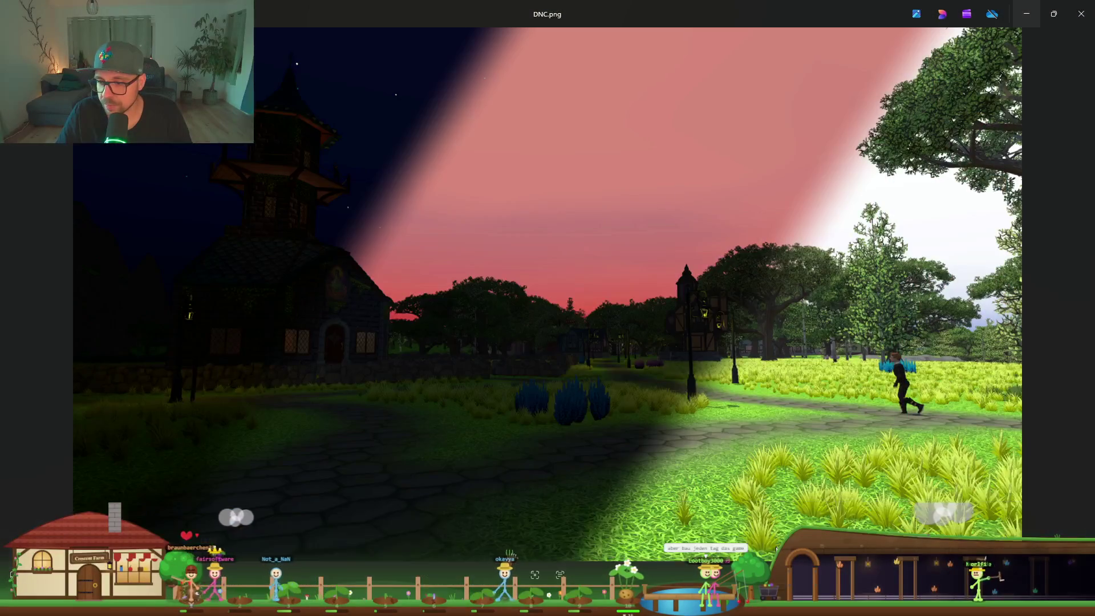
right_click(776, 548)
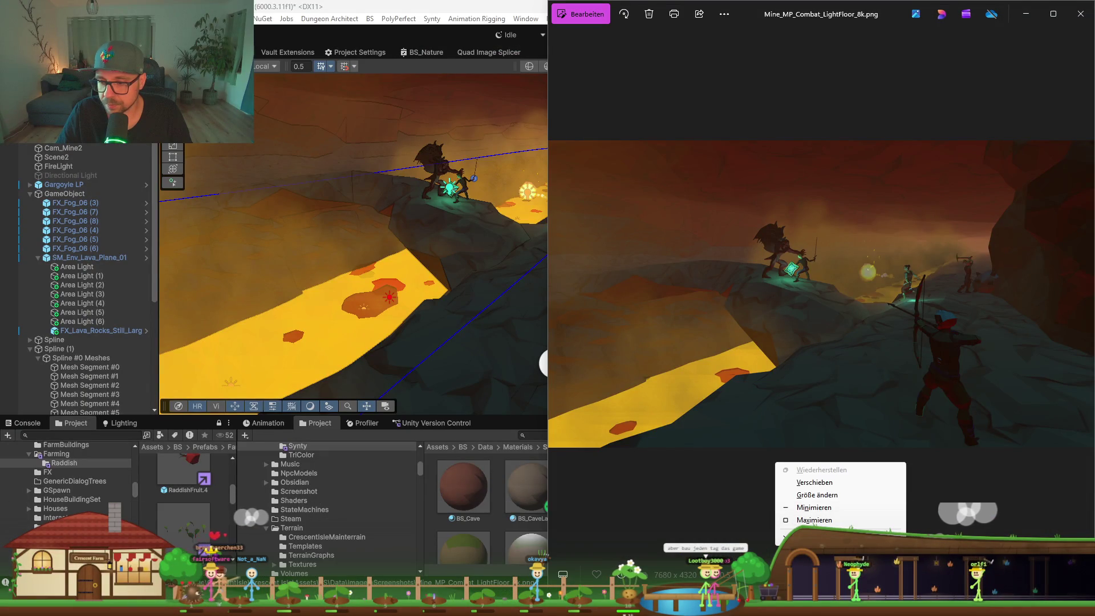
key("Escape")
right_click(736, 605)
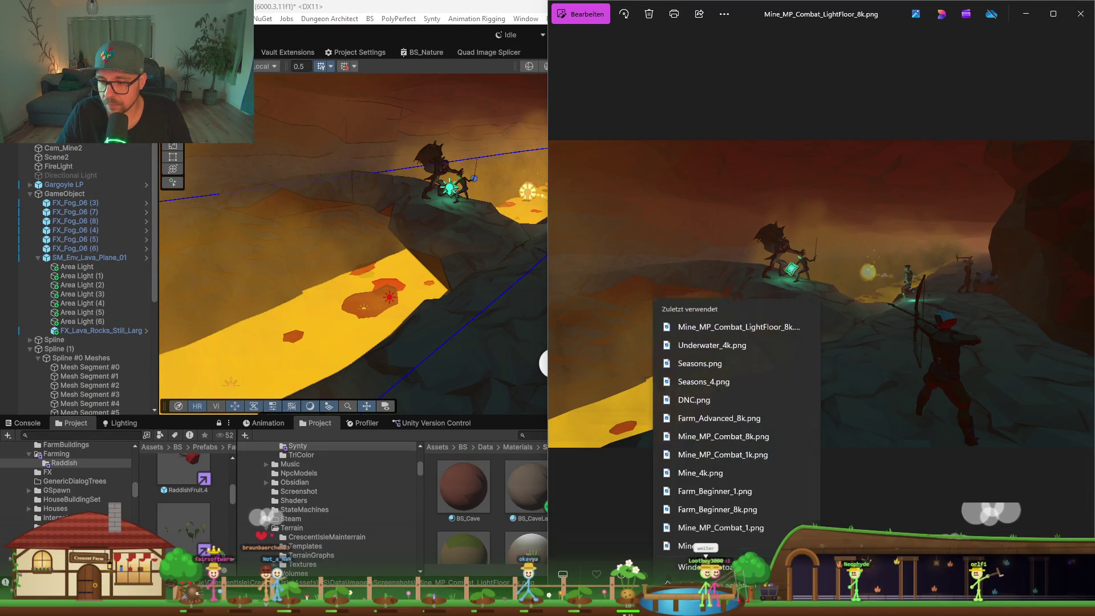
key("Escape")
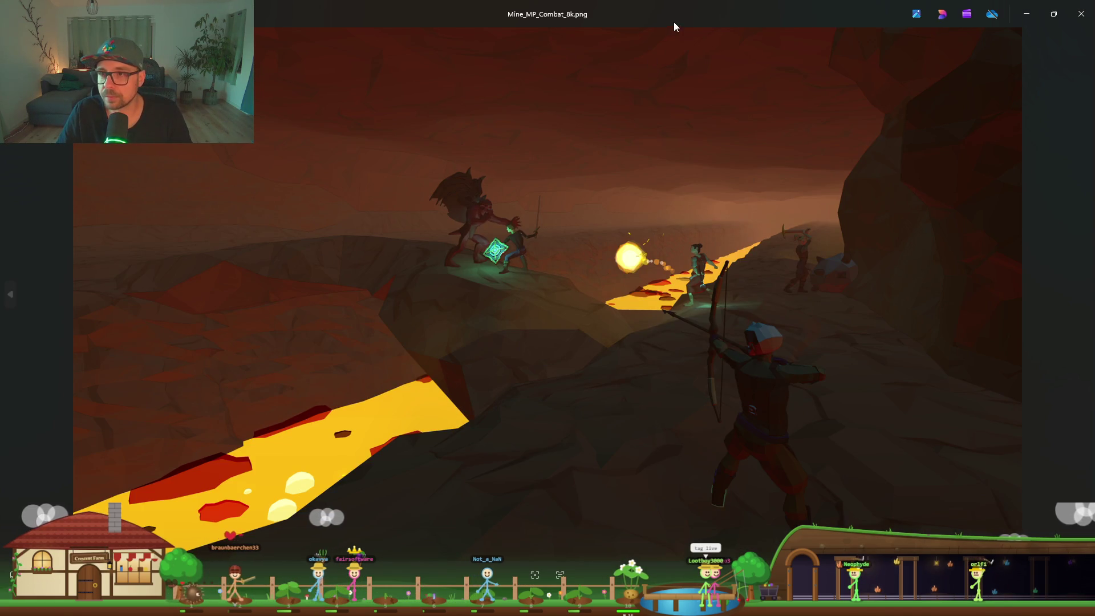
mouse_move(747, 15)
left_mouse_down()
mouse_move(127, 272)
mouse_move(3, 262)
left_mouse_up()
left_click(802, 108)
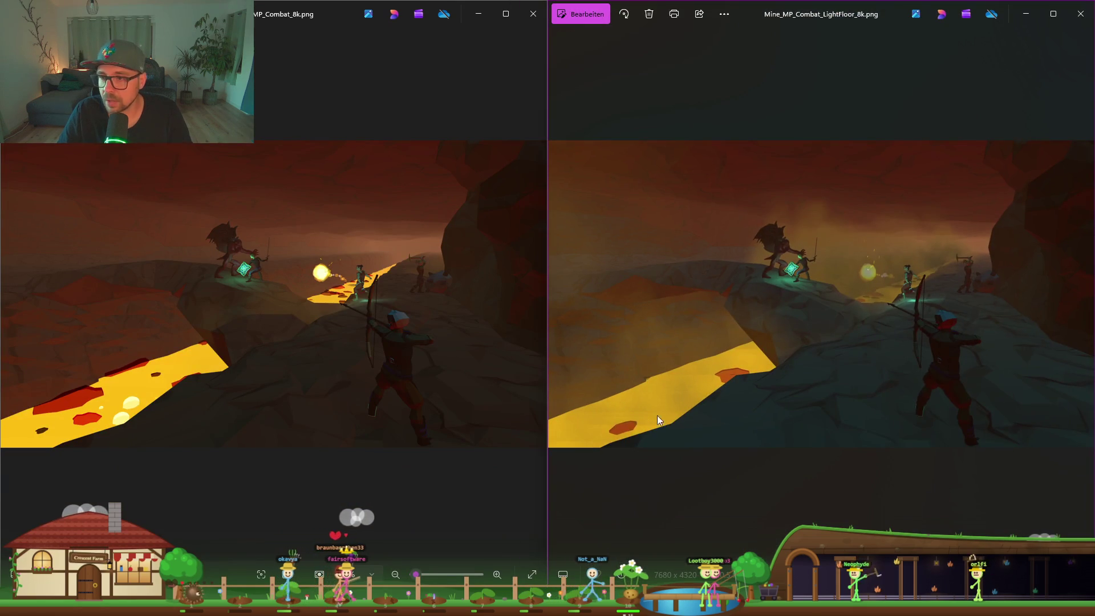
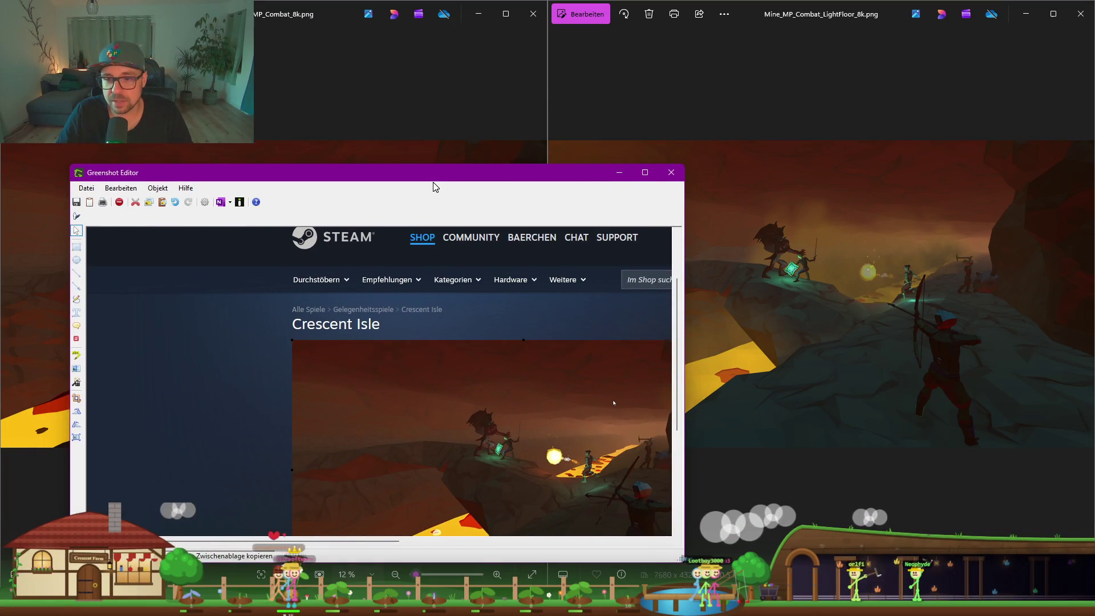
Capture a region of the right-hand lava combat screenshot
left_click_drag(434, 186, 442, 103)
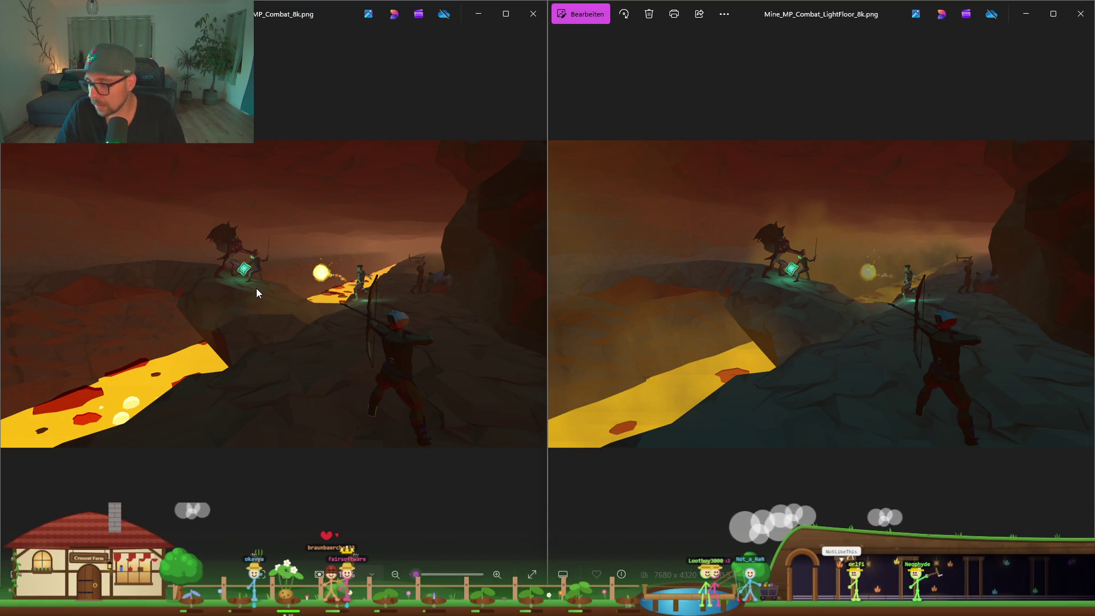
key("Print")
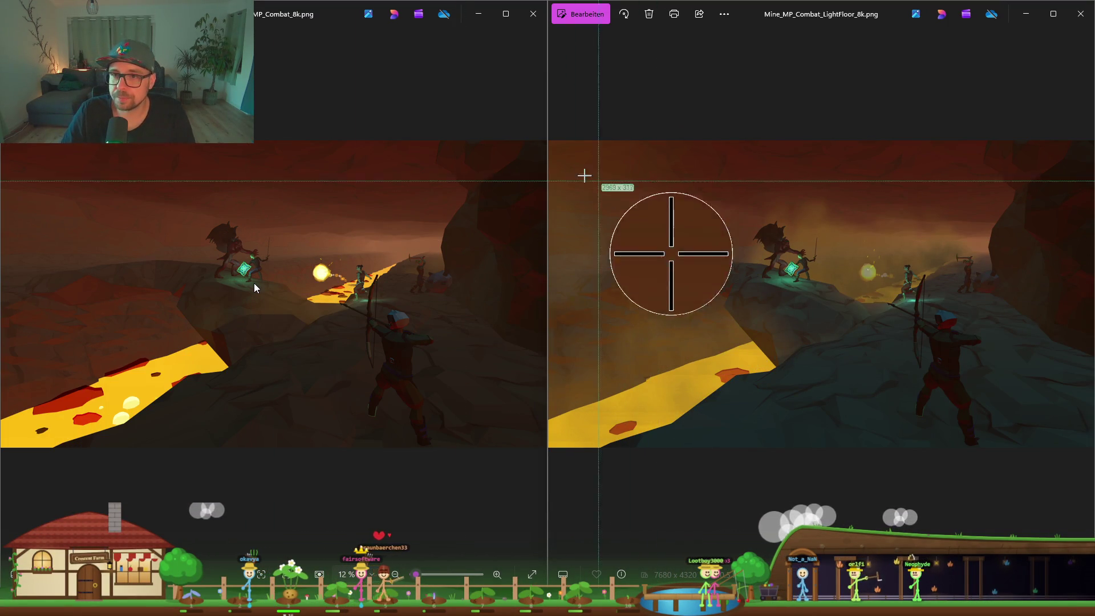
mouse_move(548, 140)
left_mouse_down()
mouse_move(1011, 472)
mouse_move(1062, 448)
mouse_move(1091, 448)
left_mouse_up()
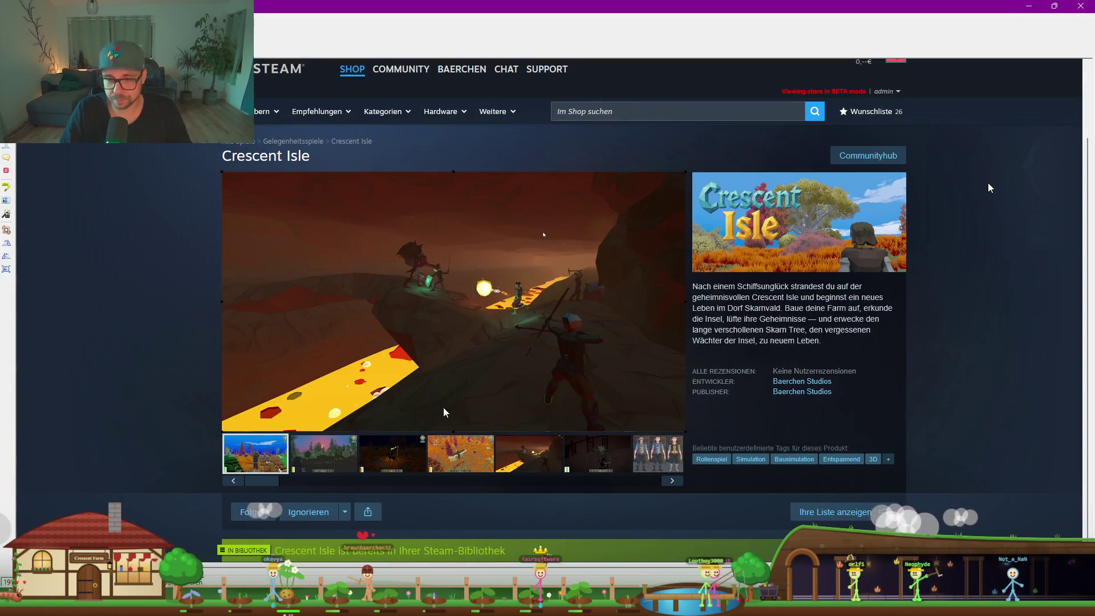
Paste the capture into the Steam store mockup, shrunk into the thumbnail row
key("ctrl+v")
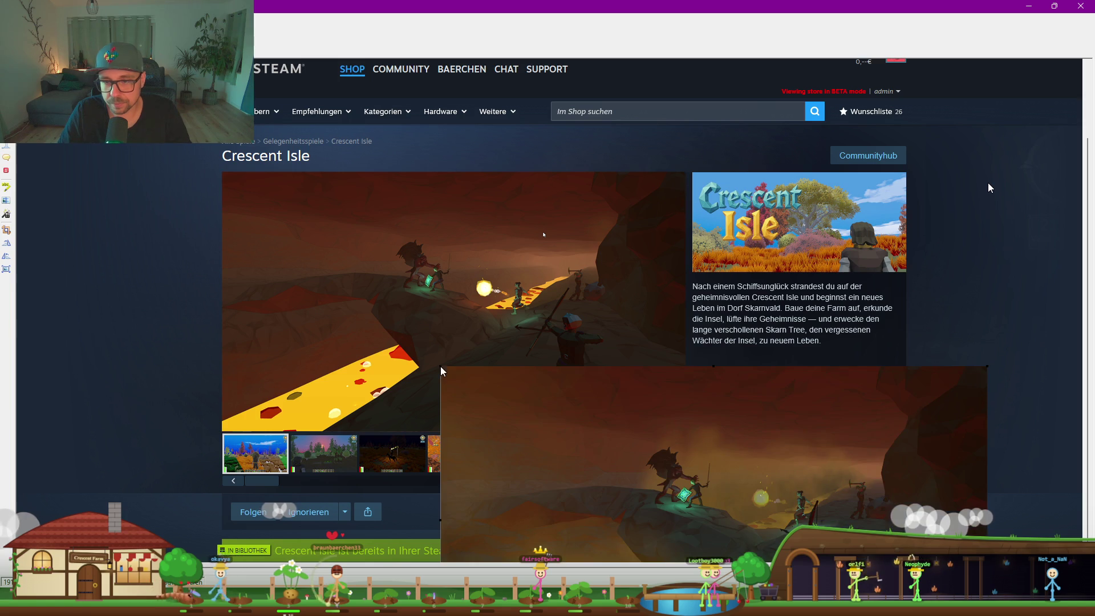
mouse_move(525, 409)
left_mouse_down()
mouse_move(490, 315)
mouse_move(370, 234)
left_mouse_up()
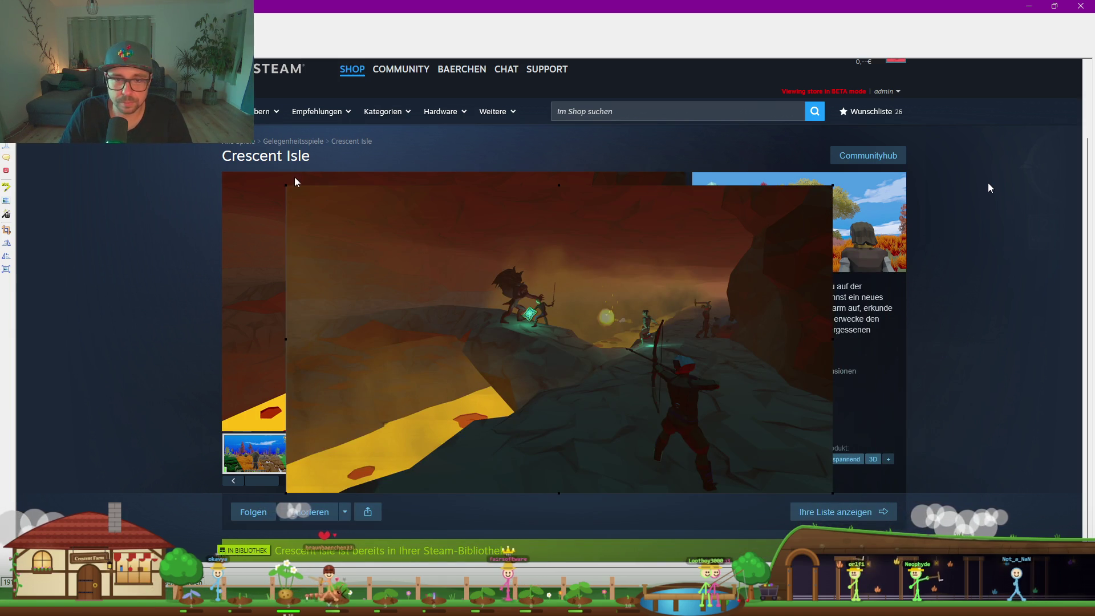
mouse_move(287, 184)
left_mouse_down()
mouse_move(542, 342)
mouse_move(744, 442)
left_mouse_up()
mouse_move(808, 485)
left_mouse_down()
mouse_move(721, 476)
mouse_move(513, 507)
mouse_move(469, 478)
mouse_move(416, 476)
mouse_move(428, 473)
left_mouse_up()
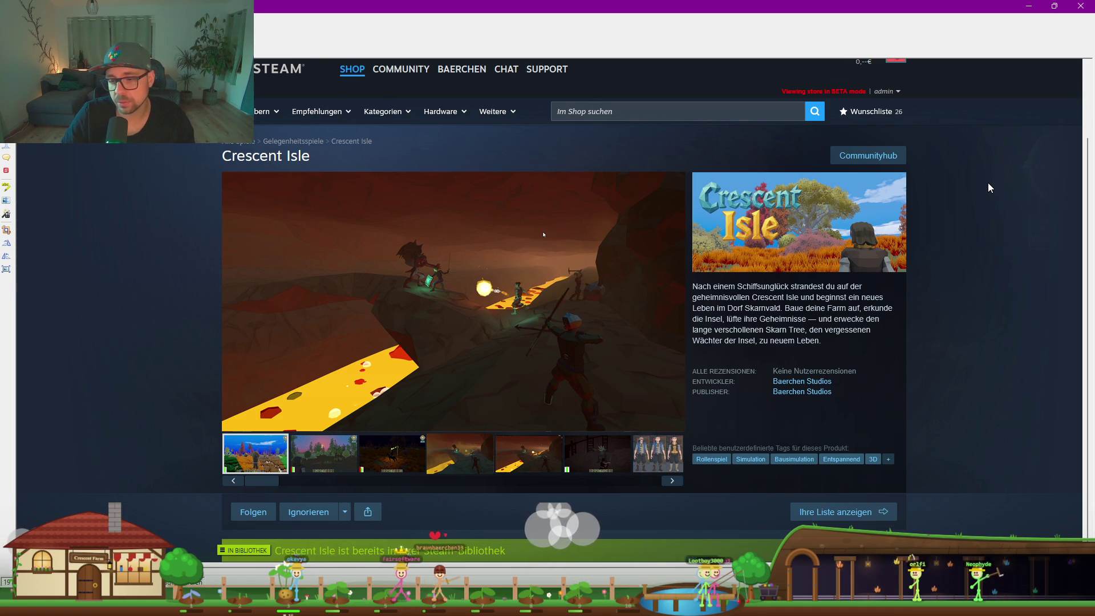
Bring up both Mine_MP_Combat screenshot viewers from the grouped Photos windows
mouse_move(709, 550)
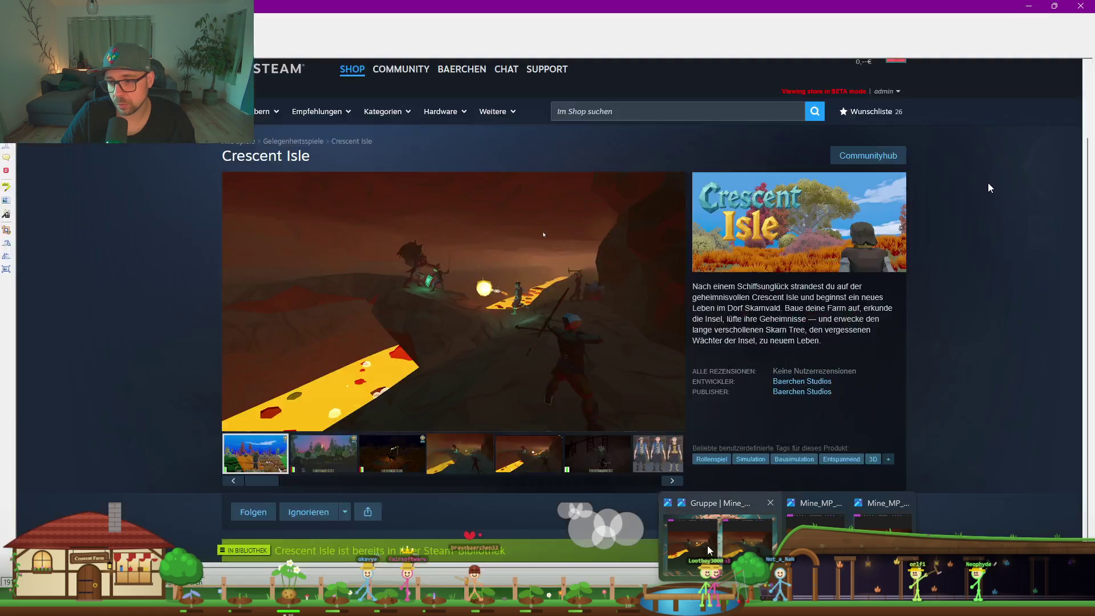
left_click(709, 550)
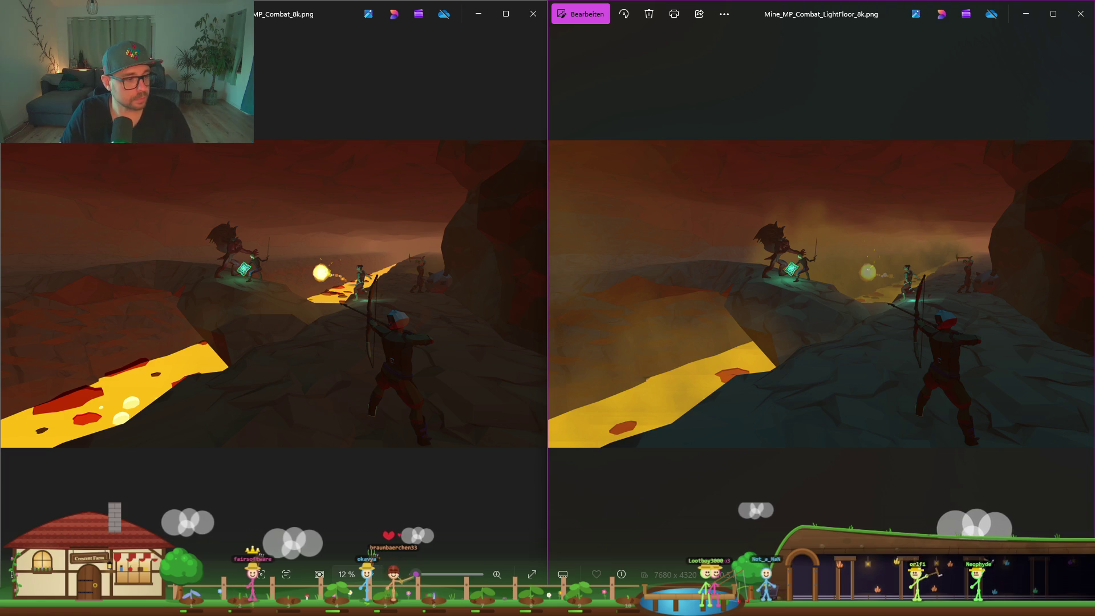
key("alt+Tab")
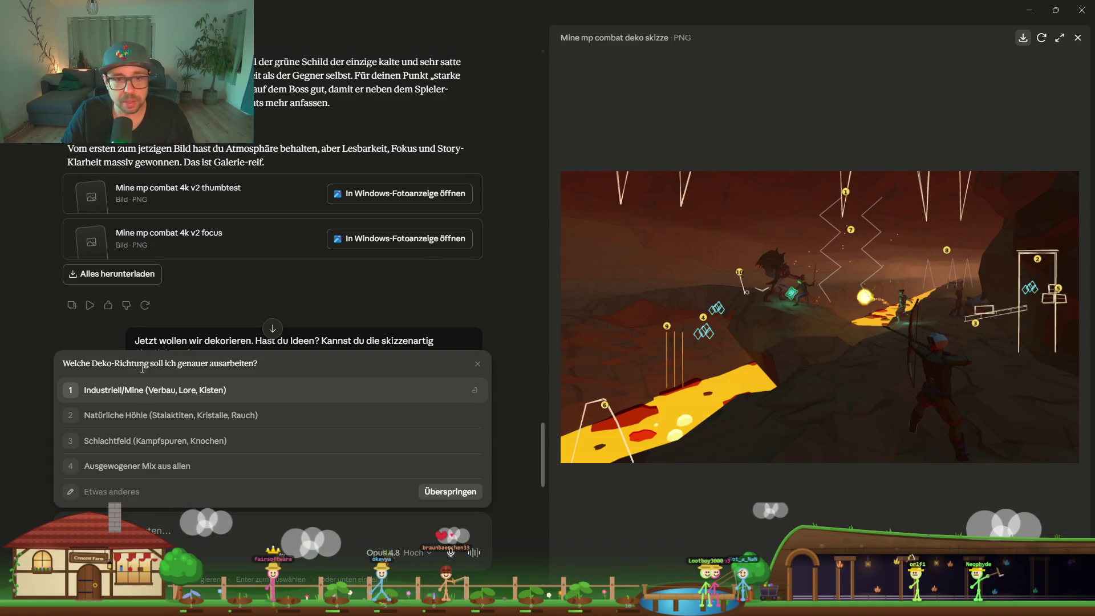
Answer Claude's deco question with 'fantasy hoehle natuerlich', then return to the screenshot viewers
left_click(263, 328)
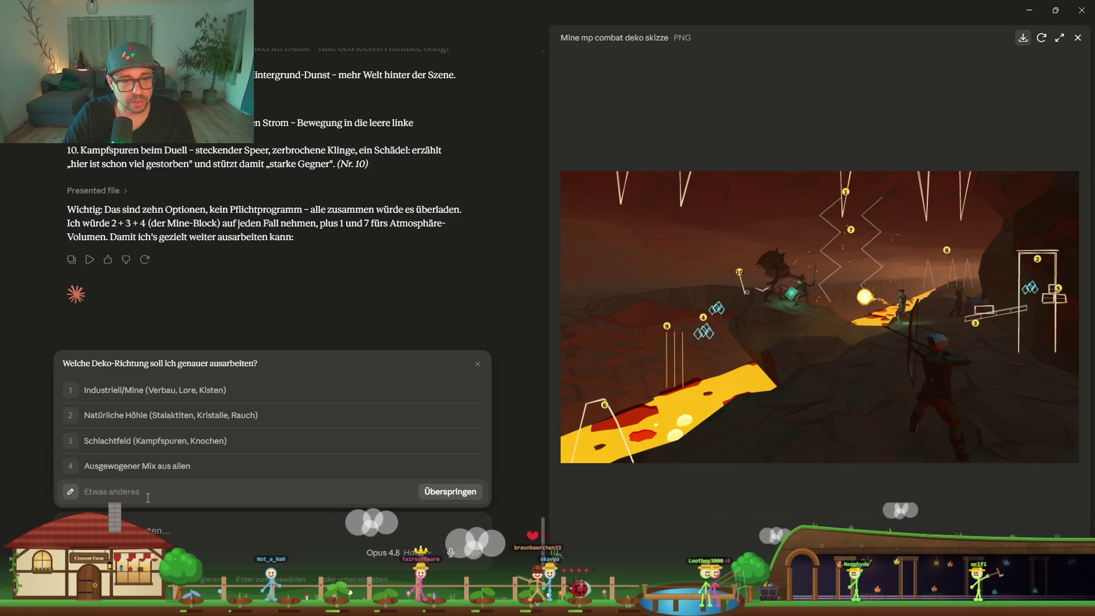
type("fabn")
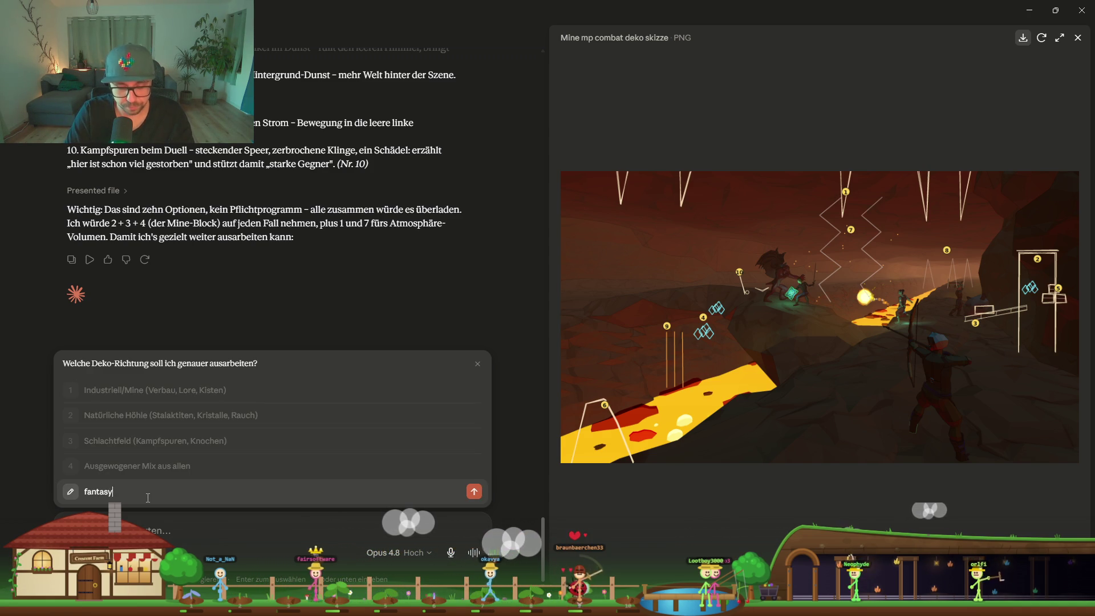
type("na")
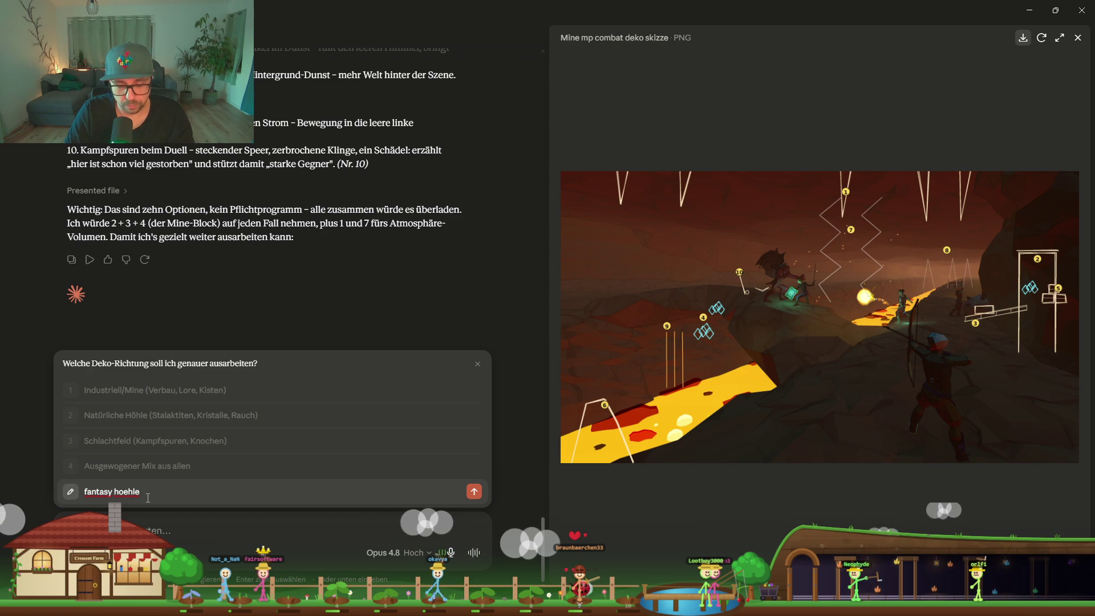
type("h")
key("Return")
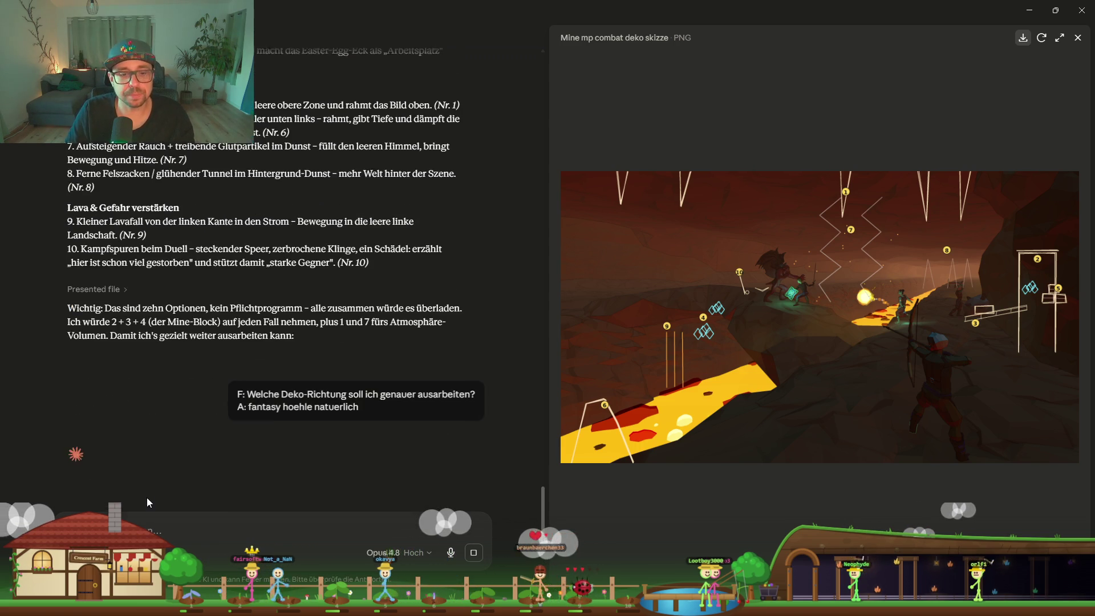
key("alt+Tab")
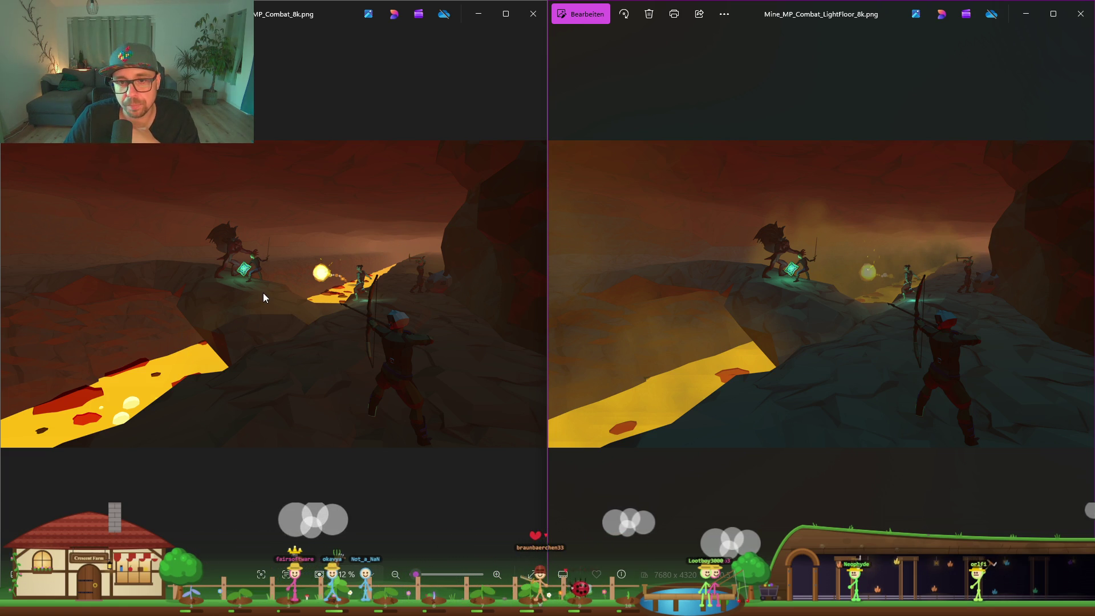
left_click(478, 14)
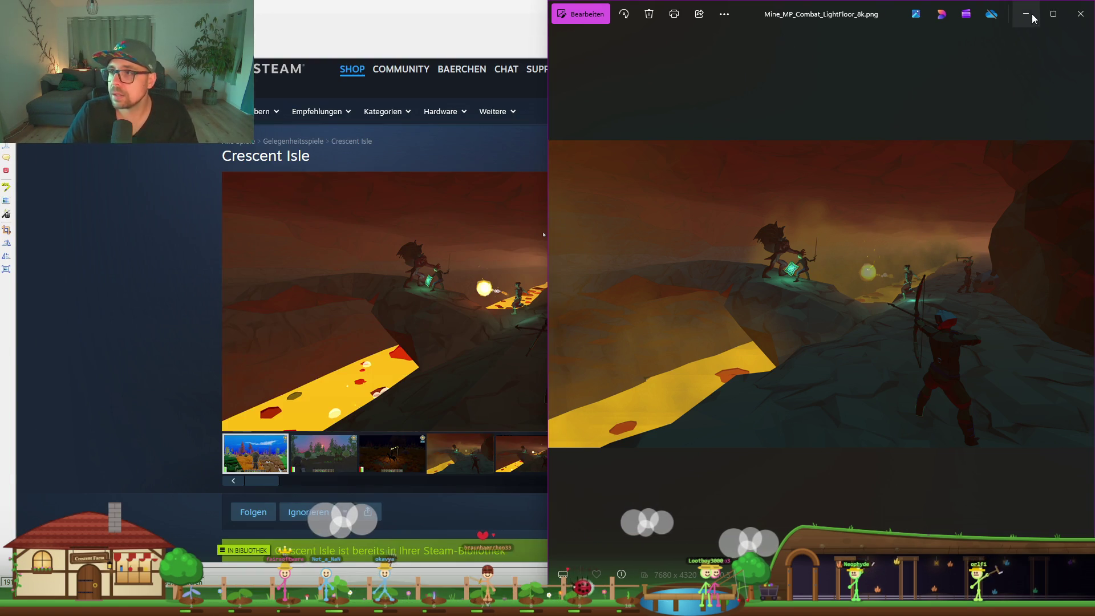
Lower the six FX_Fog_06 fog volumes in the lava mine scene
left_click(1008, 37)
key("alt+Tab")
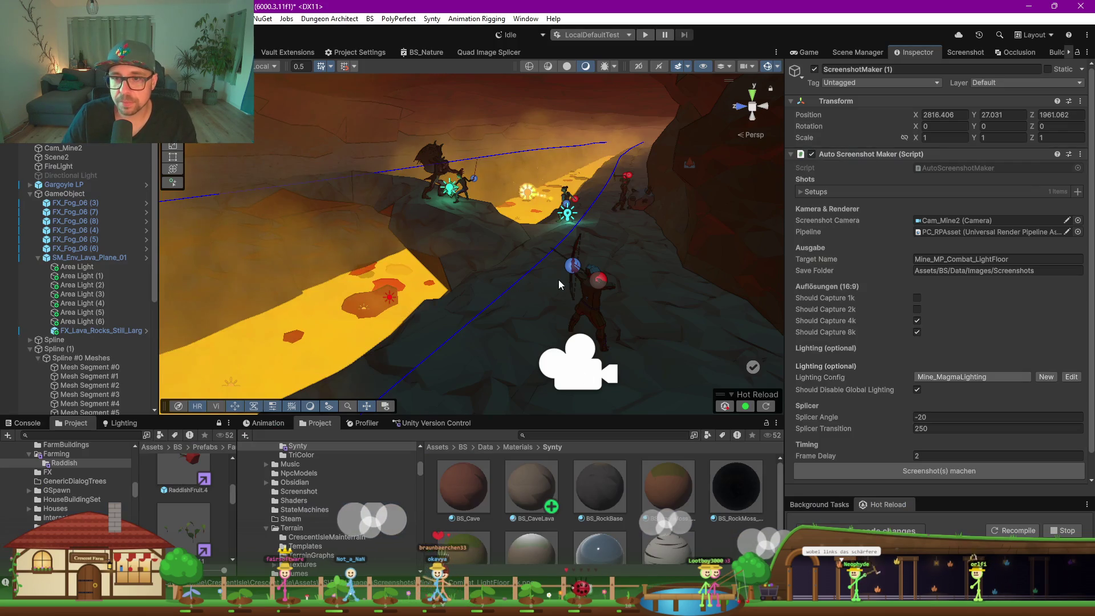
left_click(579, 158)
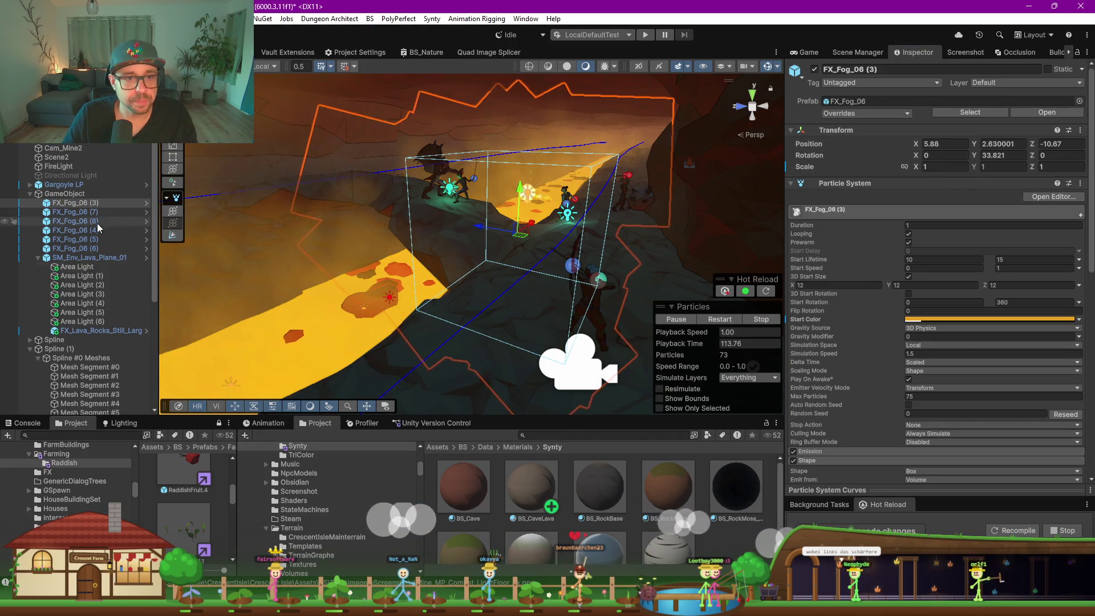
left_click(38, 258)
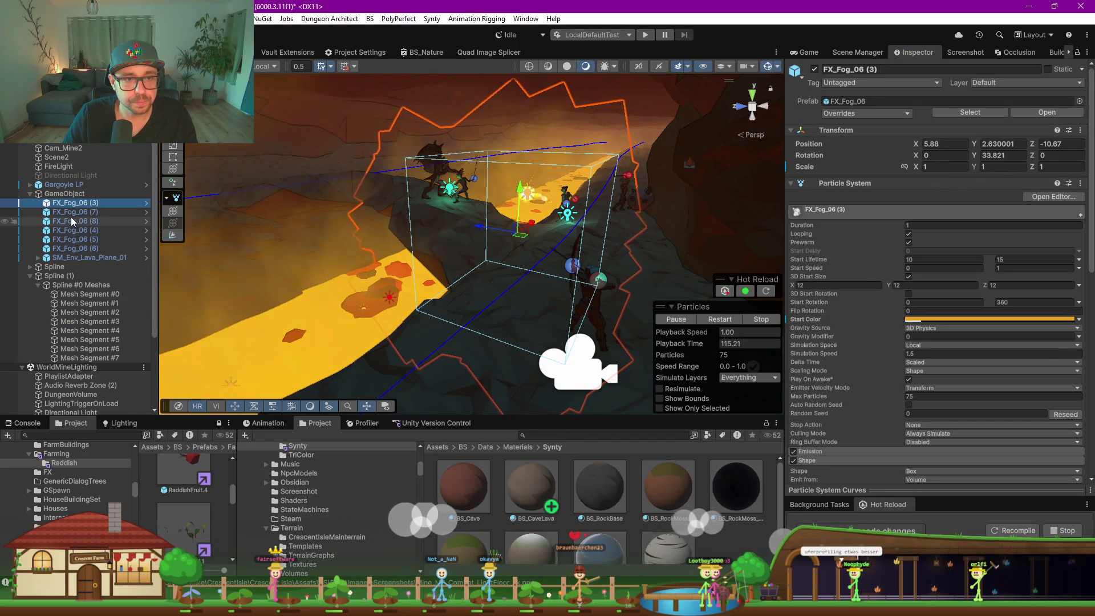
left_click(81, 248, "shift")
left_click_drag(631, 120, 631, 132)
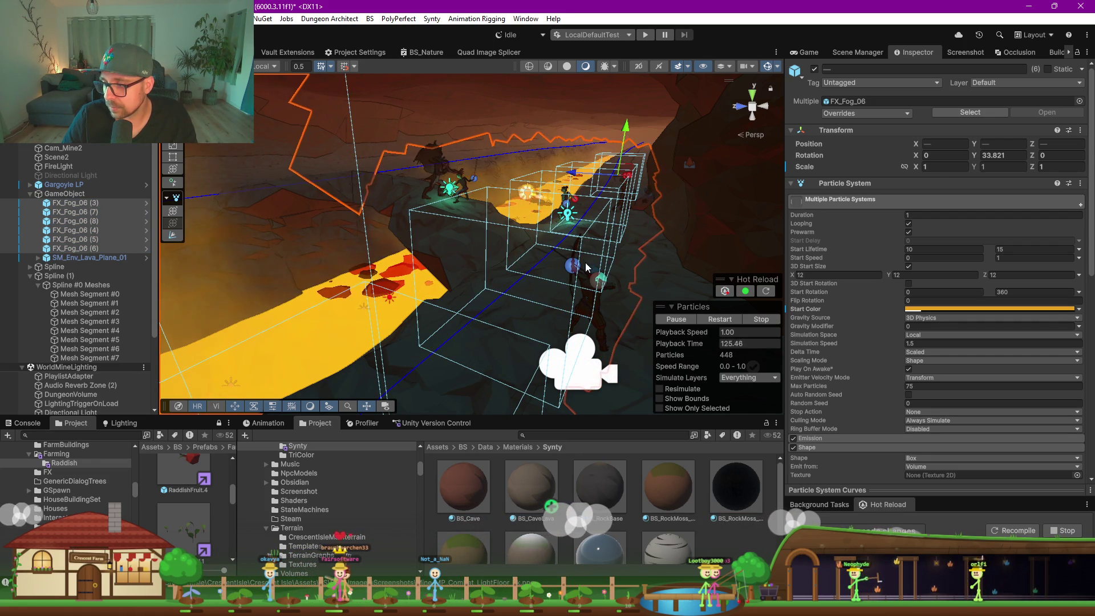
Re-render the LightFloor combat screenshots with the ScreenshotMaker
left_click(602, 169)
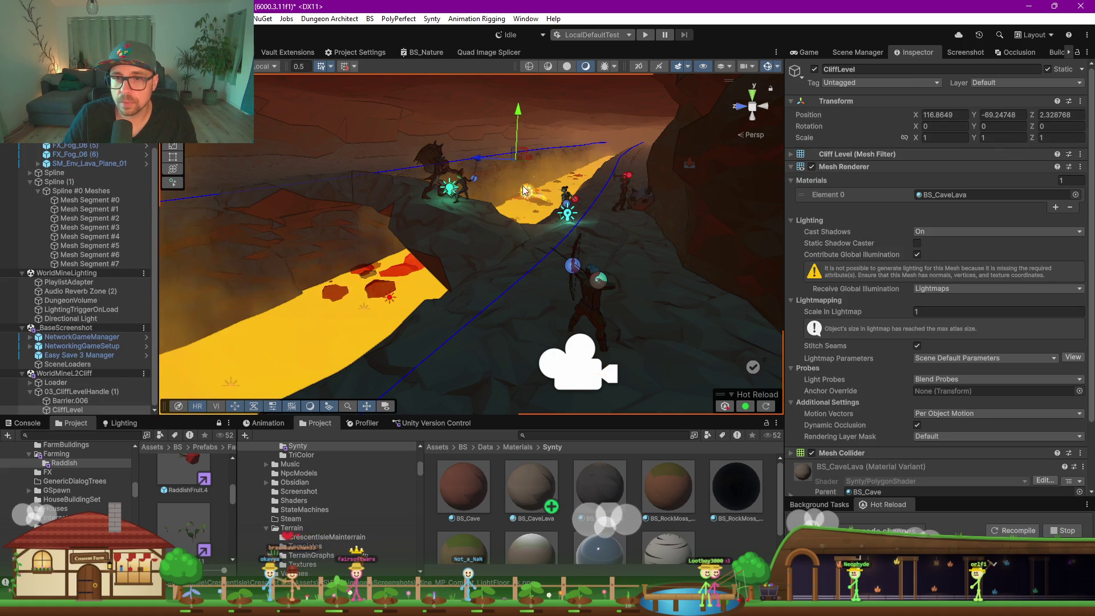
left_click(567, 217)
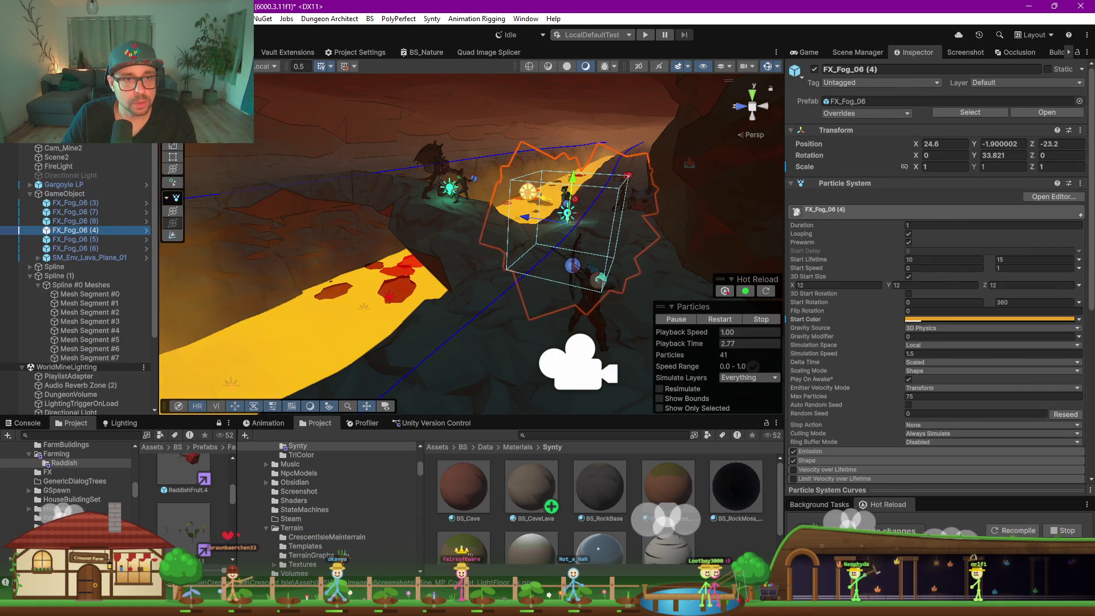
left_click(577, 360)
scroll(857, 369, "down", 1)
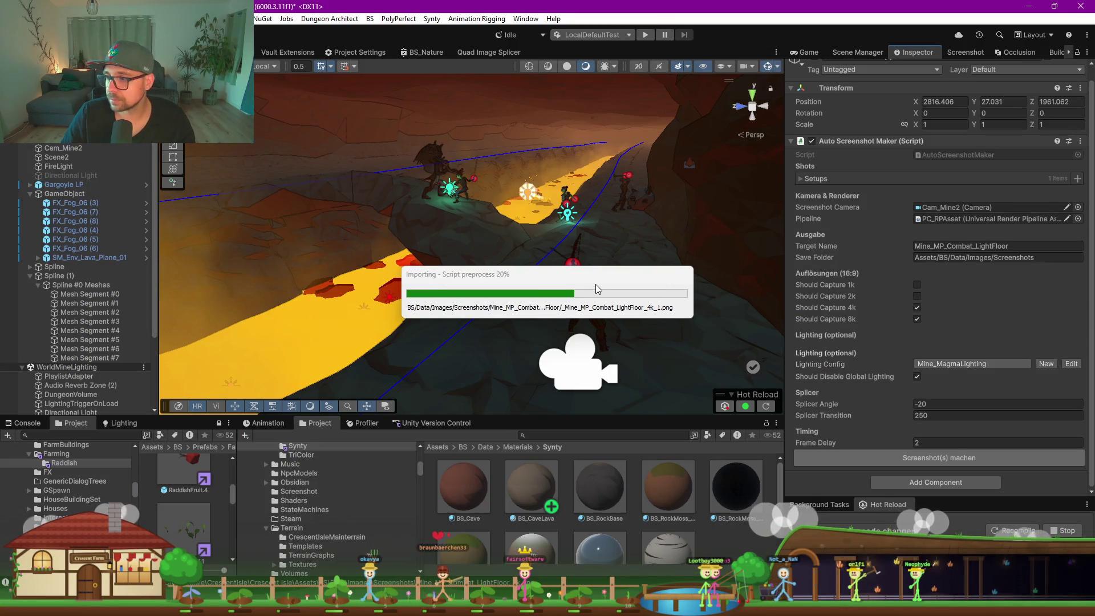
key("Return")
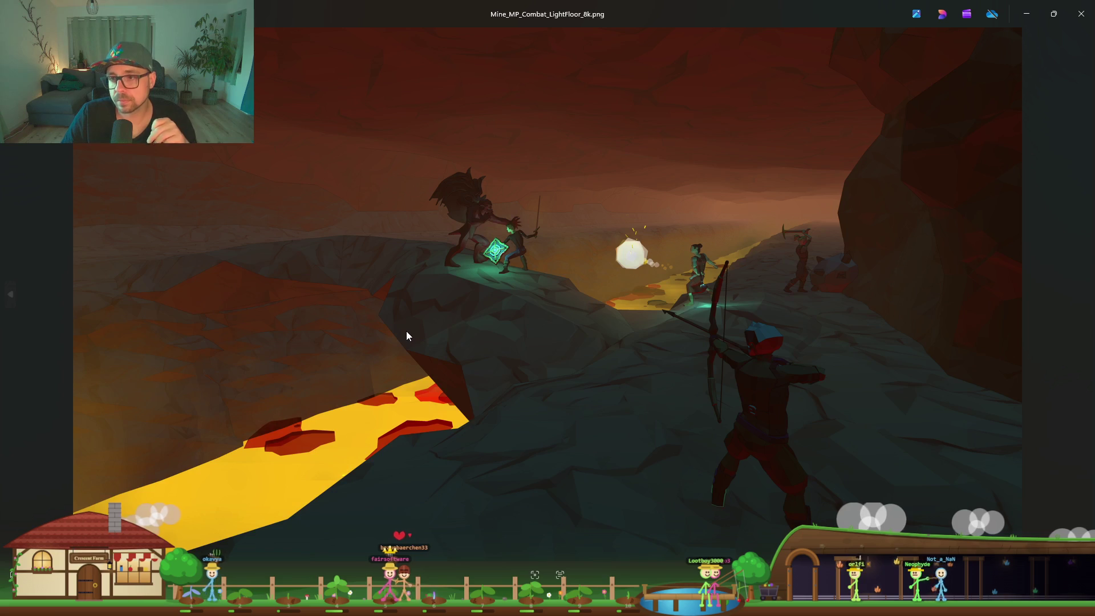
Snap the new render right and Mine_MP_Combat_8k.png left for comparison
key("super+Right")
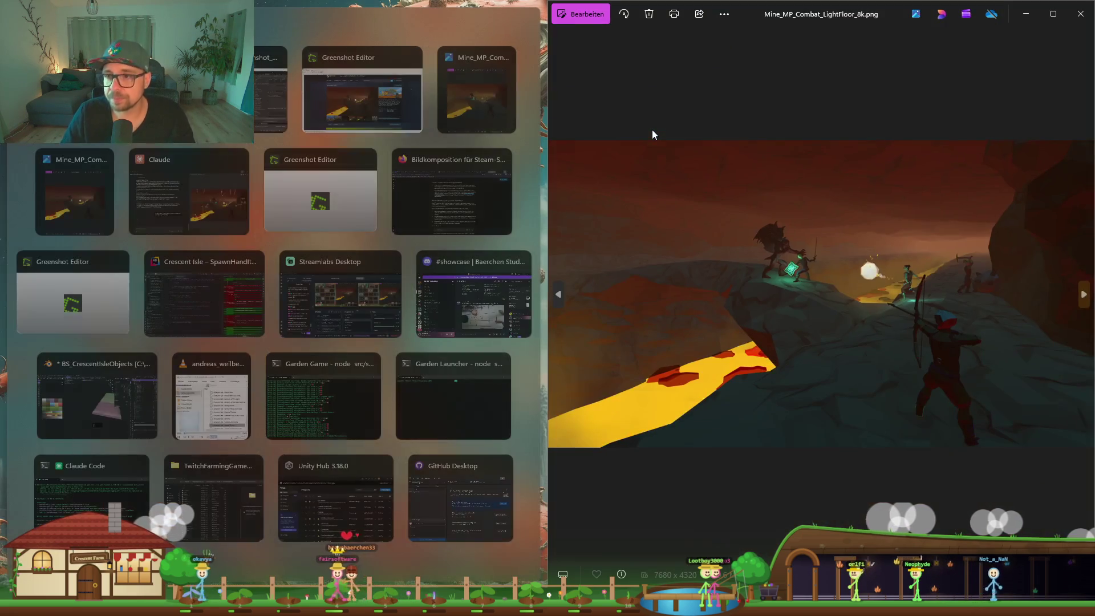
left_click(98, 212)
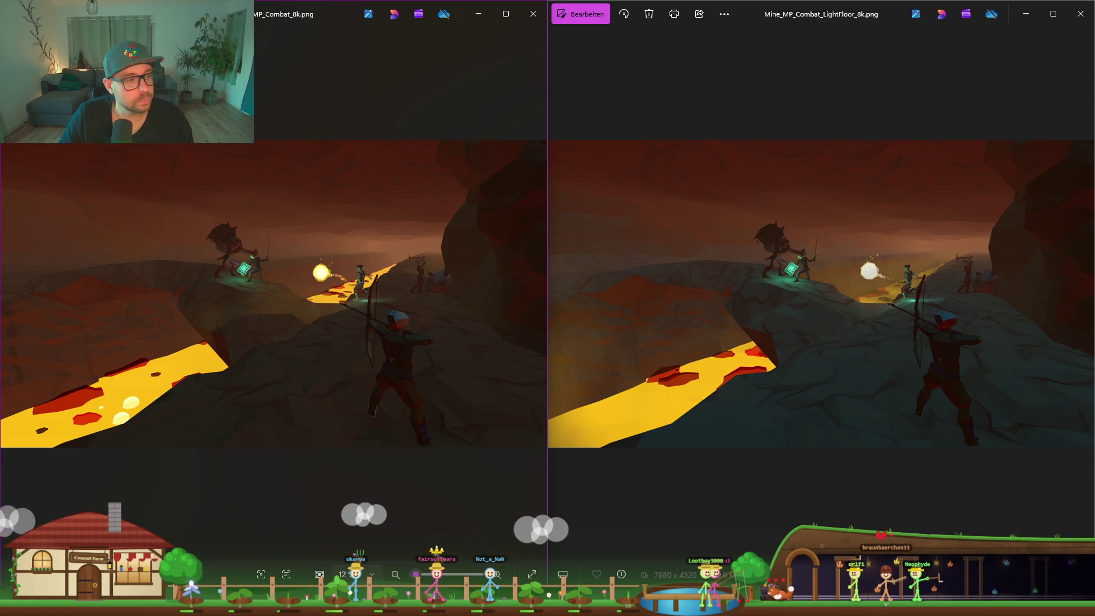
key("alt+Tab")
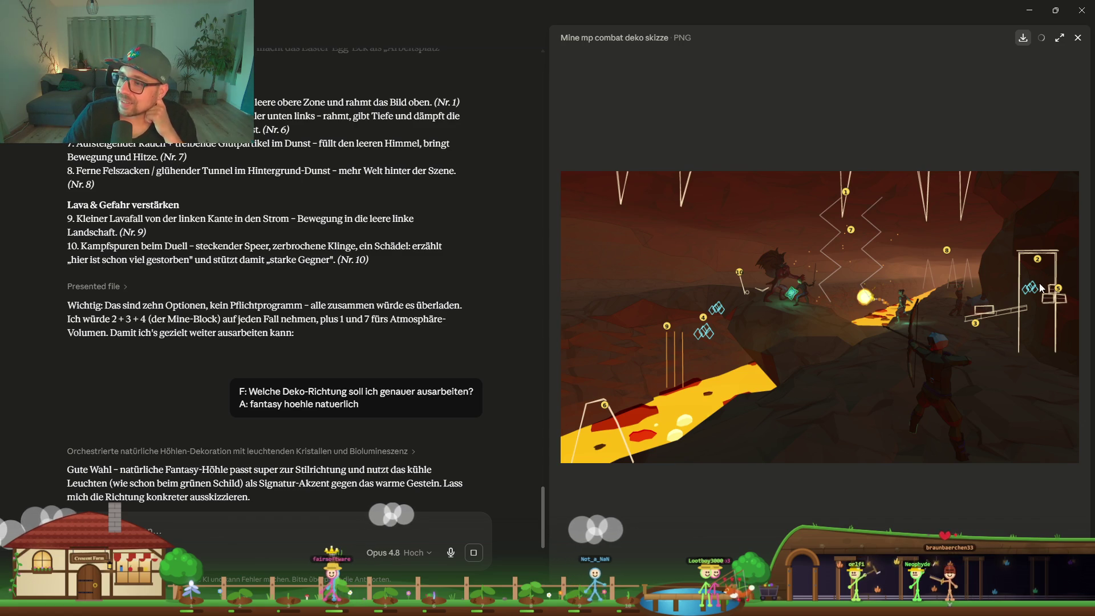
Scroll through Claude's fantasy-cave decoration plan and annotated sketch
scroll(326, 340, "down", 5)
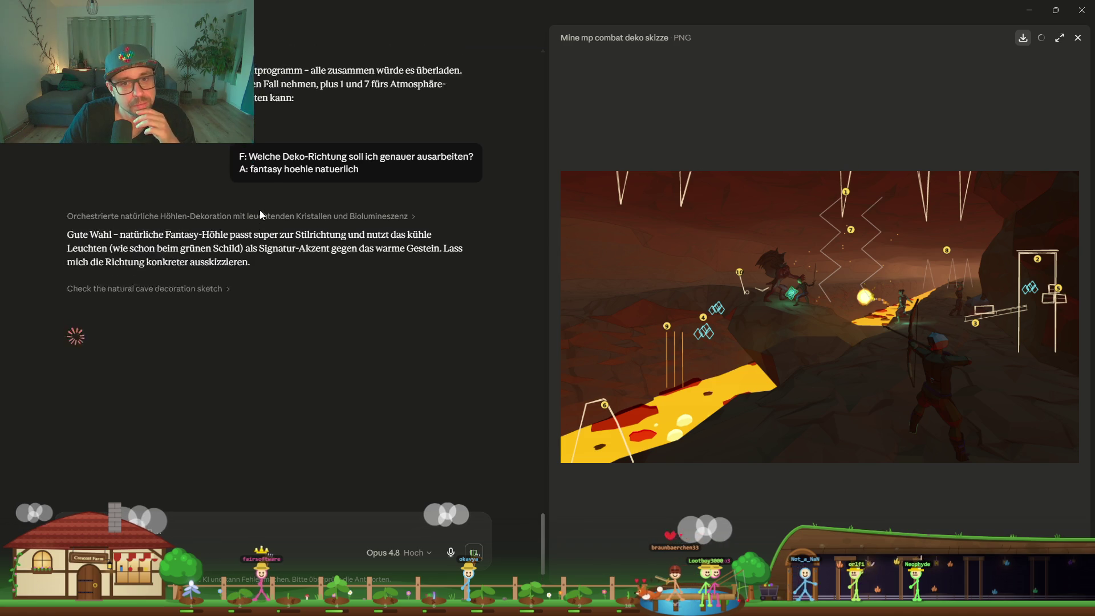
scroll(256, 258, "up", 3)
scroll(255, 258, "up", 2)
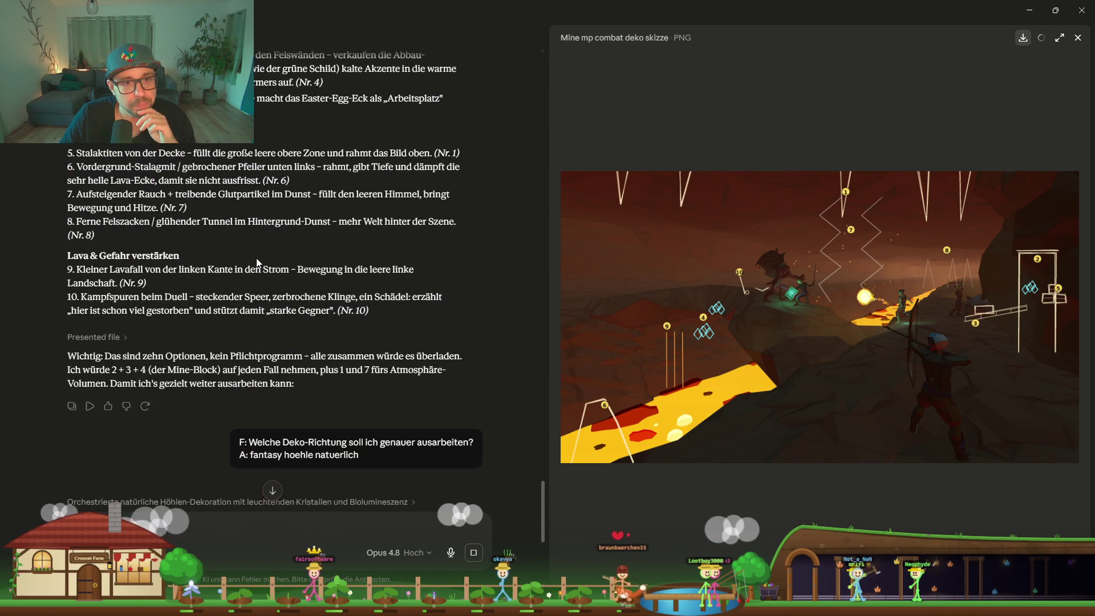
scroll(257, 259, "down", 5)
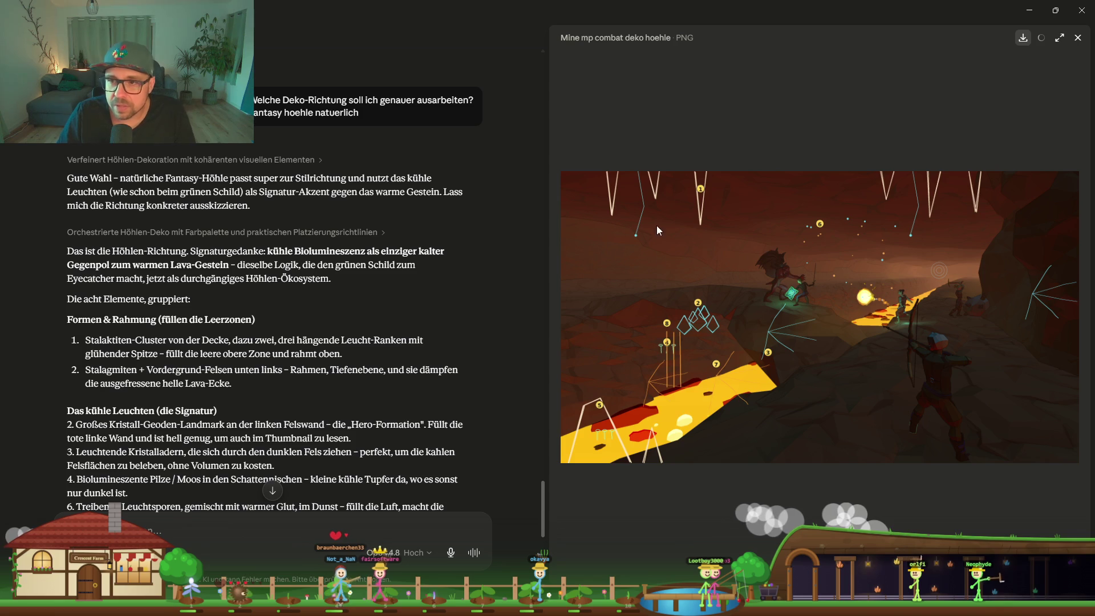
left_click_drag(100, 340, 180, 340)
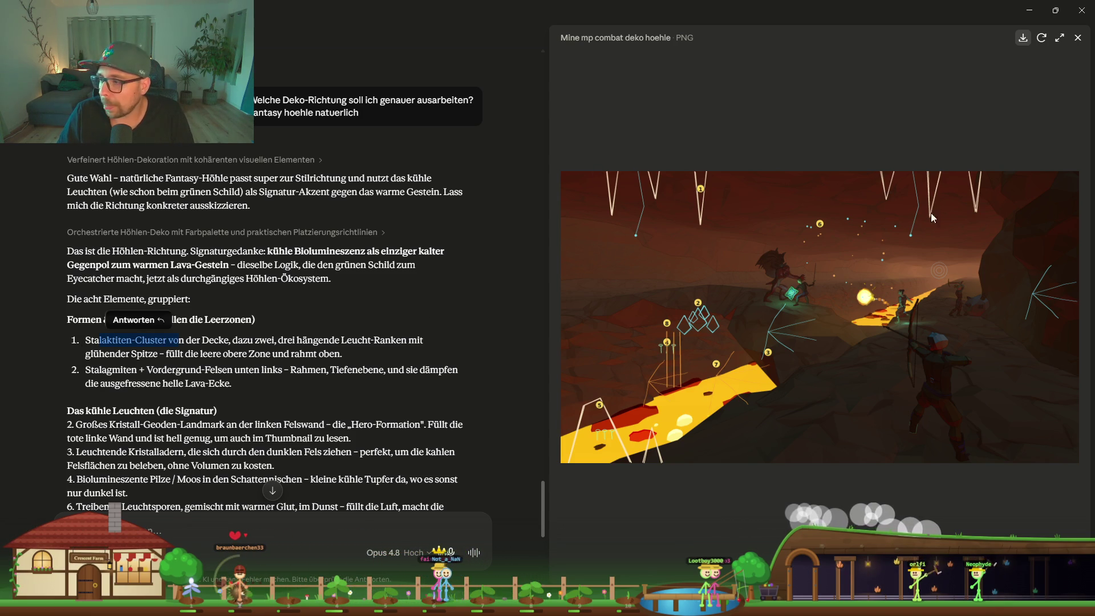
left_click(100, 381)
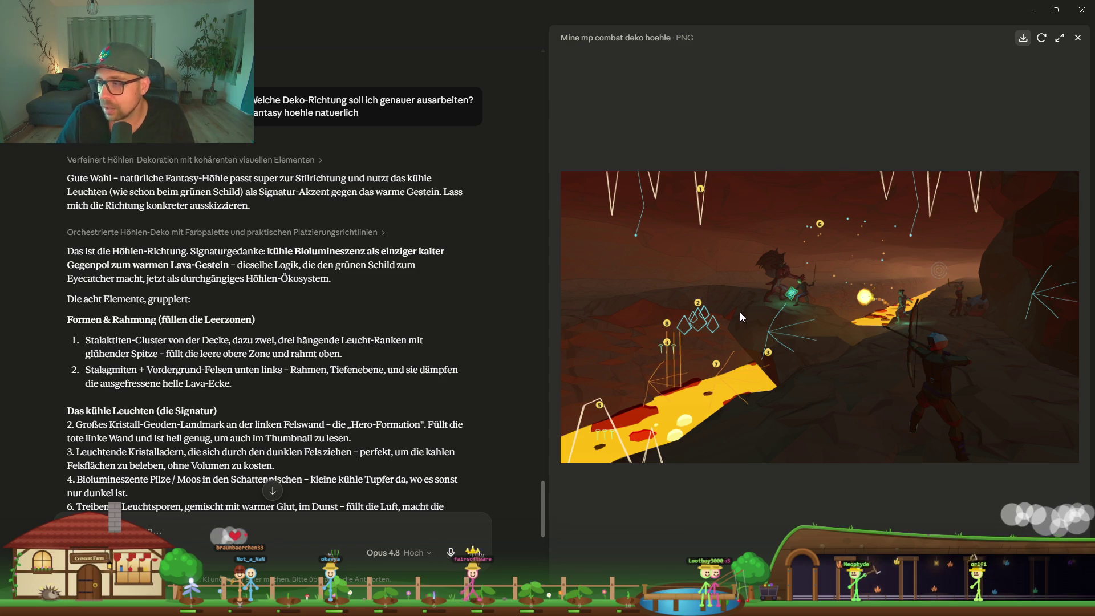
scroll(224, 405, "down", 2)
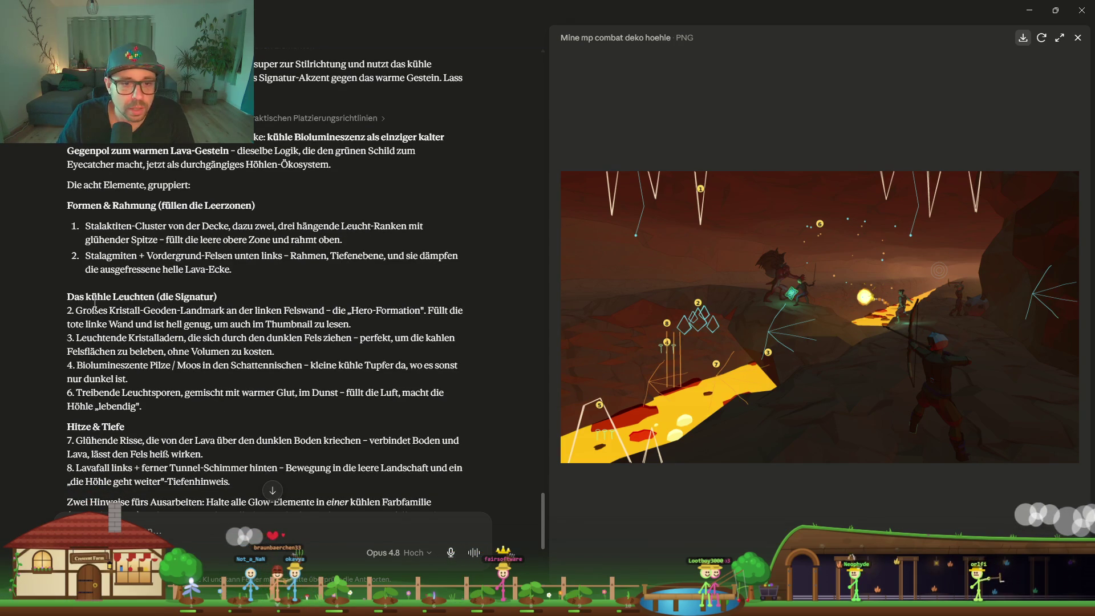
left_click(151, 291)
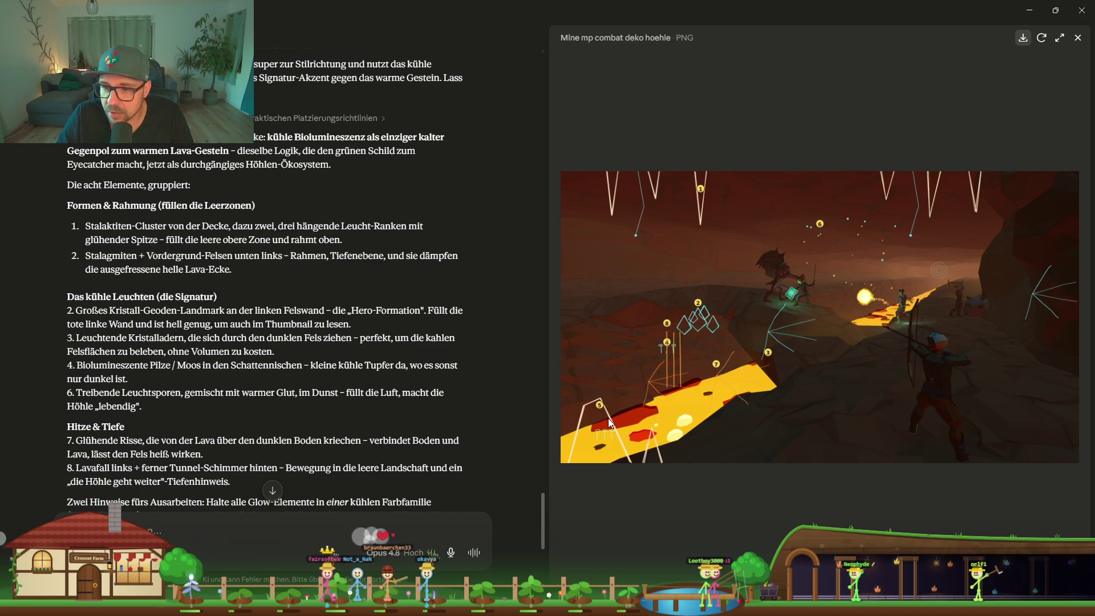
scroll(117, 379, "down", 1)
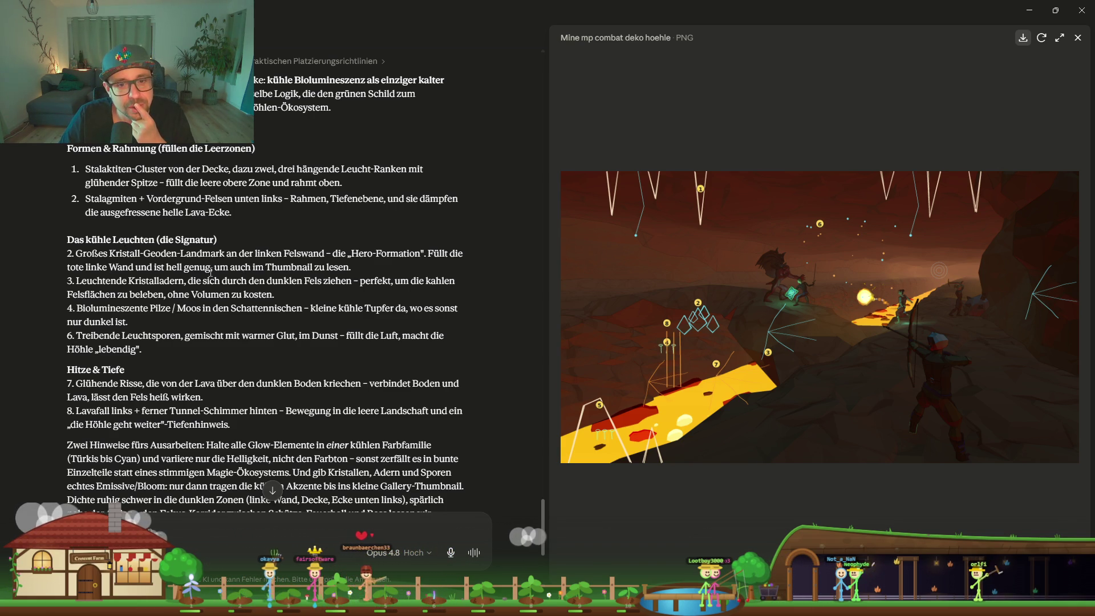
left_click_drag(349, 254, 439, 253)
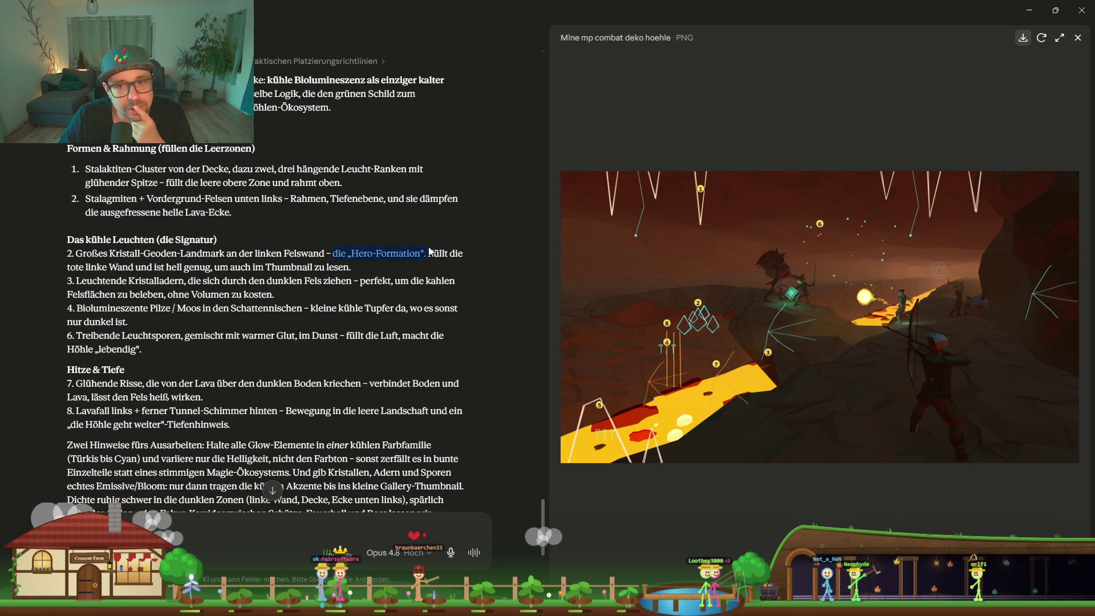
left_click(452, 253)
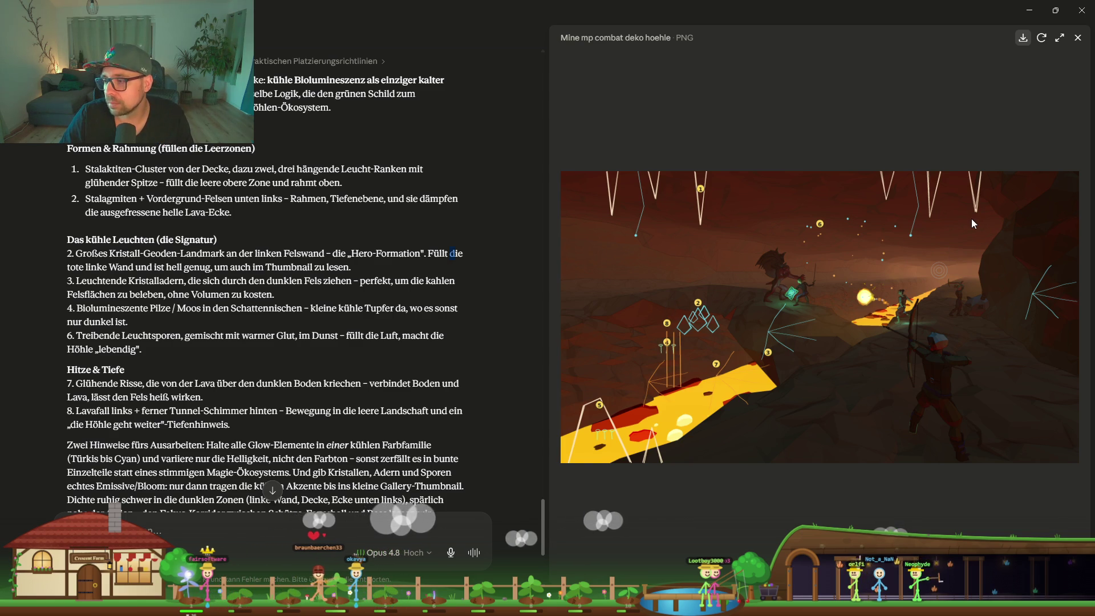
scroll(108, 331, "down", 2)
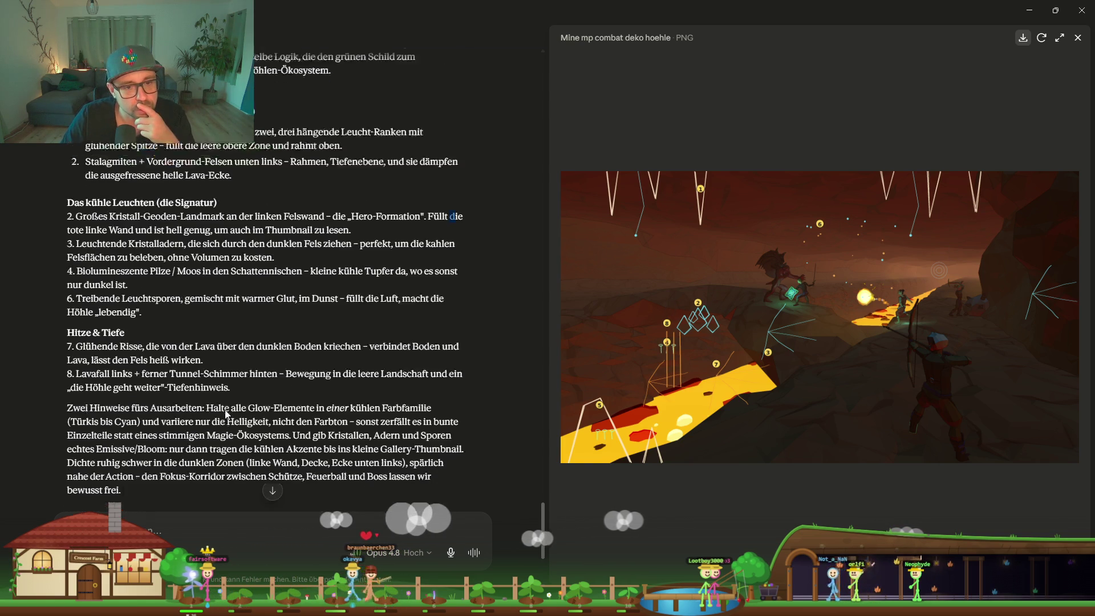
left_click_drag(114, 327, 117, 326)
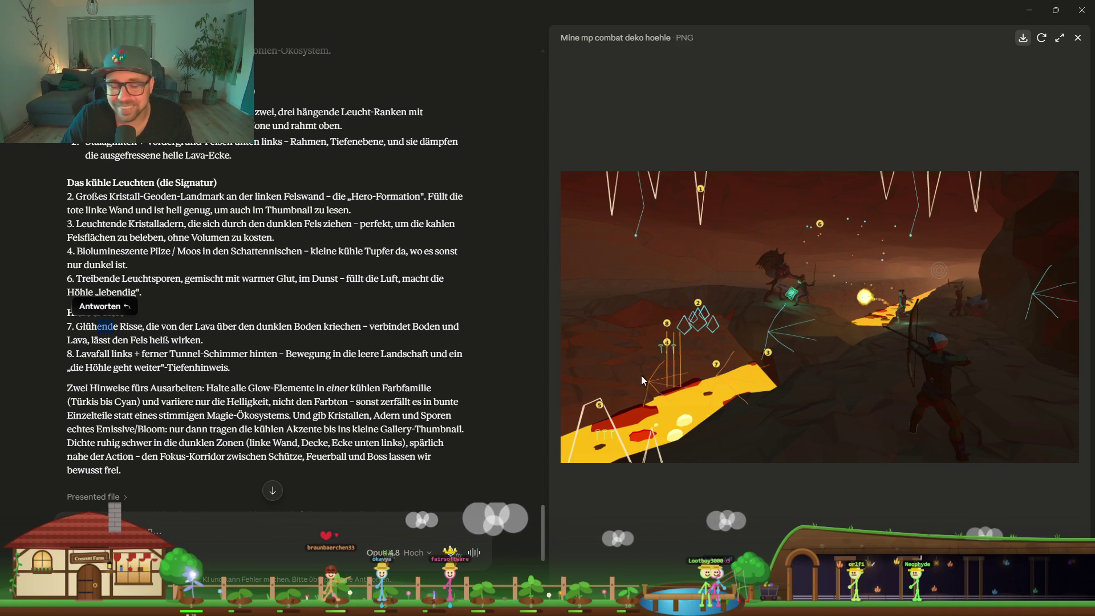
left_click(83, 354)
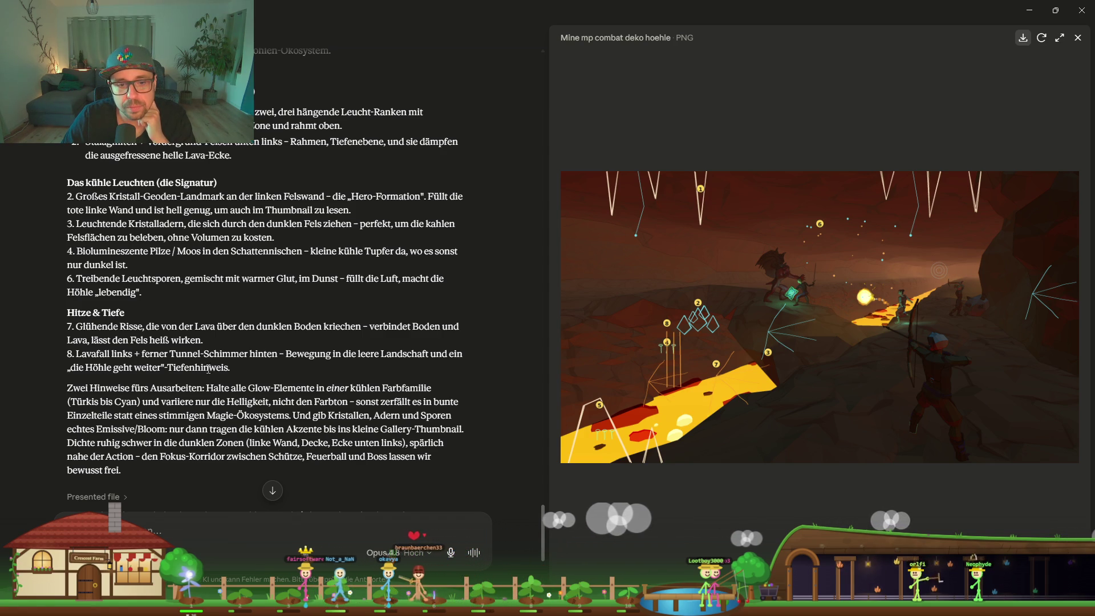
mouse_move(339, 365)
left_mouse_down()
mouse_move(114, 367)
mouse_move(285, 356)
mouse_move(107, 367)
left_mouse_up()
left_click(292, 367)
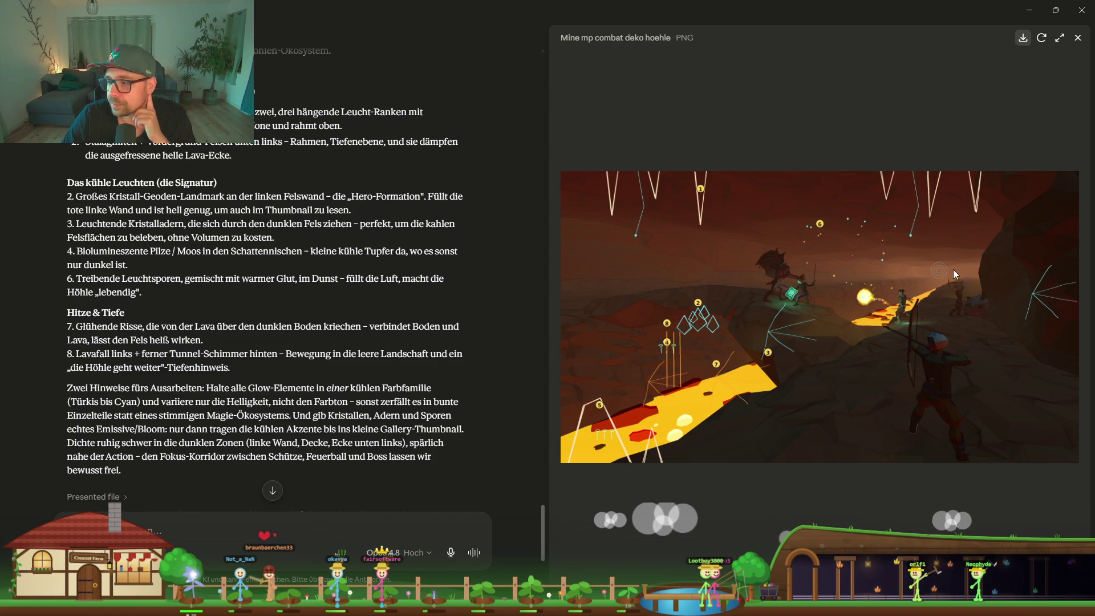
scroll(197, 385, "down", 1)
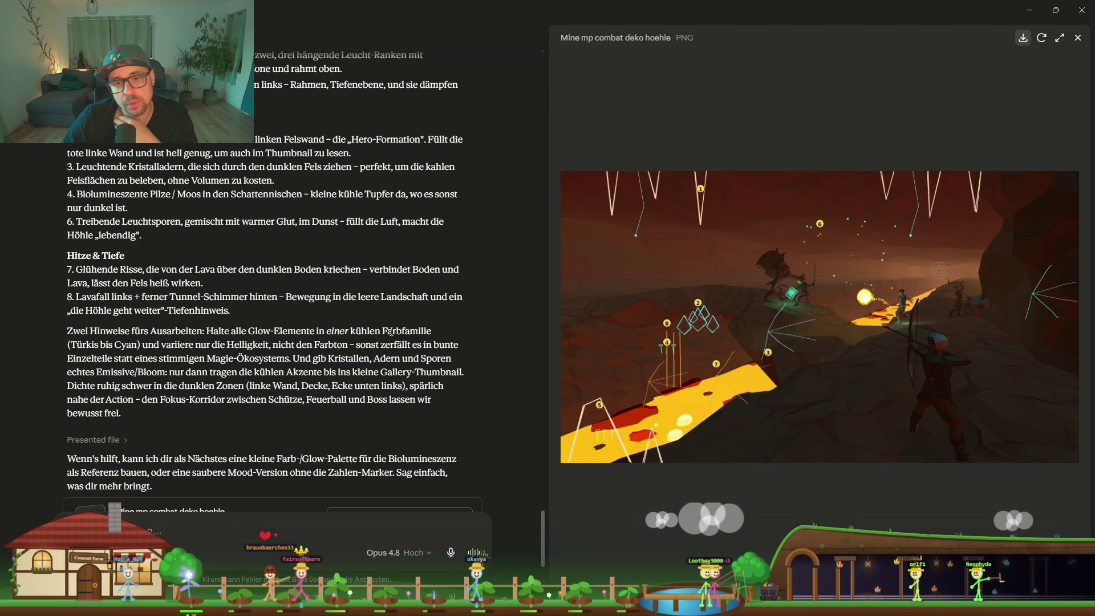
left_click_drag(294, 344, 195, 345)
left_click(132, 356)
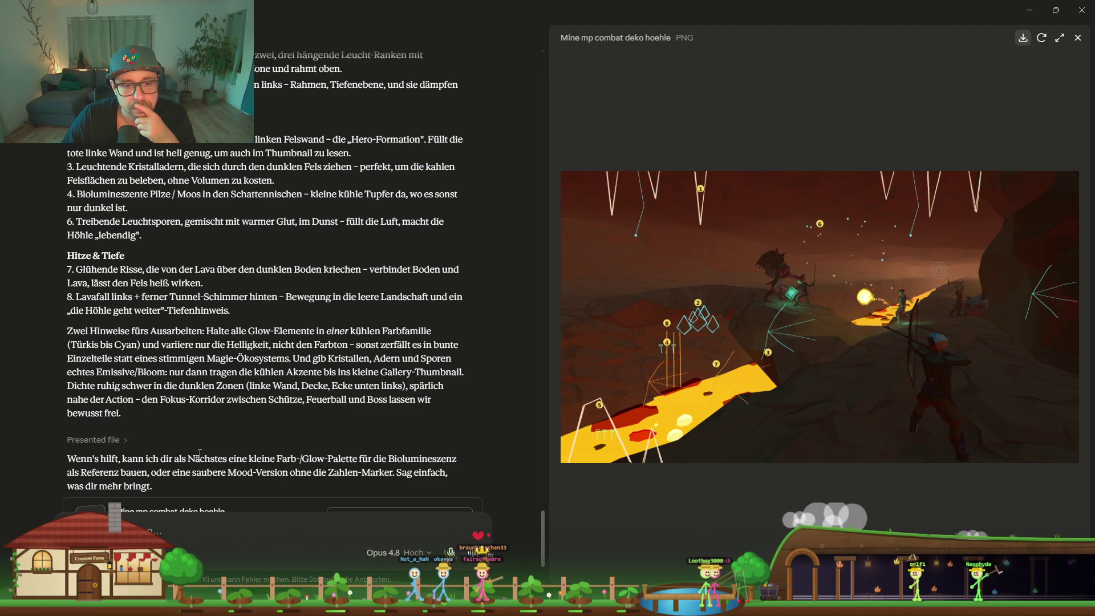
scroll(200, 453, "down", 2)
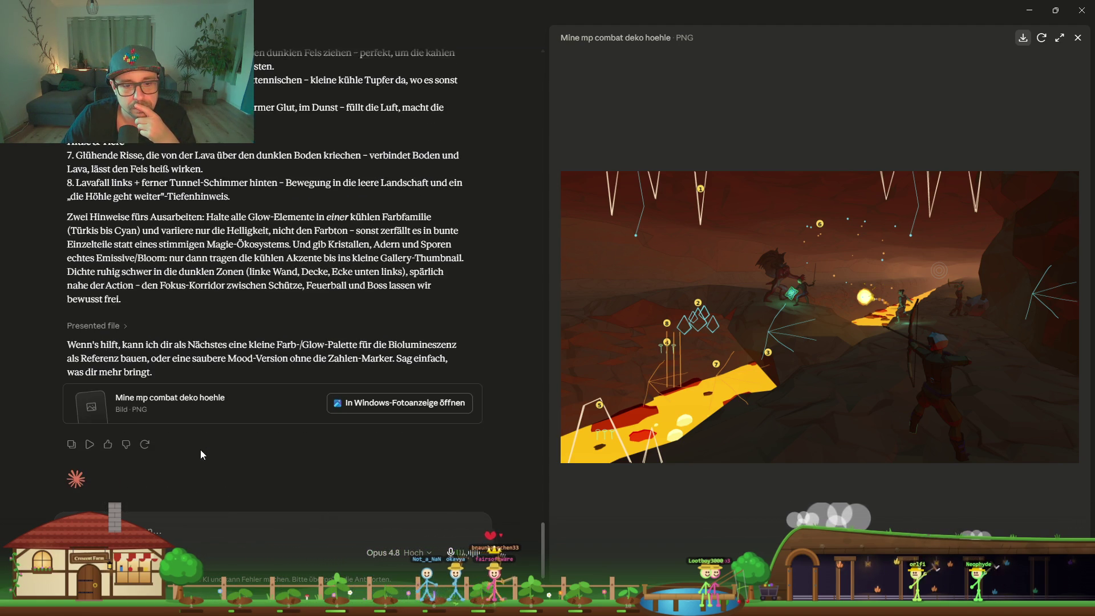
View the annotated cave sketch full size, then close the viewers and return to Unity
left_click(387, 403)
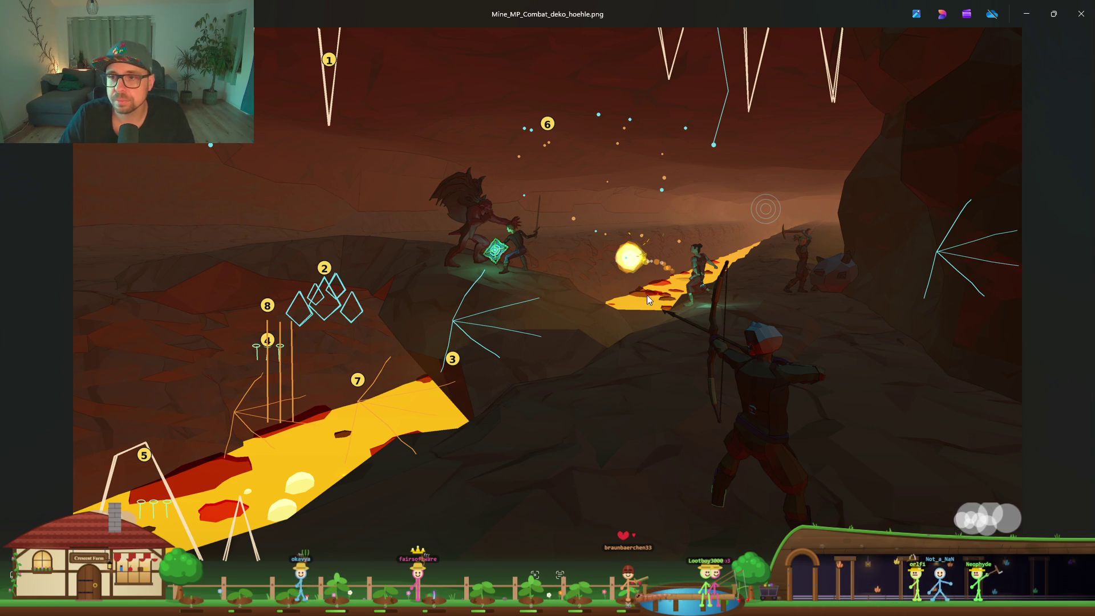
left_click(1026, 13)
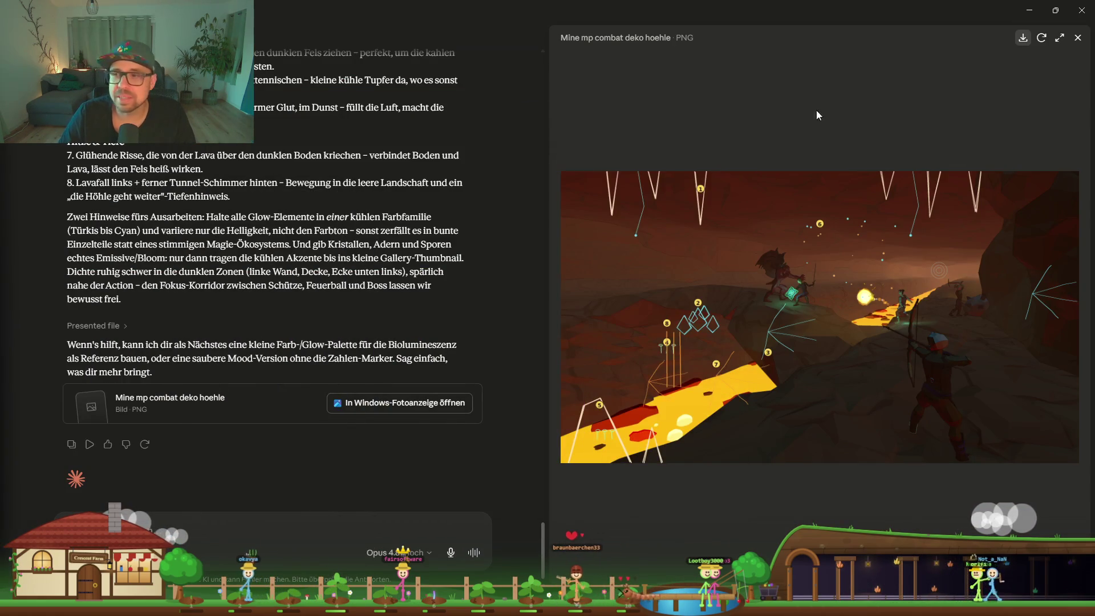
left_click(1029, 10)
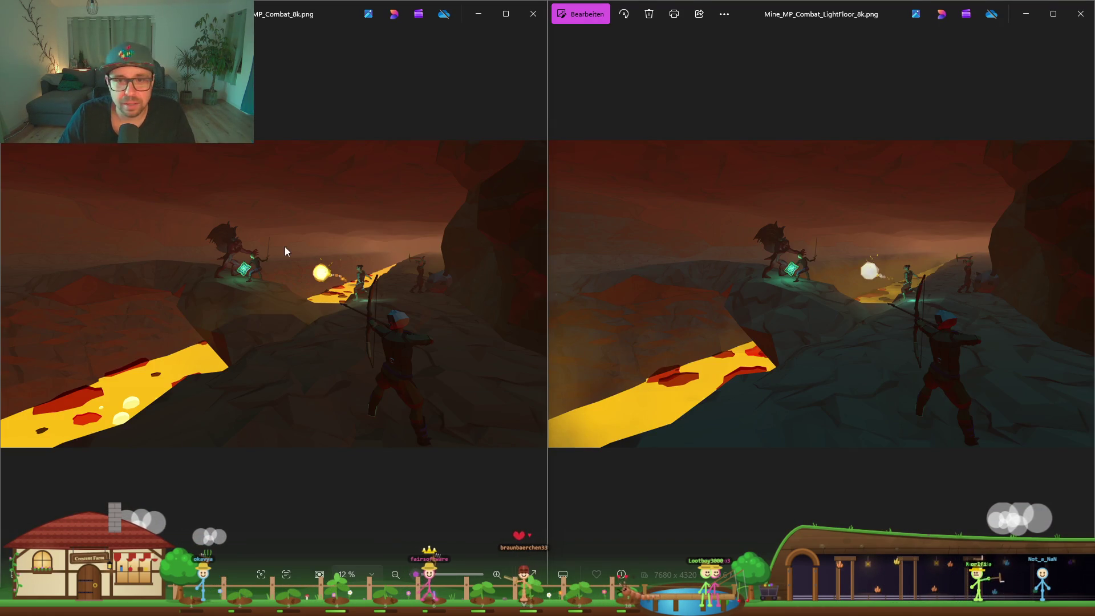
left_click(523, 23)
left_click(542, 384)
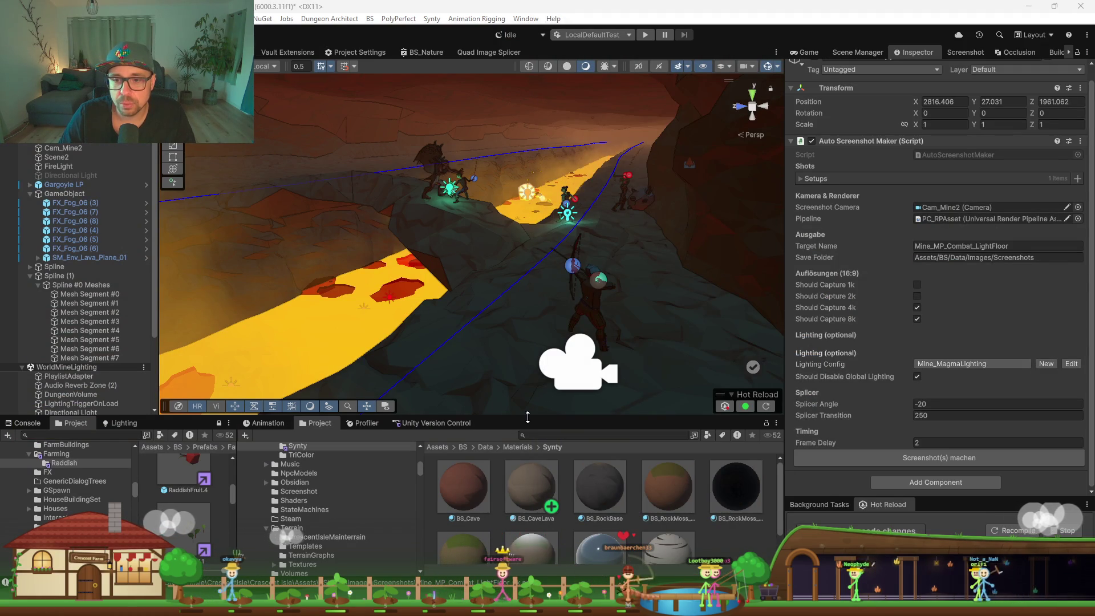
Filter the Project assets by 'stalag' and enlarge the Project panel
left_click_drag(526, 417, 526, 424)
left_click(628, 442)
type("st")
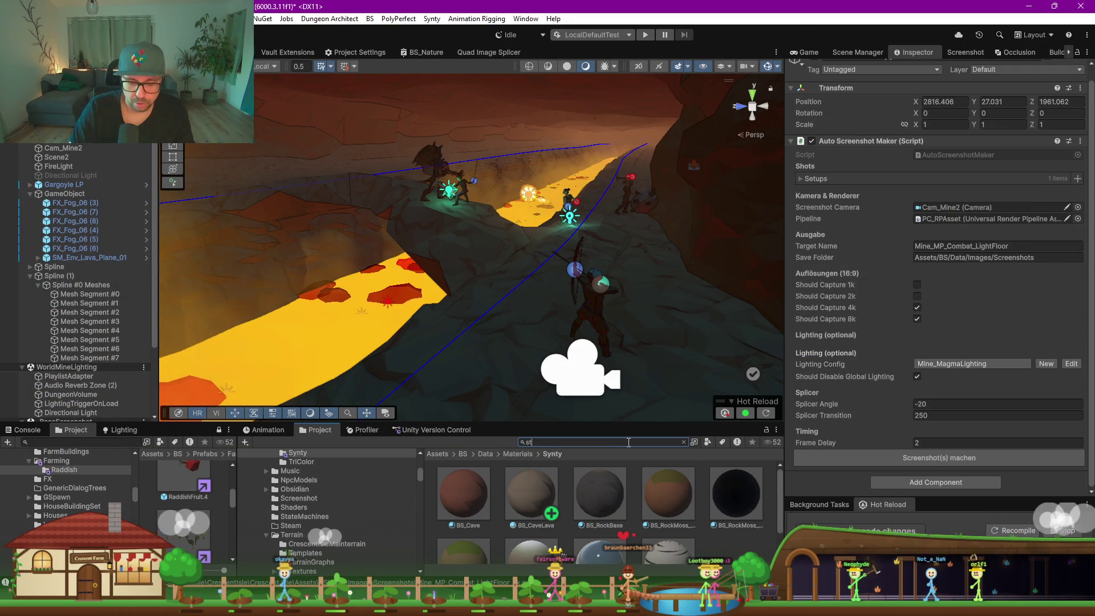
type("alag")
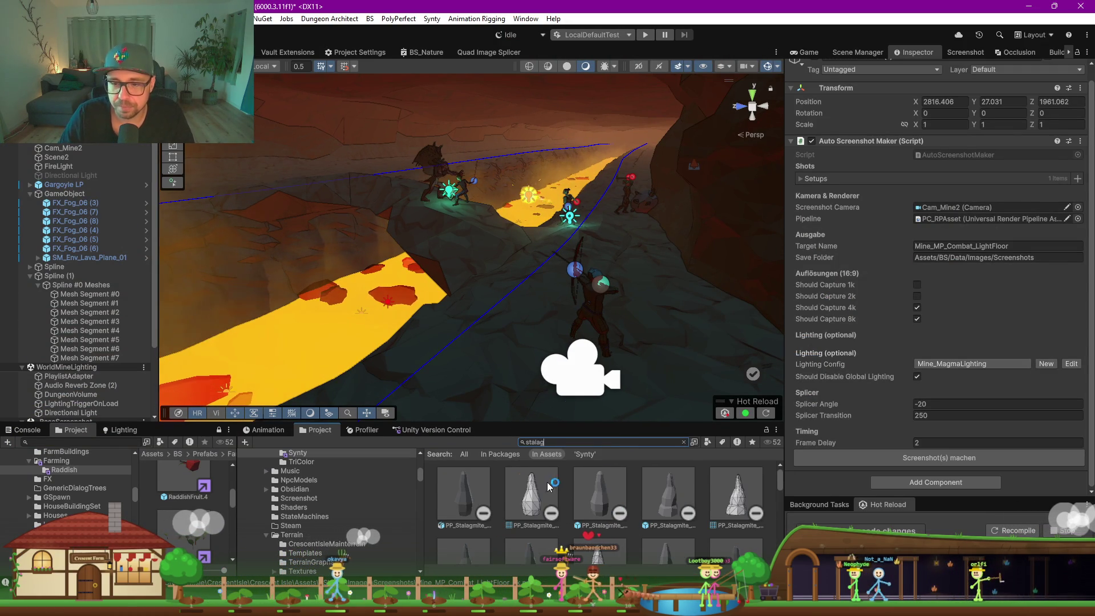
left_click_drag(563, 423, 563, 205)
Place a PP_Stalagmite_02 prefab beside the lava path in the scene
scroll(671, 481, "down", 5)
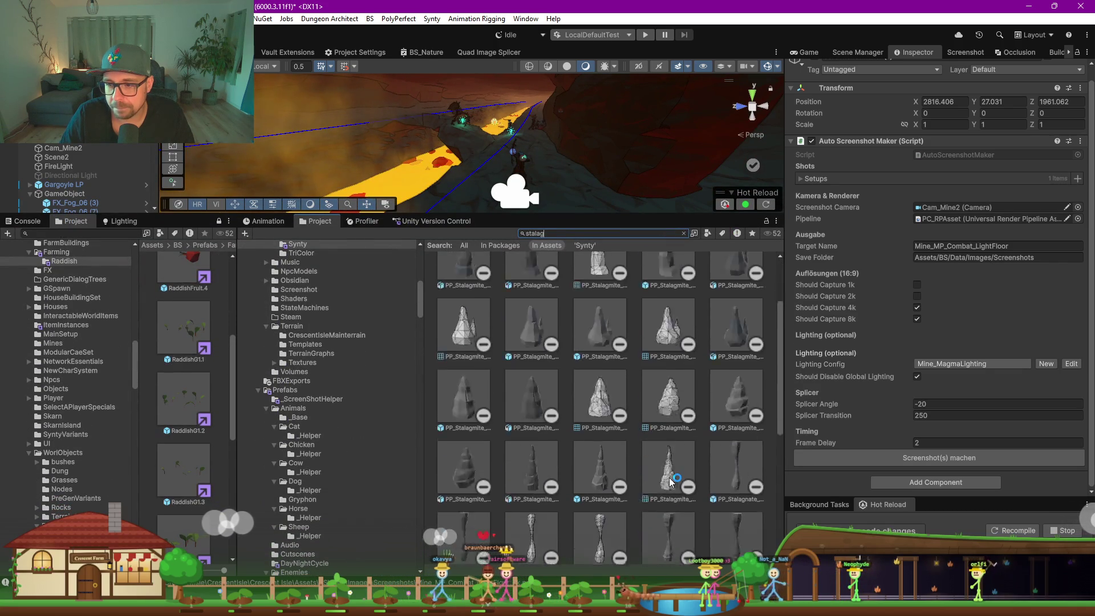
scroll(668, 477, "down", 3)
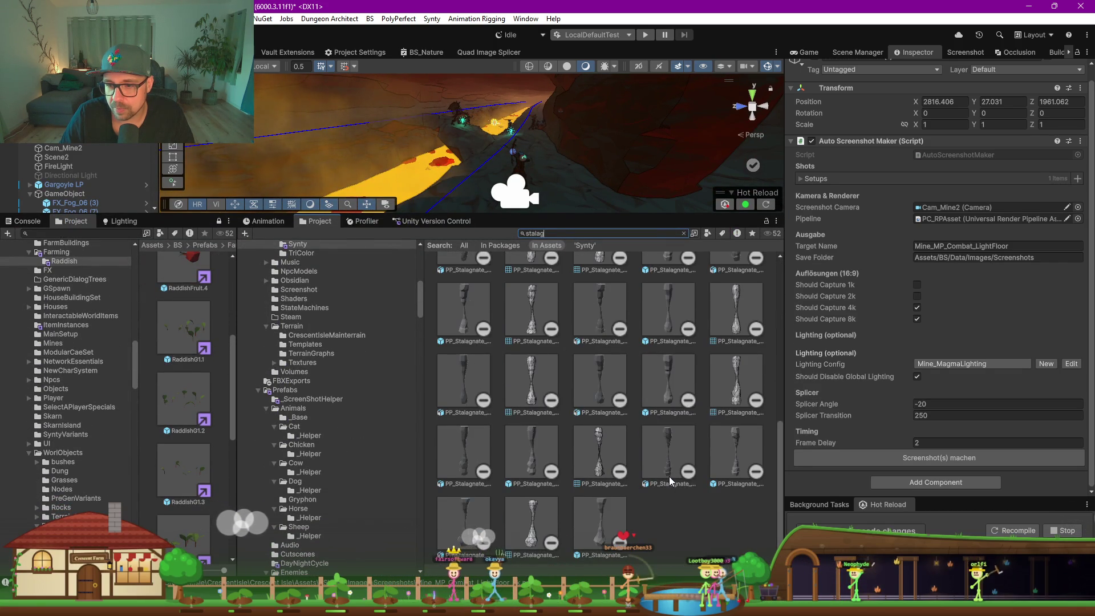
scroll(622, 481, "up", 5)
scroll(622, 480, "up", 3)
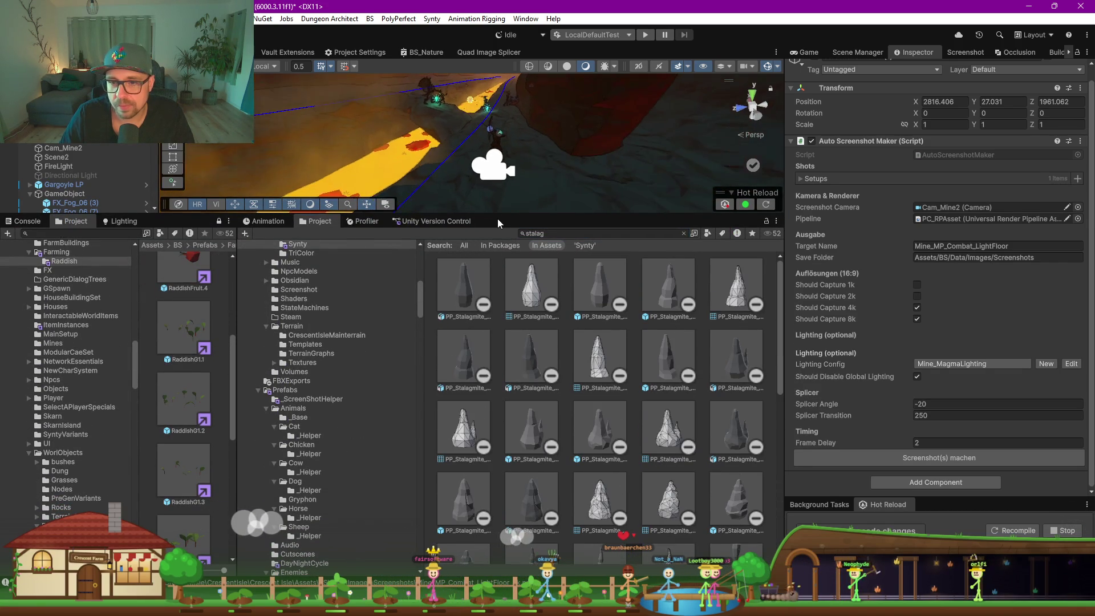
scroll(422, 137, "up", 5)
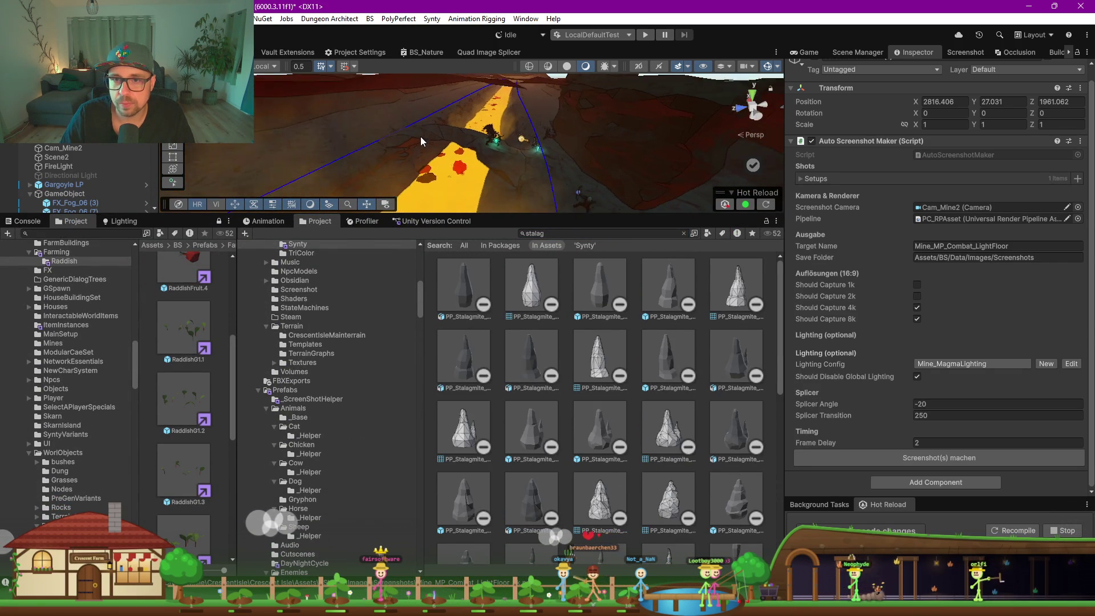
mouse_move(403, 136)
left_mouse_down()
mouse_move(510, 175)
mouse_move(501, 113)
mouse_move(510, 356)
left_mouse_up()
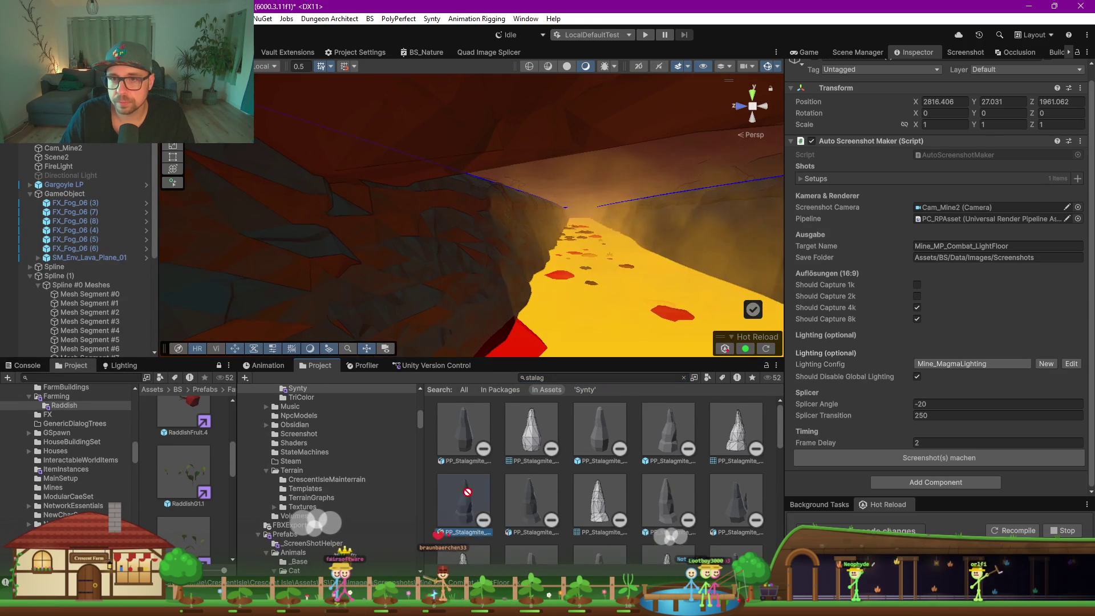
left_click_drag(465, 106, 466, 132)
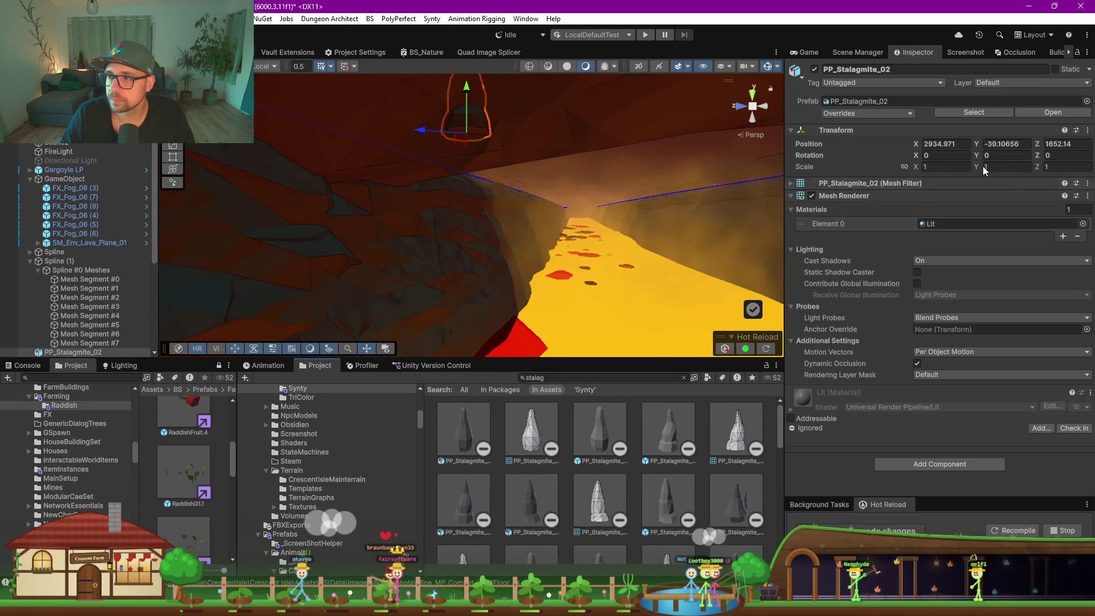
Flip PP_Stalagmite_02 to Rotation Z 180 and nudge it into place
left_click(1048, 156)
type("180")
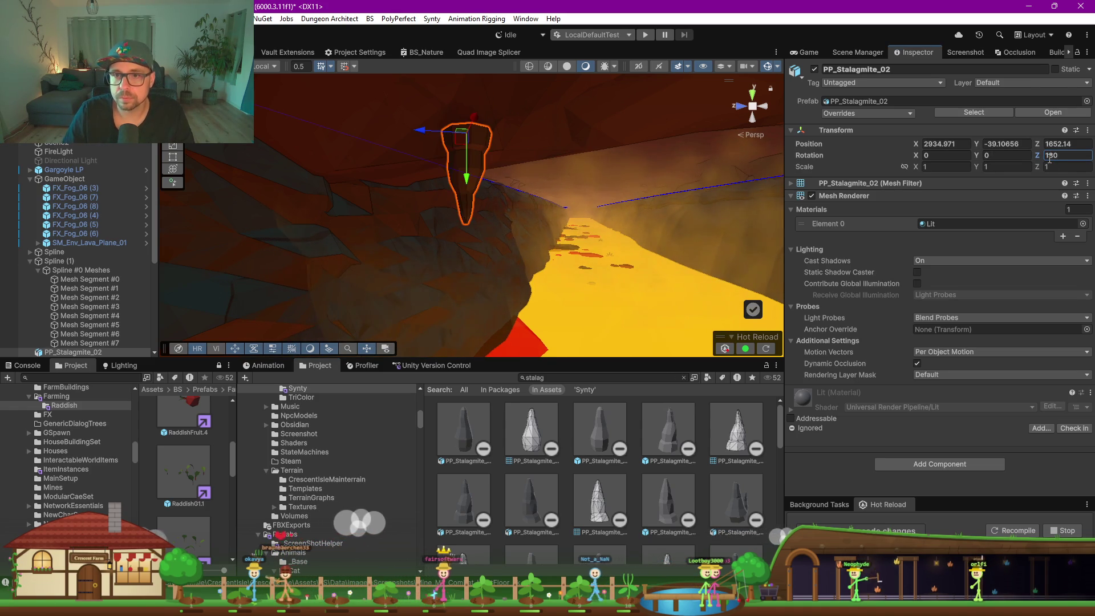
scroll(556, 165, "down", 5)
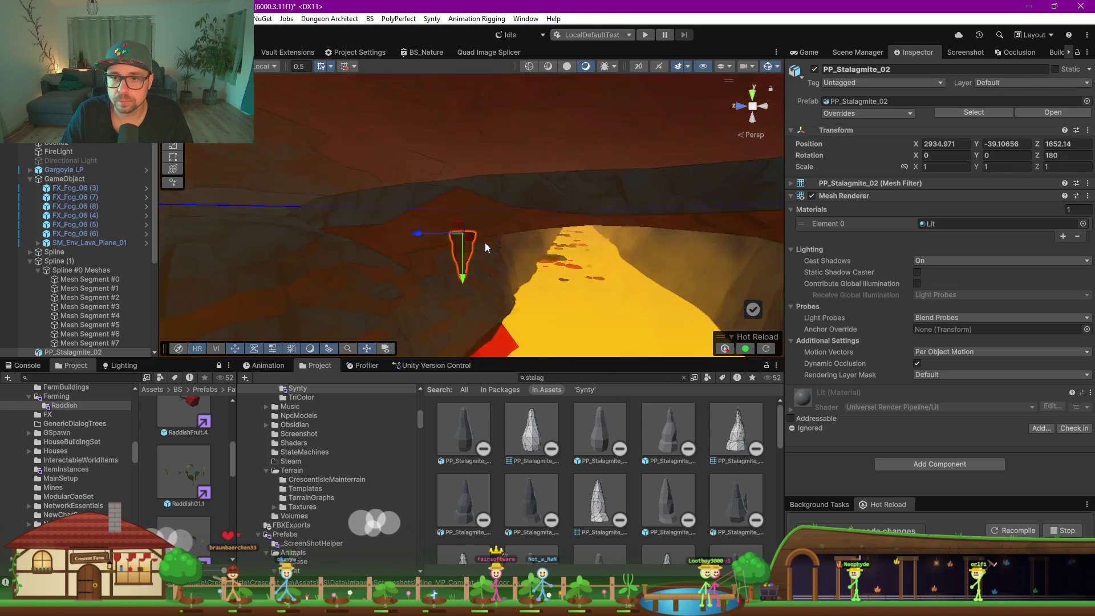
mouse_move(460, 252)
left_mouse_down()
mouse_move(491, 303)
mouse_move(488, 285)
left_mouse_up()
left_click_drag(477, 193, 484, 226)
scroll(80, 251, "down", 5)
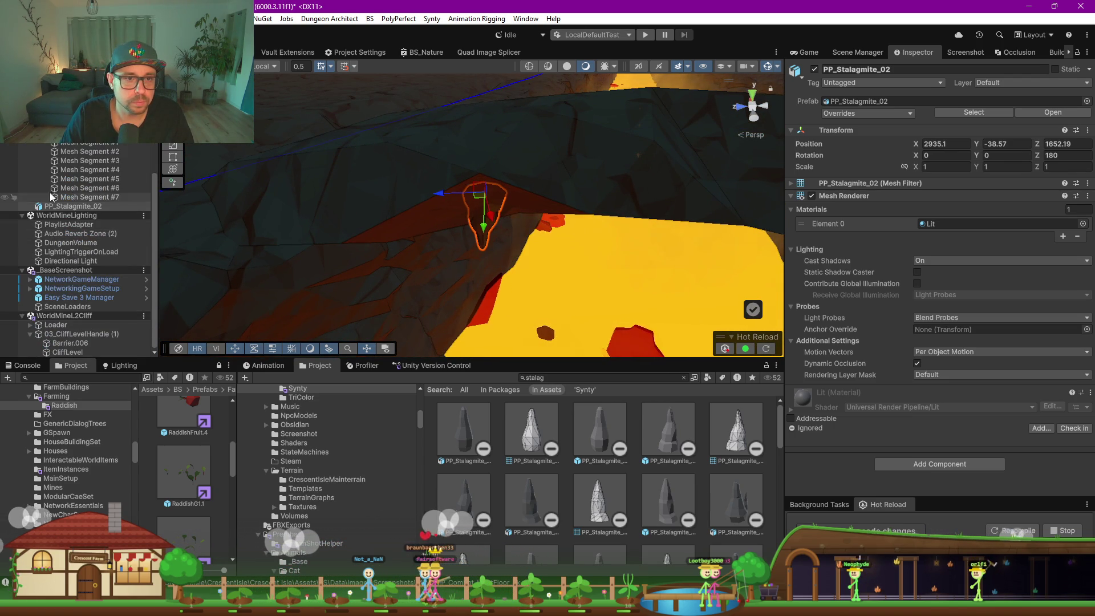
Group the stalagmite under a new empty parent named Stalags
right_click(67, 206)
left_click(157, 286)
type("Stalags")
key("Return")
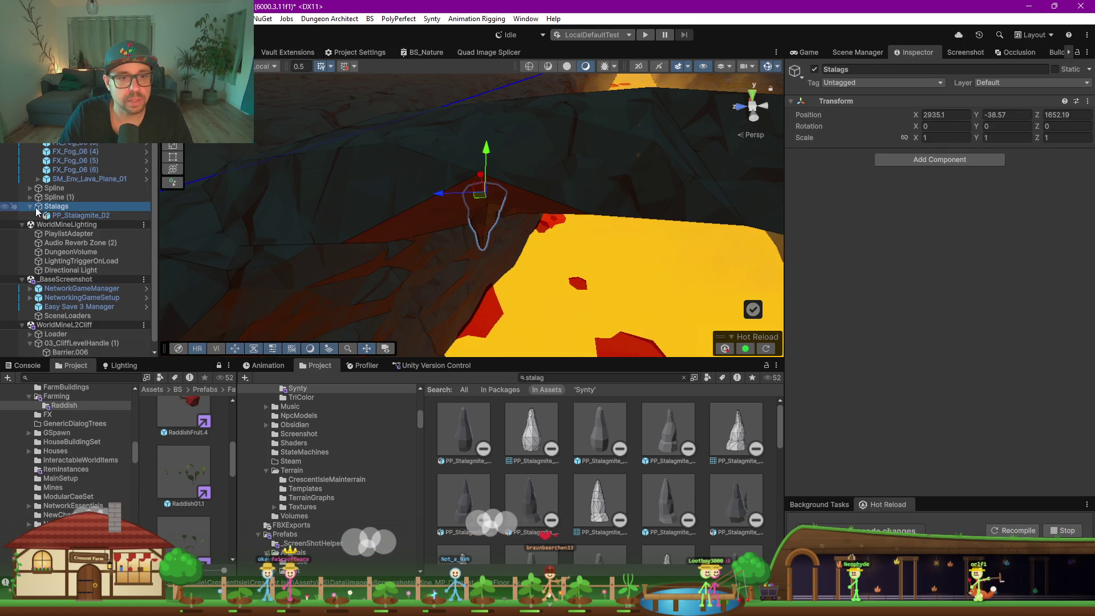
Make Stalags the default parent and add a PP_Stalagmite_04 to the scene
right_click(71, 206)
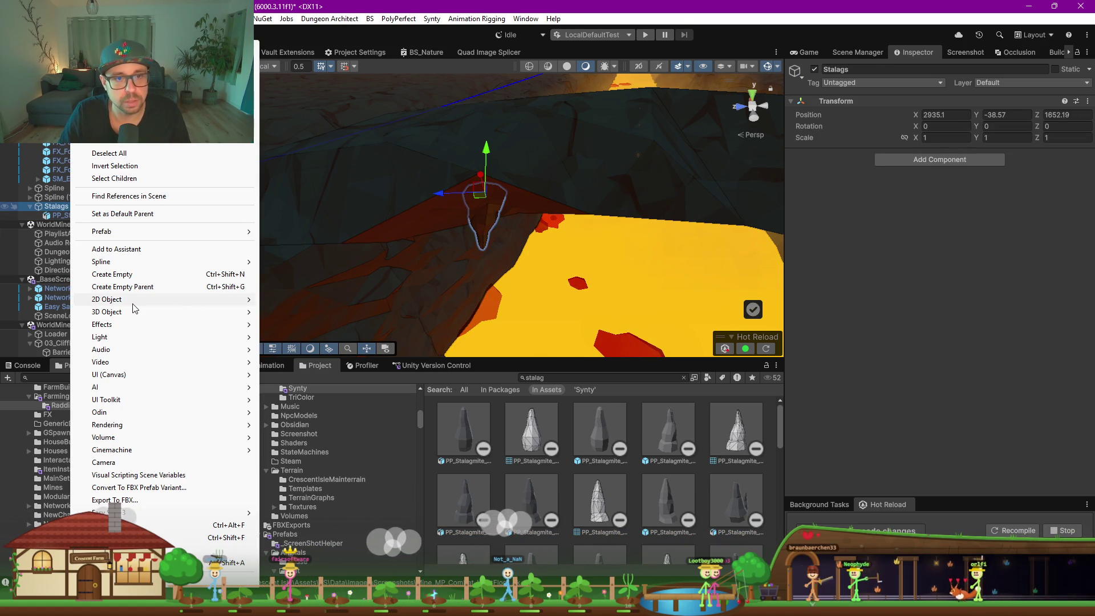
left_click(152, 219)
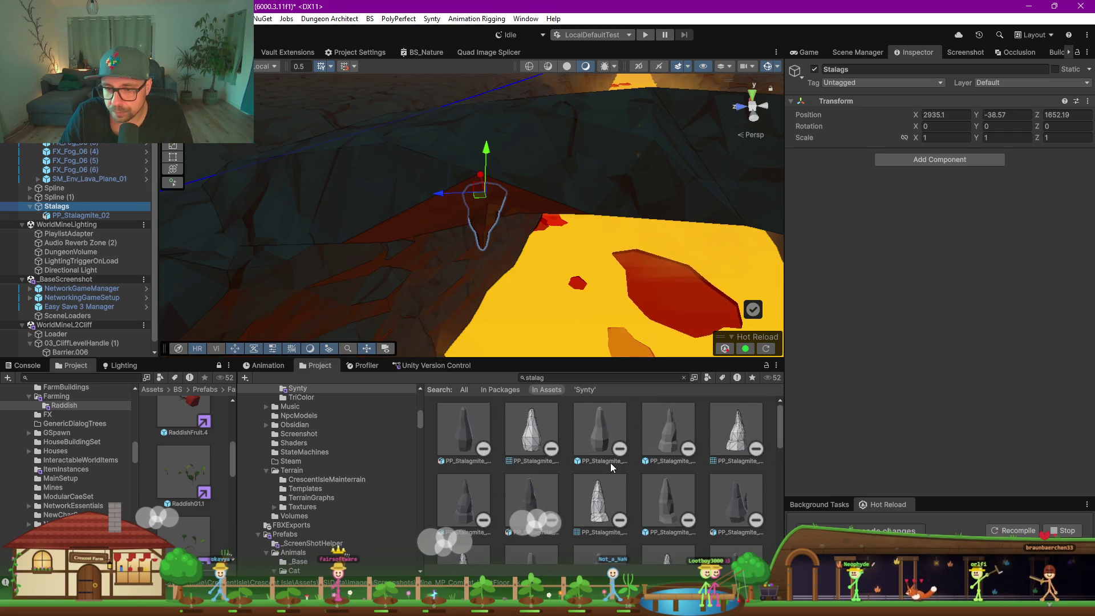
mouse_move(643, 484)
left_mouse_down()
mouse_move(655, 342)
mouse_move(570, 182)
left_mouse_up()
Flip PP_Stalagmite_04 to Rotation Z 180 and shift it into position
left_click(1069, 155)
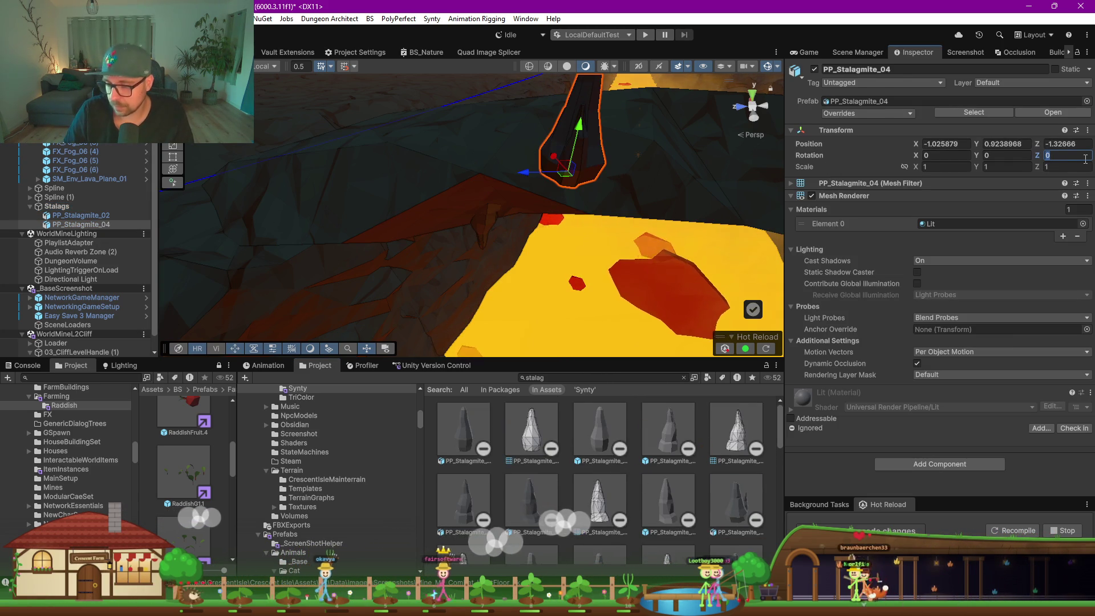
type("48")
key("BackSpace")
key("BackSpace")
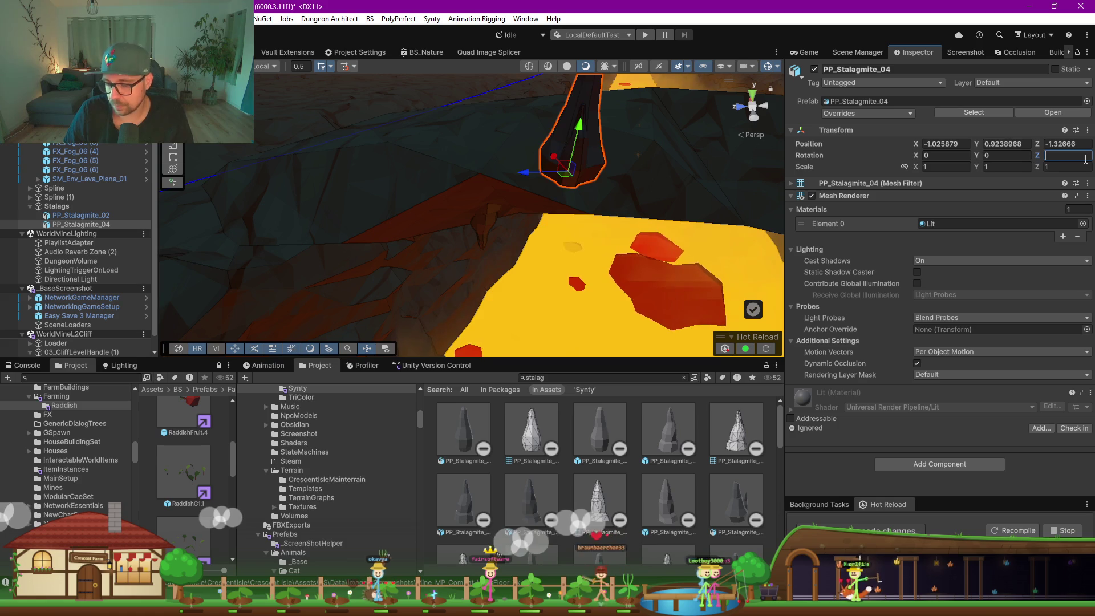
type("180")
mouse_move(566, 180)
left_mouse_down()
mouse_move(559, 175)
mouse_move(557, 224)
mouse_move(532, 246)
mouse_move(426, 166)
mouse_move(367, 166)
mouse_move(399, 165)
left_mouse_up()
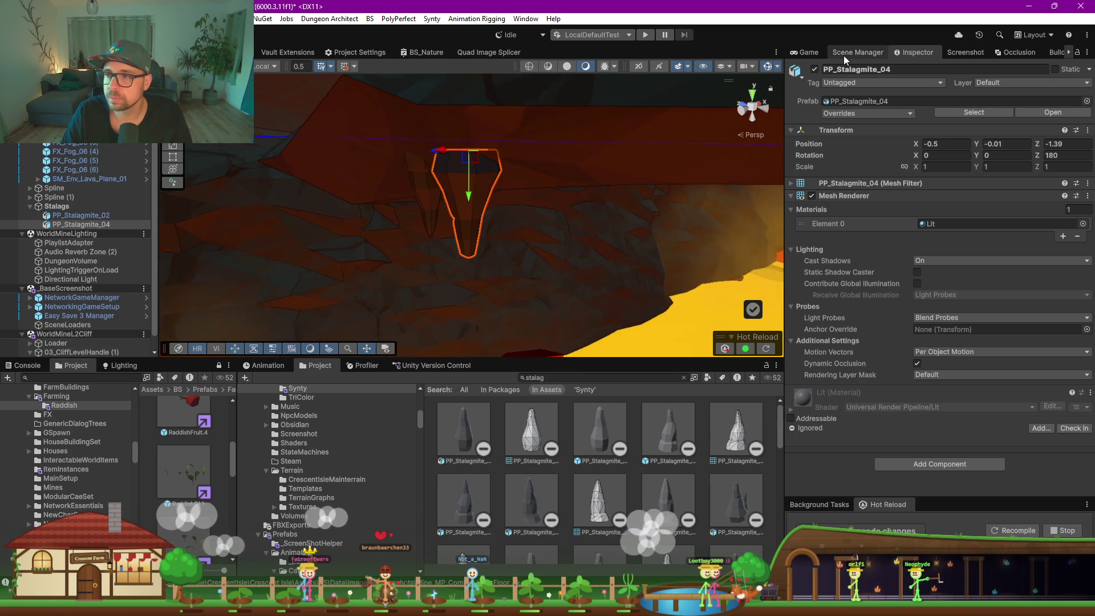
left_click(812, 54)
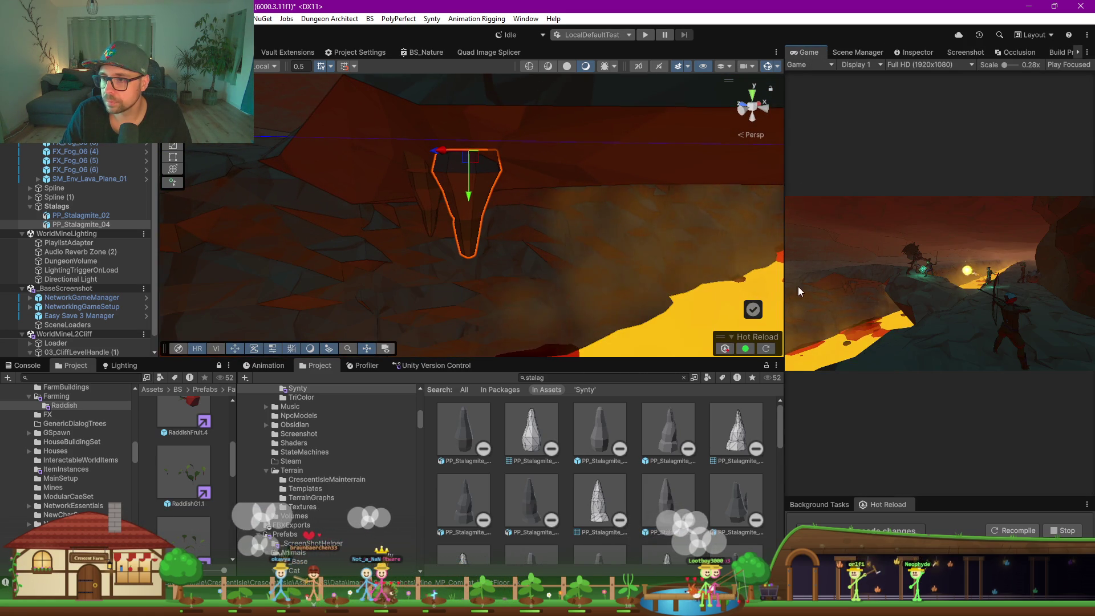
Show the Game view beside the Scene and drop PP_Stalagmite_05 into the scene
left_click_drag(789, 270, 439, 267)
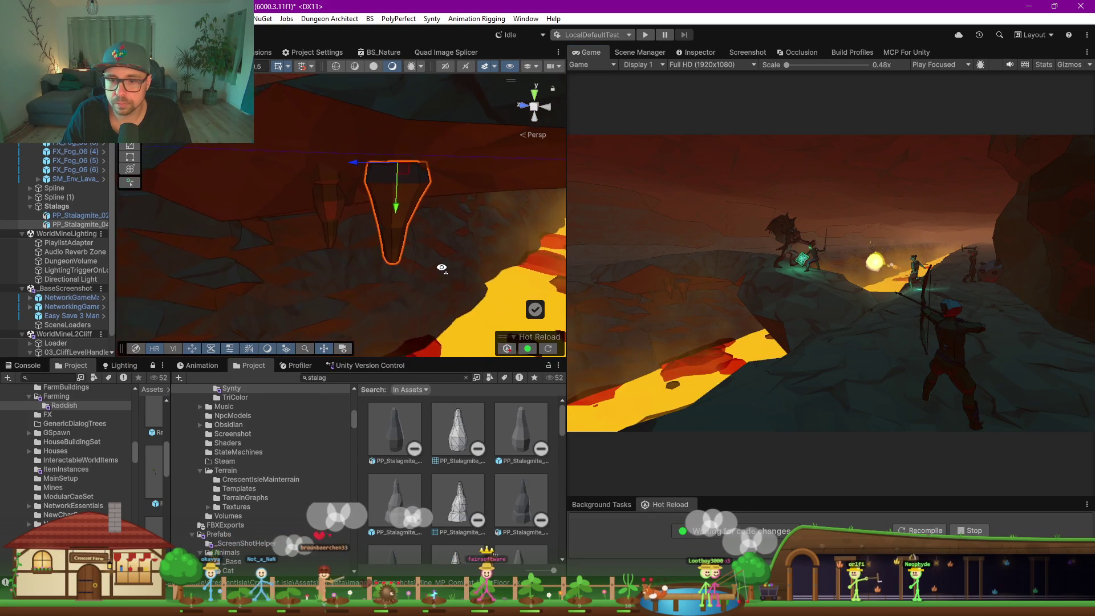
scroll(471, 467, "down", 2)
scroll(504, 497, "down", 1)
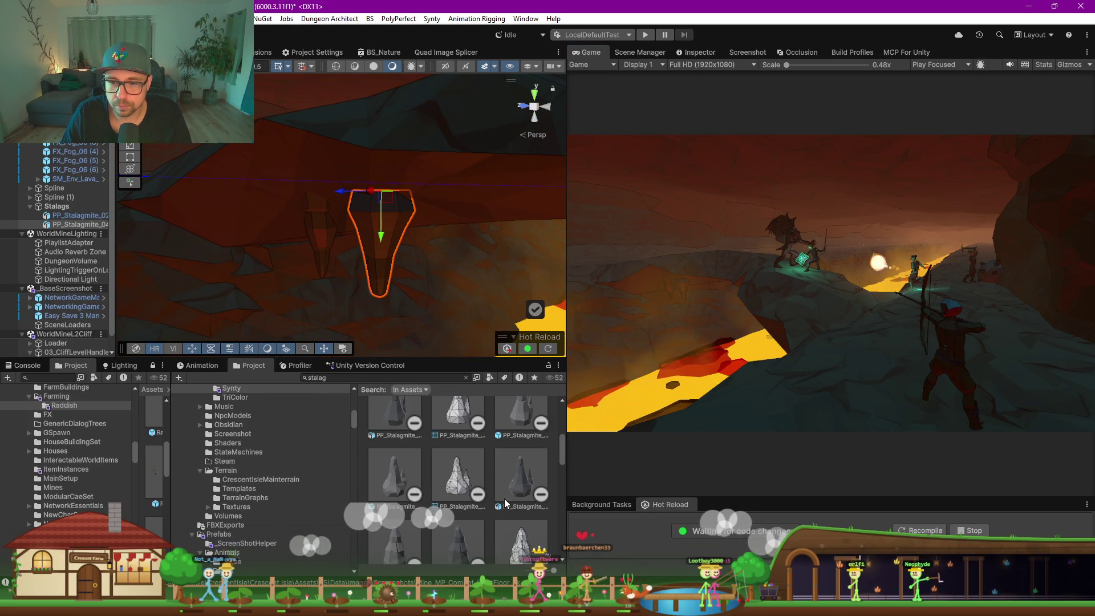
left_click_drag(517, 496, 463, 232)
left_click_drag(455, 197, 454, 197)
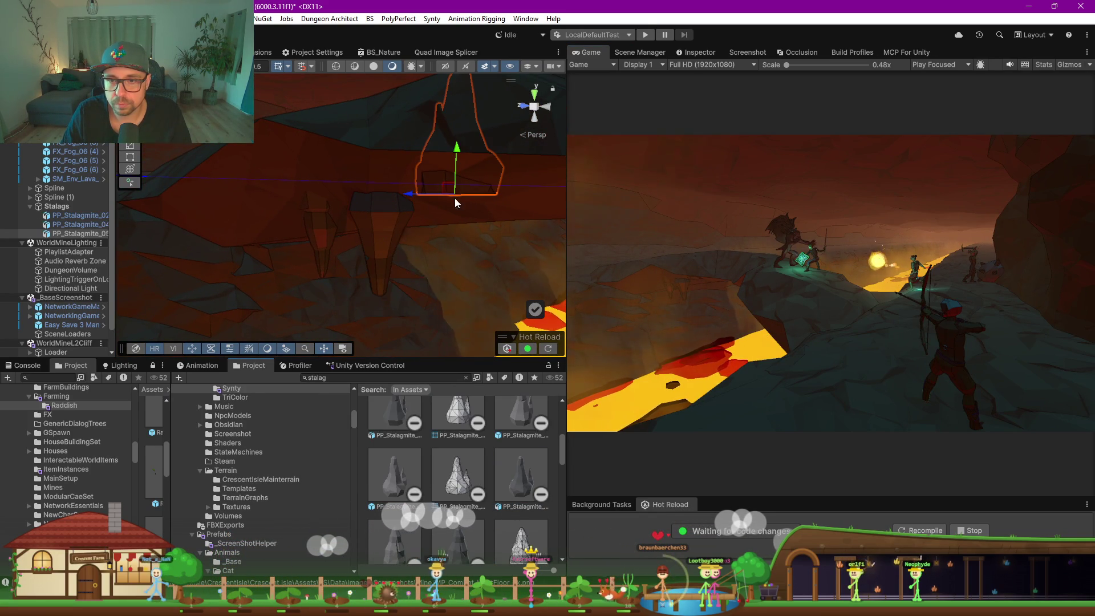
Flip PP_Stalagmite_05 to Rotation Z 180, scale it to 1.21 and place it beside the others
left_click_drag(677, 52, 646, 55)
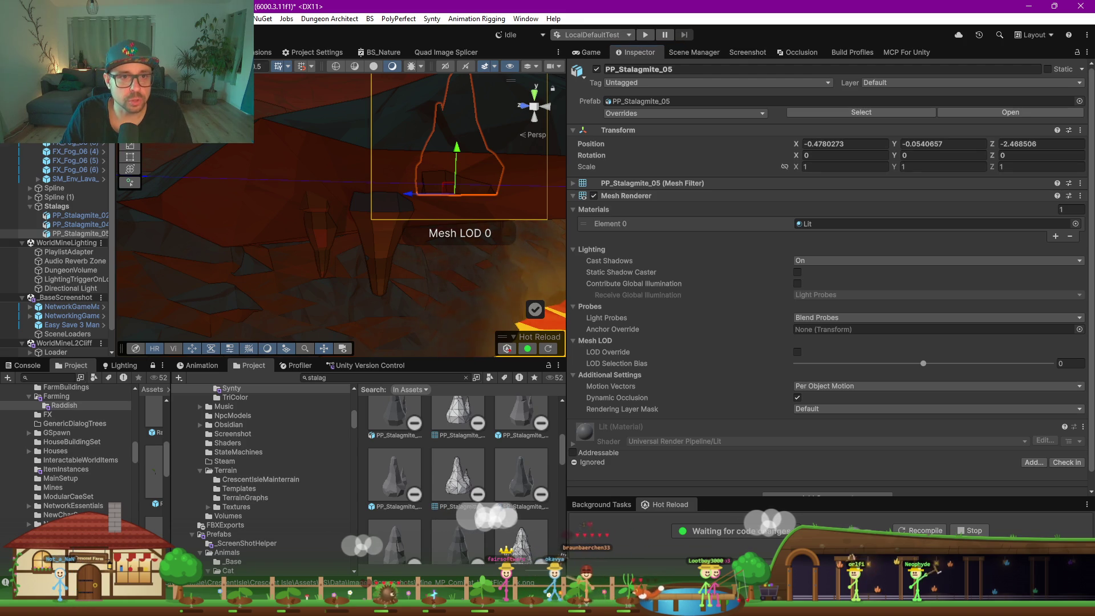
left_click(108, 165)
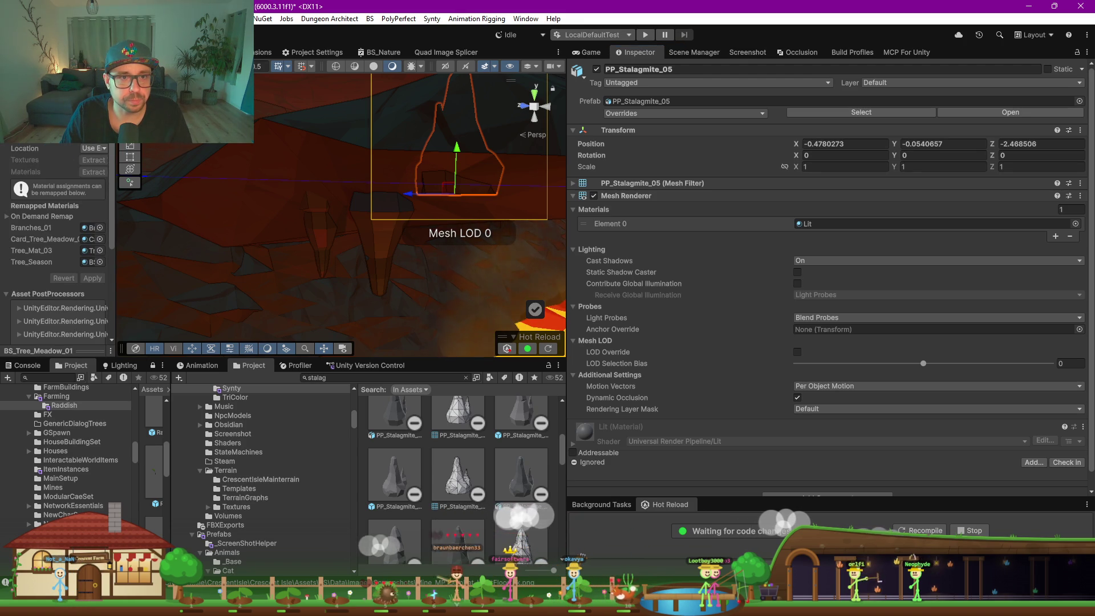
left_click_drag(116, 174, 160, 173)
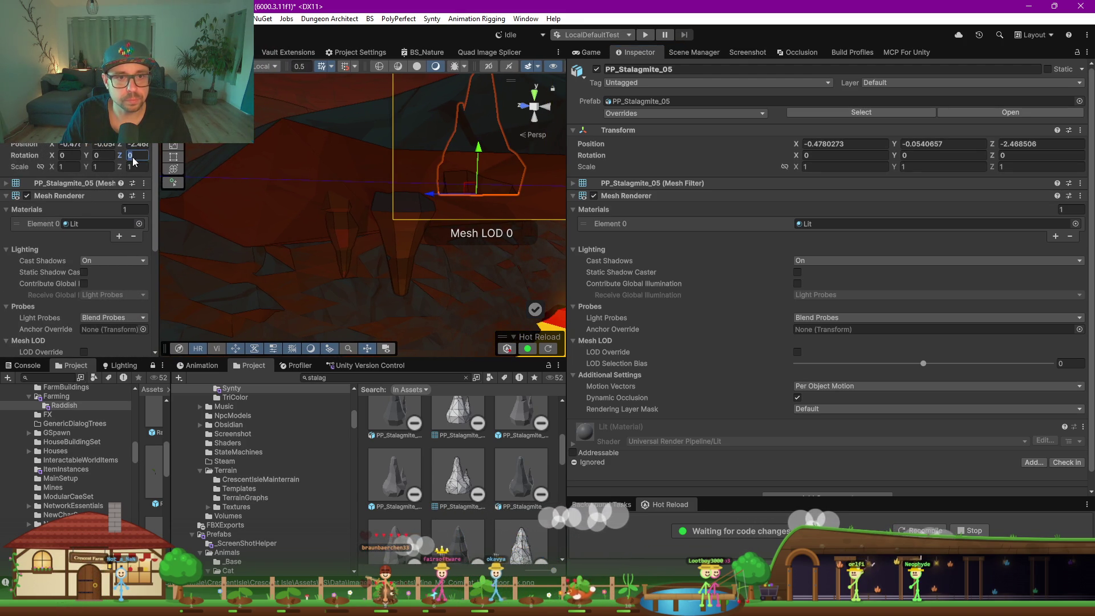
type("180")
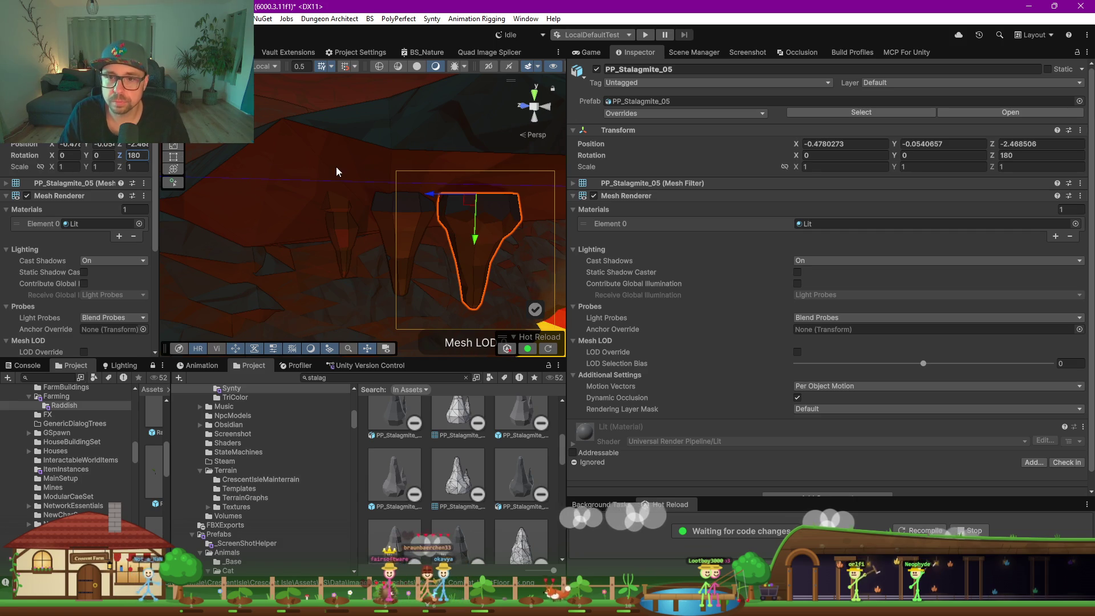
mouse_move(429, 202)
left_mouse_down()
mouse_move(394, 267)
mouse_move(407, 265)
left_mouse_up()
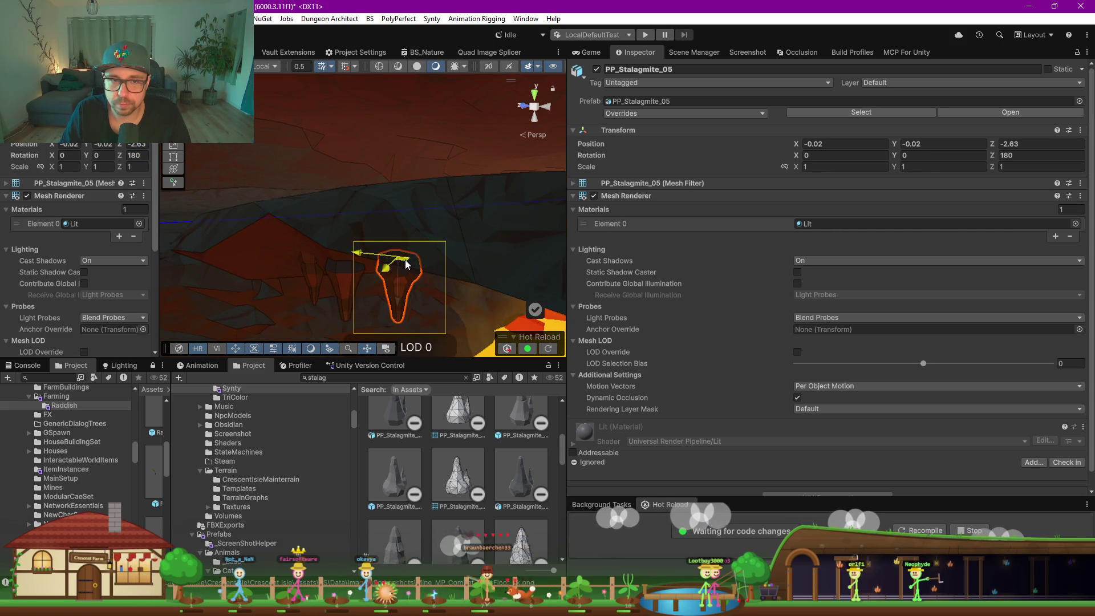
left_click(67, 166)
type("1.21")
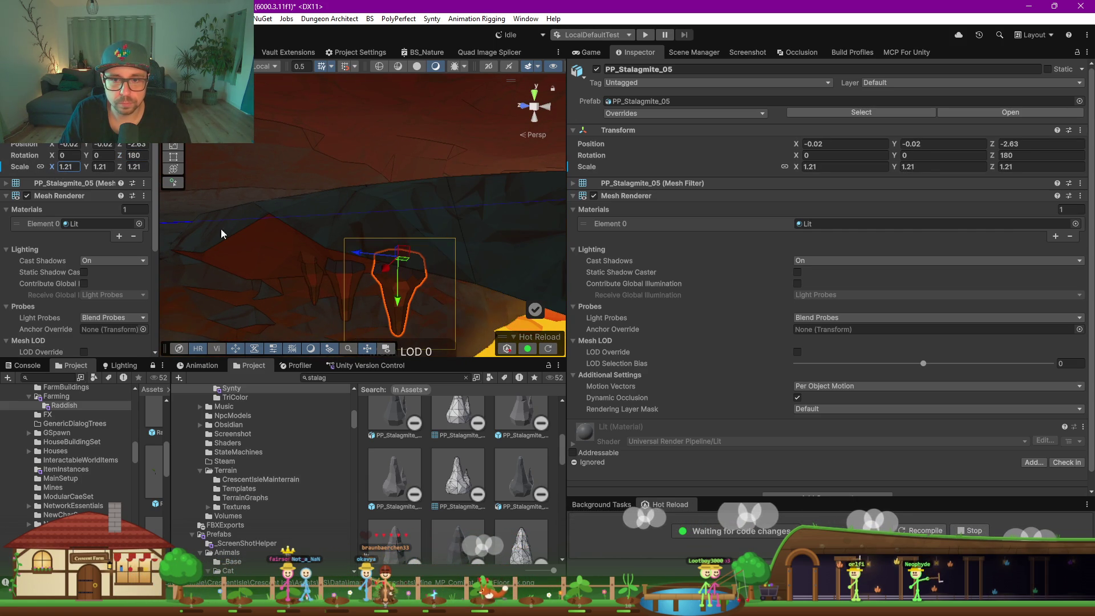
mouse_move(403, 266)
left_mouse_down()
mouse_move(393, 256)
mouse_move(440, 261)
left_mouse_up()
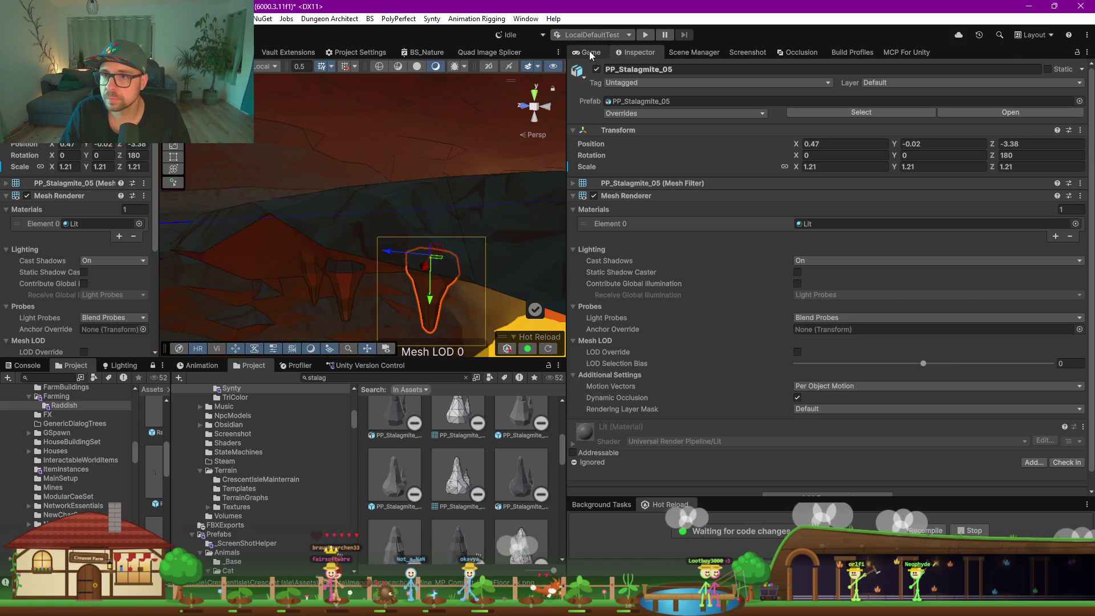
Add PP_Stalagmite_07 to the scene, flip it to Rotation Z 180 and raise it toward the ceiling
left_click(588, 52)
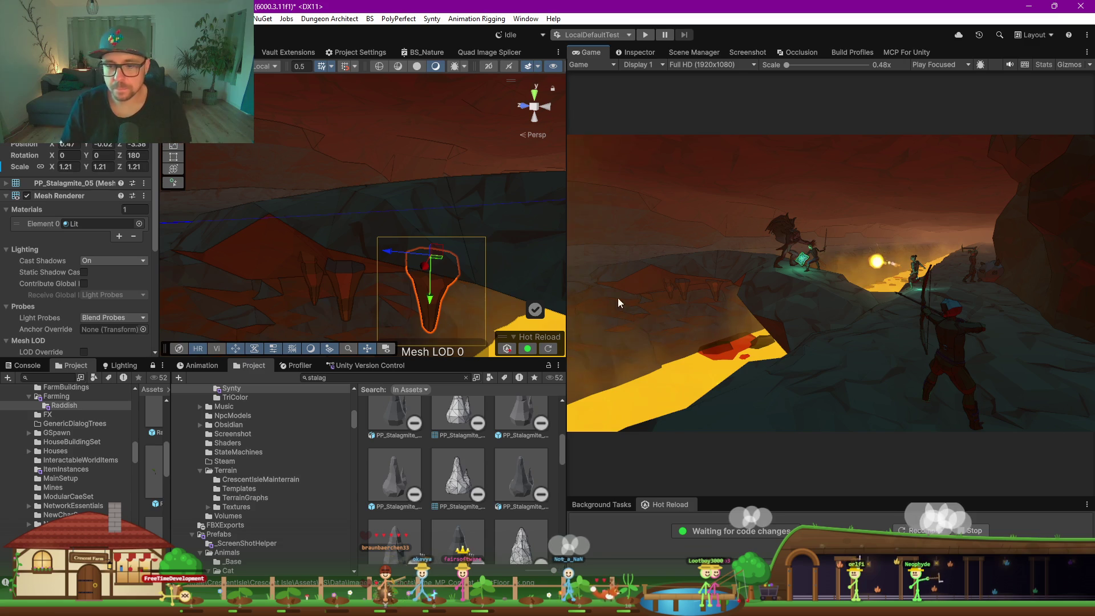
scroll(482, 482, "down", 1)
scroll(481, 479, "down", 1)
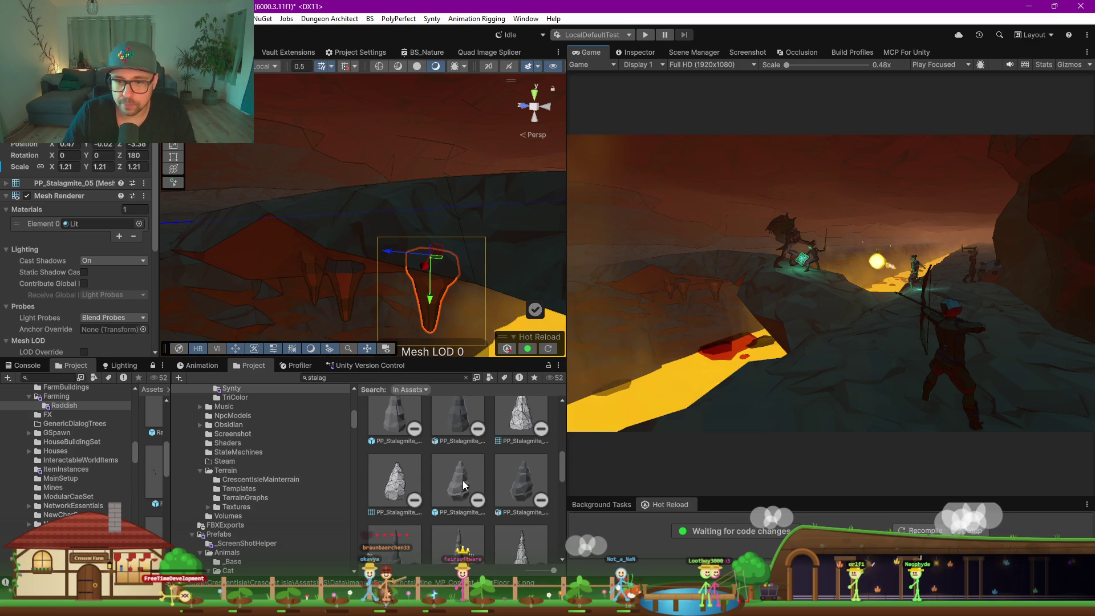
mouse_move(461, 493)
left_mouse_down()
mouse_move(522, 480)
mouse_move(342, 281)
mouse_move(384, 276)
mouse_move(381, 257)
left_mouse_up()
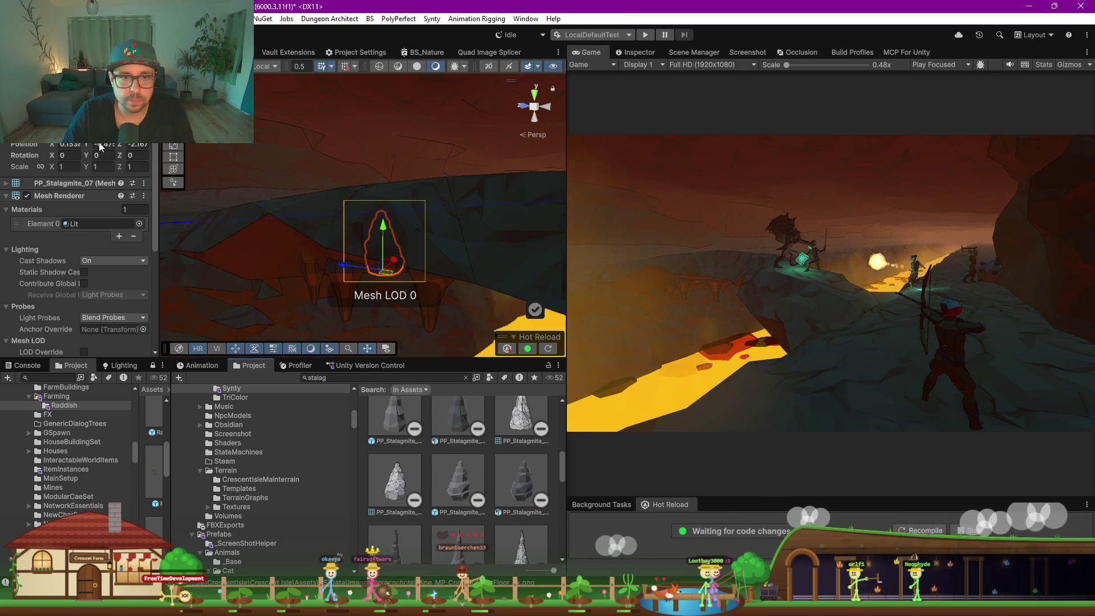
left_click(137, 155)
type("180")
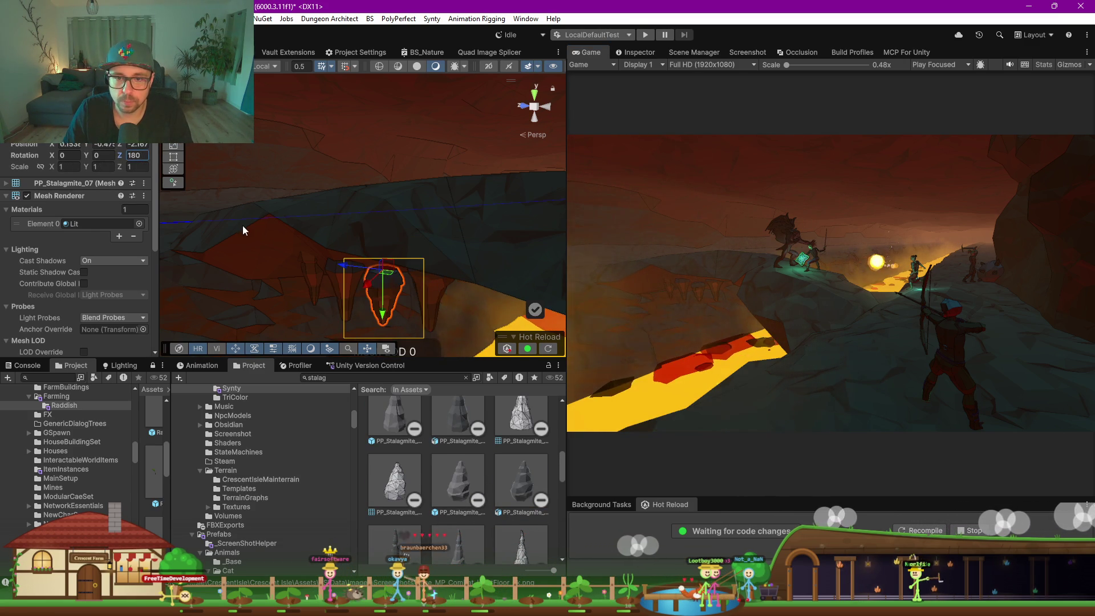
mouse_move(384, 313)
left_mouse_down()
mouse_move(393, 257)
mouse_move(384, 321)
mouse_move(382, 301)
left_mouse_up()
Enlarge PP_Stalagmite_07 to 1.3447 and stretch it taller along Y
key("r")
key("e")
key("w")
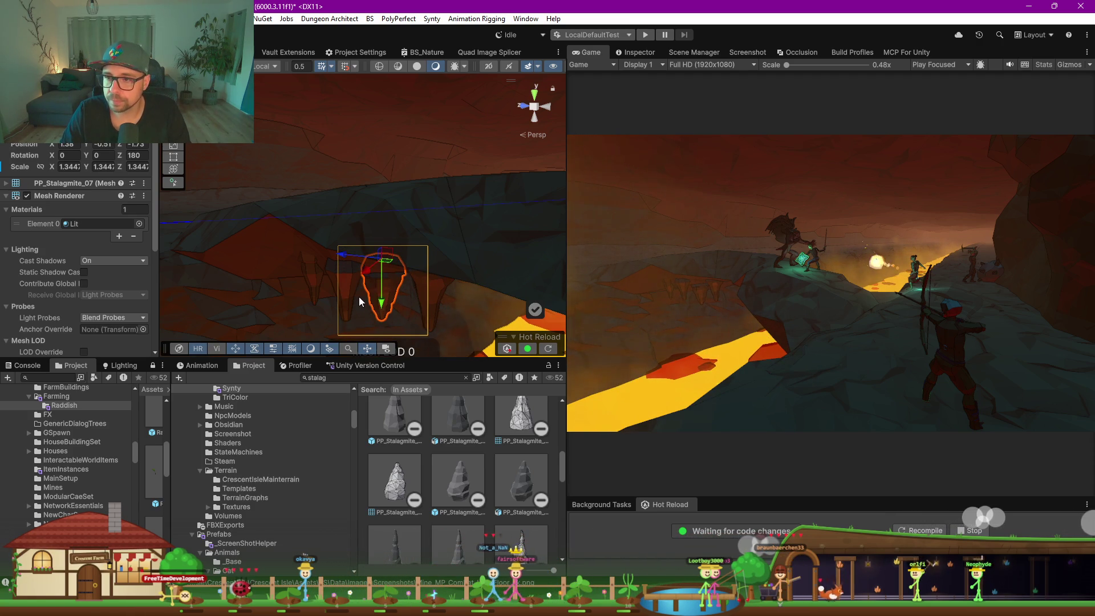
left_click(358, 297)
left_click(347, 290)
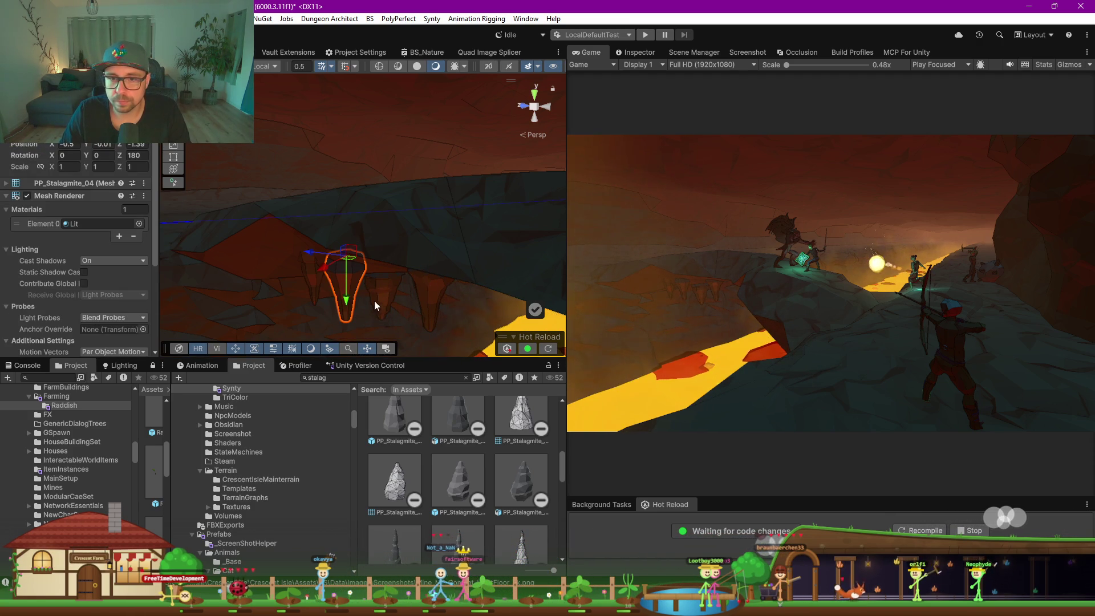
left_click(371, 306)
left_click_drag(384, 308, 385, 317)
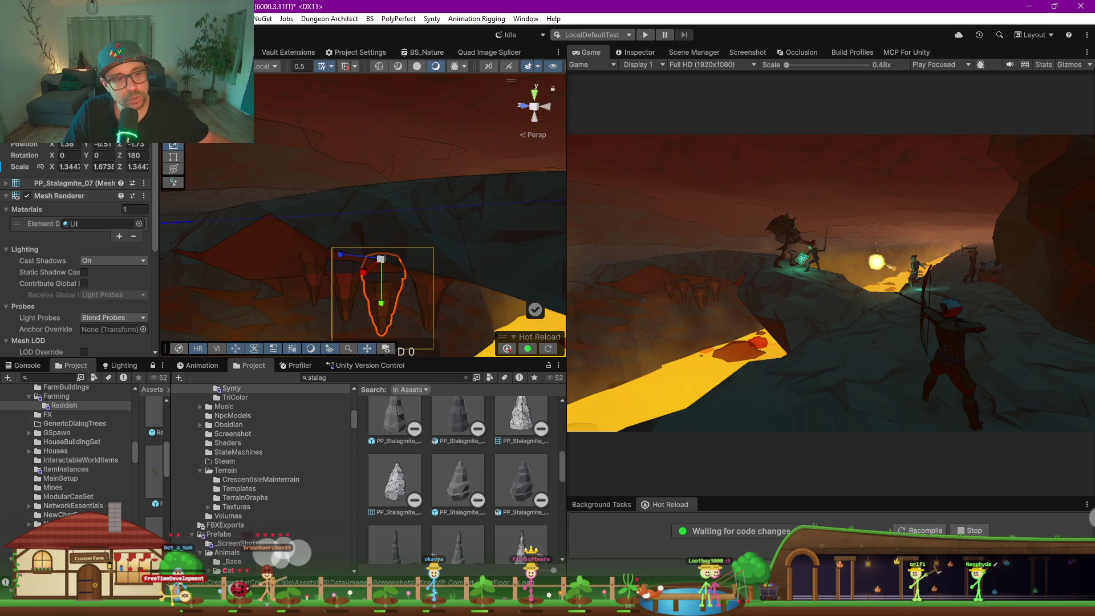
key("alt+Tab")
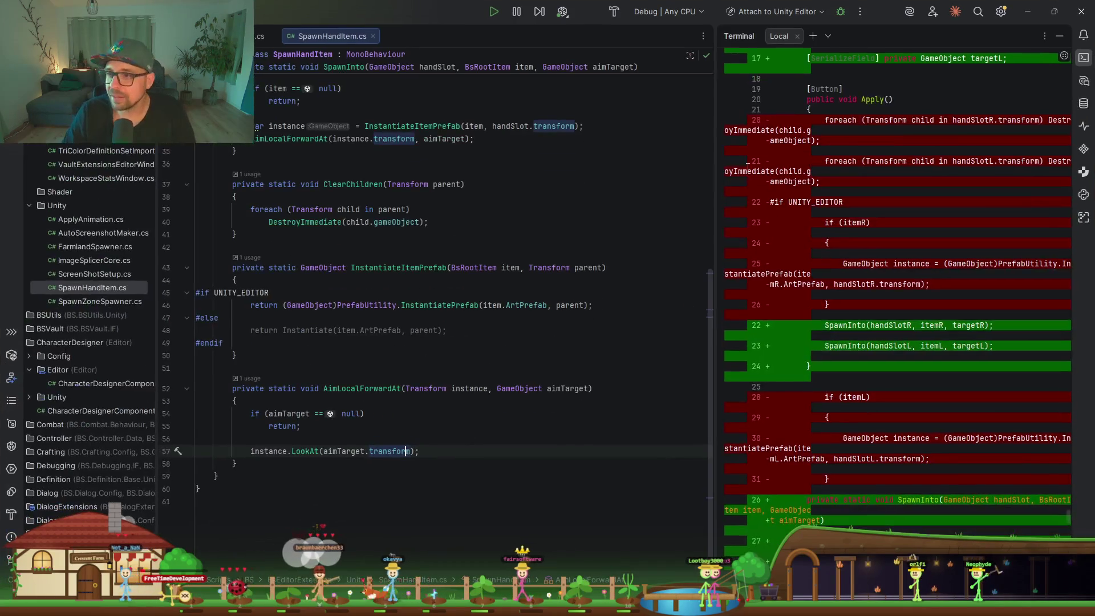
Widen Rider's terminal, select diff lines 31–50, then minimise Rider to show Unity
left_click_drag(716, 228, 561, 233)
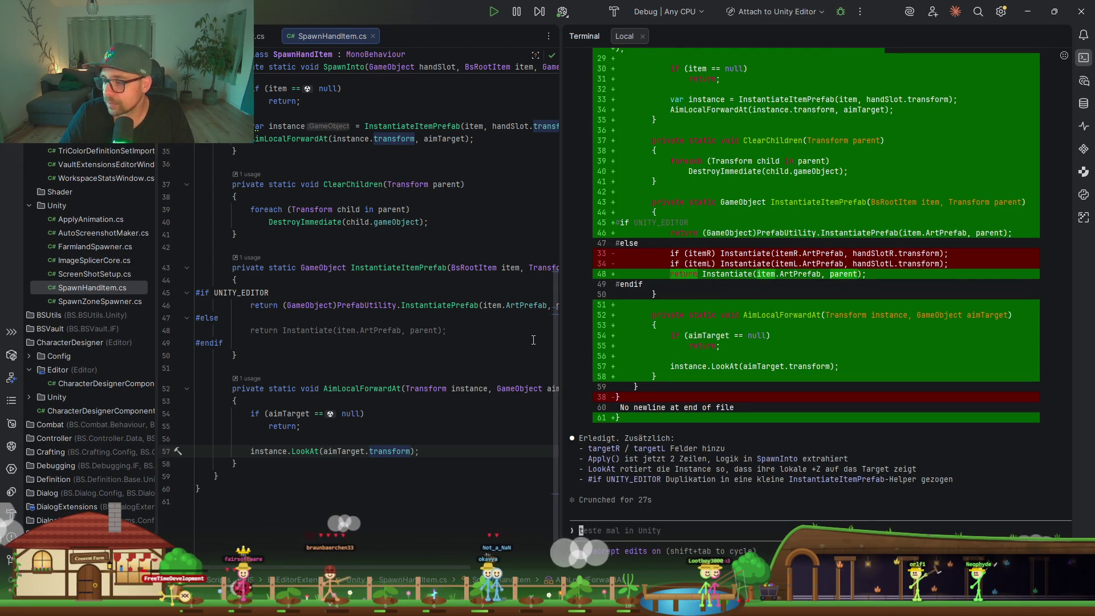
mouse_move(720, 78)
left_mouse_down()
mouse_move(655, 130)
mouse_move(656, 293)
left_mouse_up()
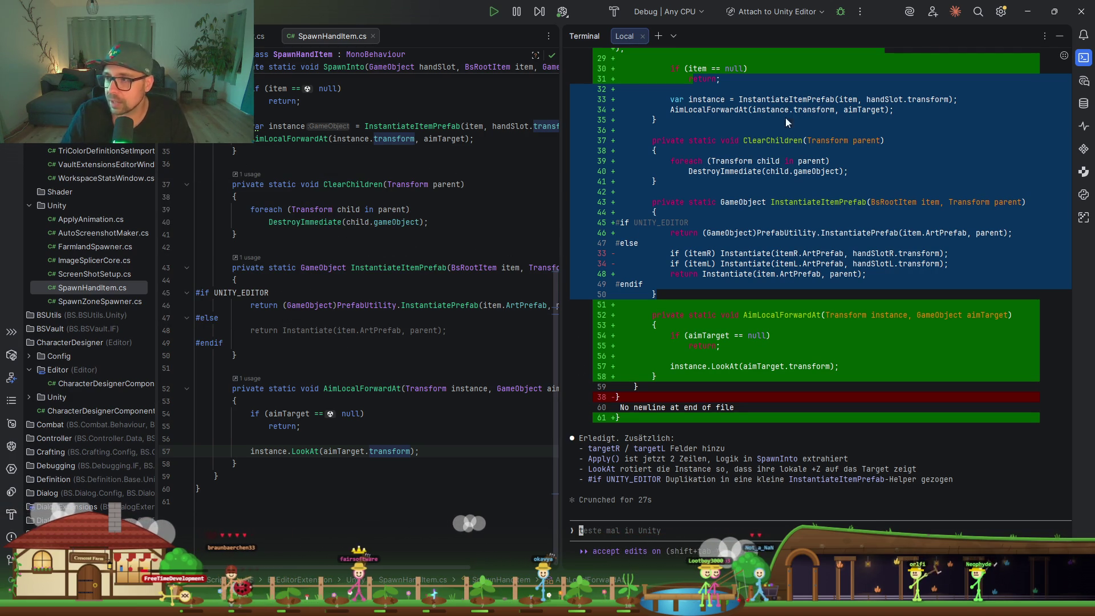
left_click(1035, 13)
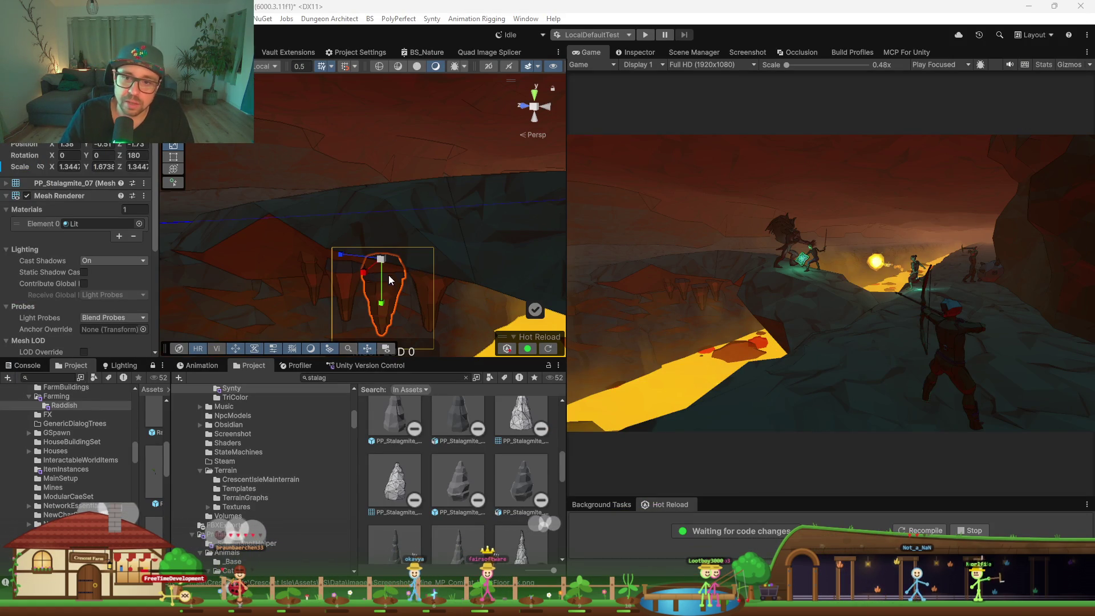
Scale PP_Stalagmite_07 up to about 1.6 and PP_Stalagmite_05 from 1.21 to 1.6056
left_click_drag(382, 259, 392, 261)
key("w")
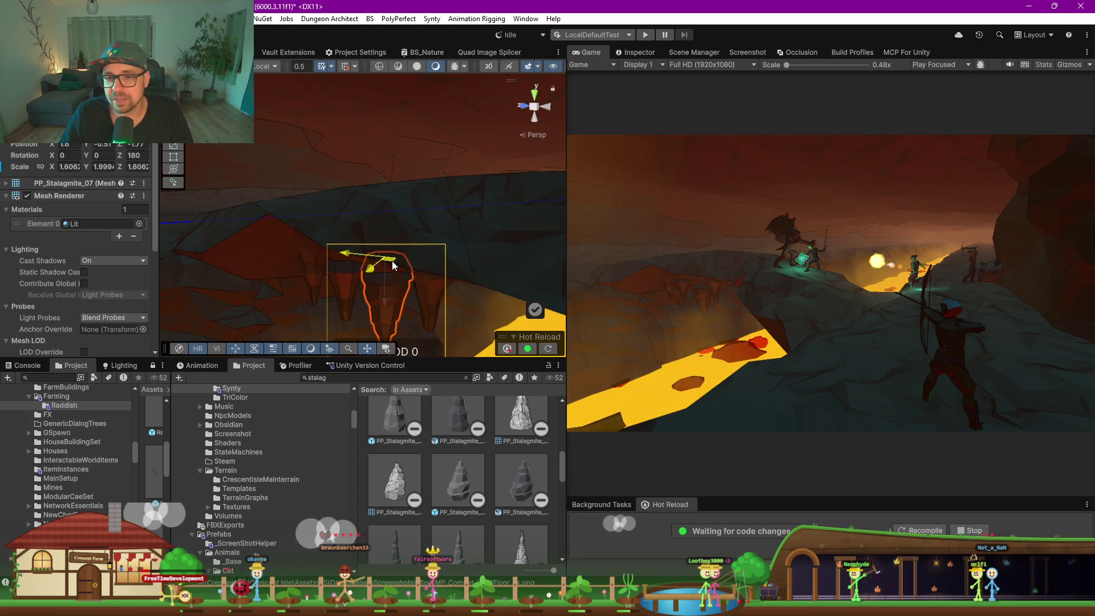
left_click(436, 302)
key("r")
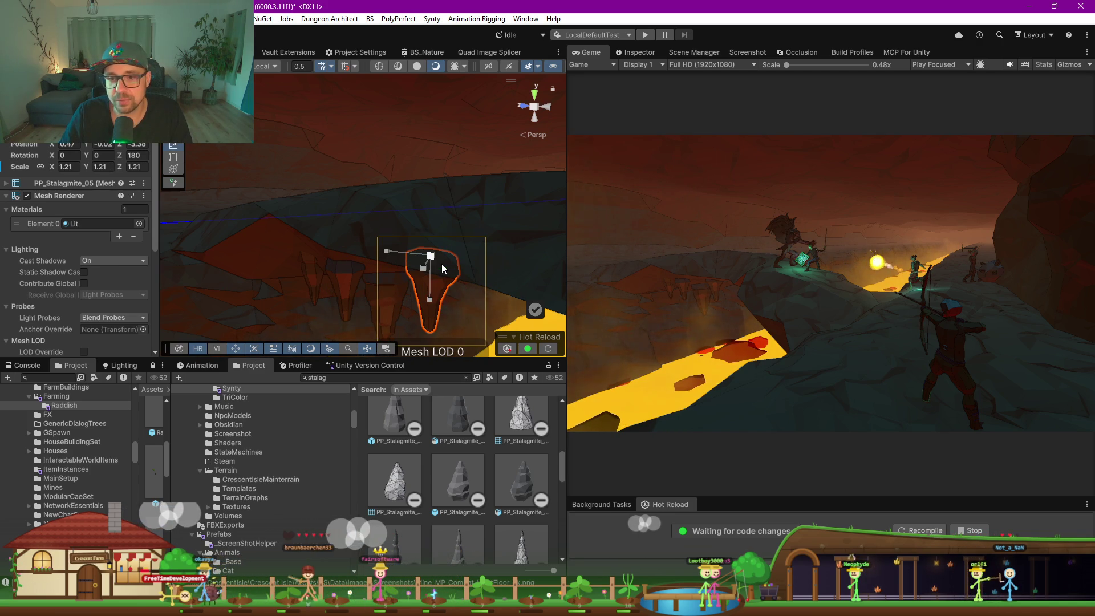
mouse_move(436, 260)
left_mouse_down()
mouse_move(454, 245)
mouse_move(439, 268)
mouse_move(454, 285)
mouse_move(447, 305)
left_mouse_up()
key("w")
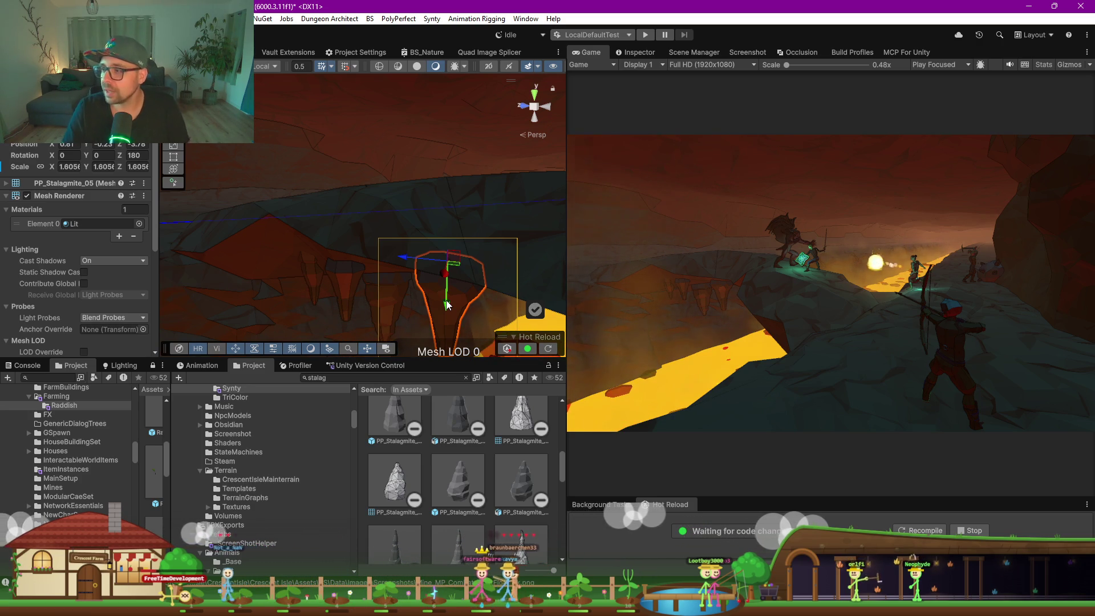
mouse_move(488, 261)
left_mouse_down()
mouse_move(465, 294)
mouse_move(472, 269)
mouse_move(473, 294)
left_mouse_up()
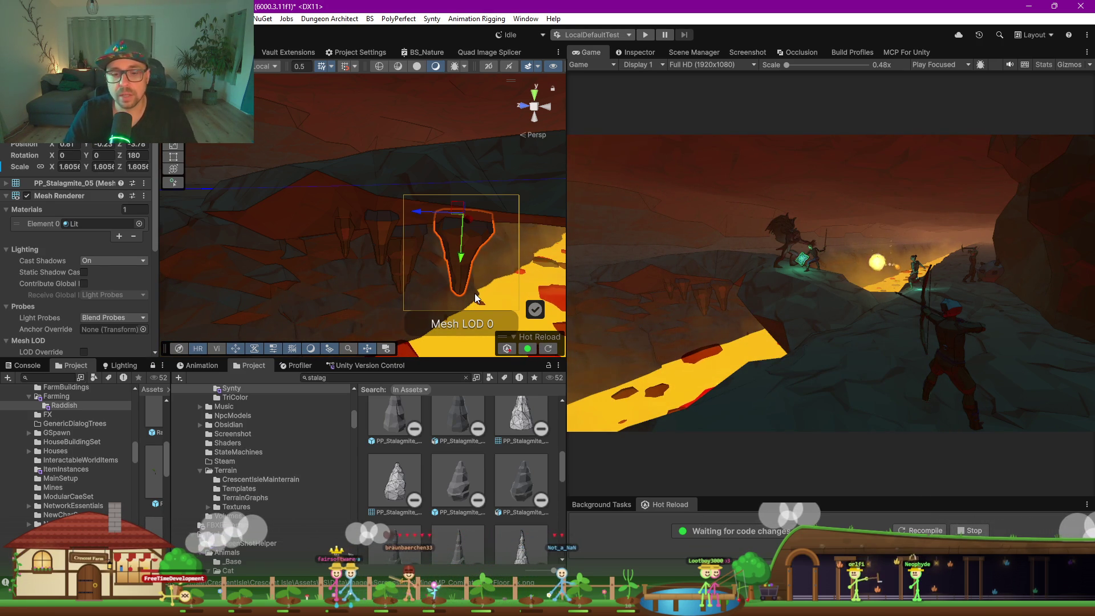
From Rider, show FarmlandSpawner.cs's folder in File Explorer
mouse_move(663, 599)
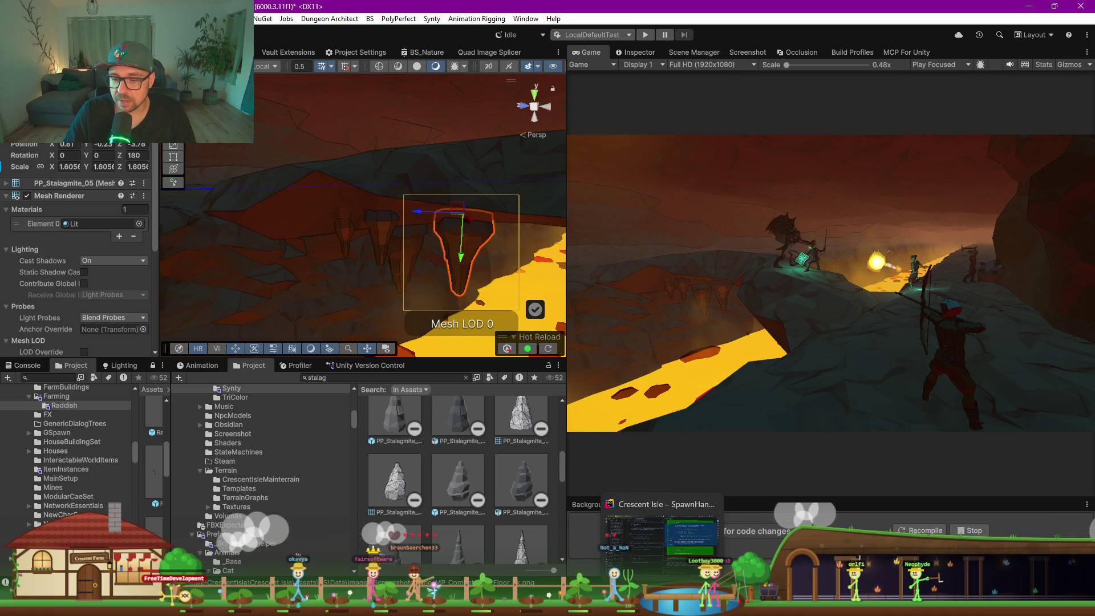
mouse_move(462, 602)
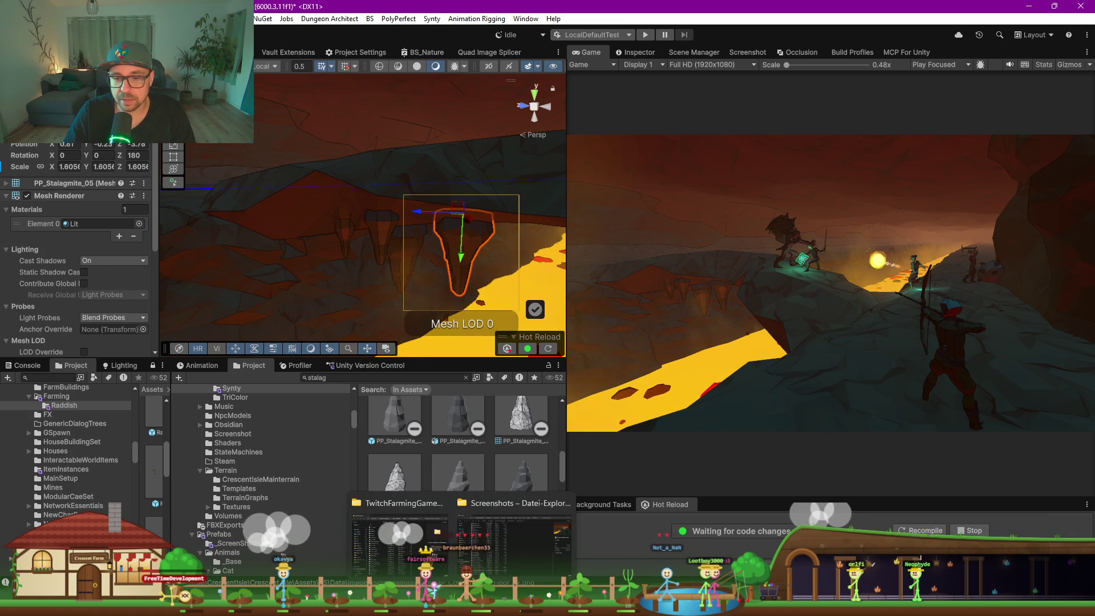
left_click(662, 598)
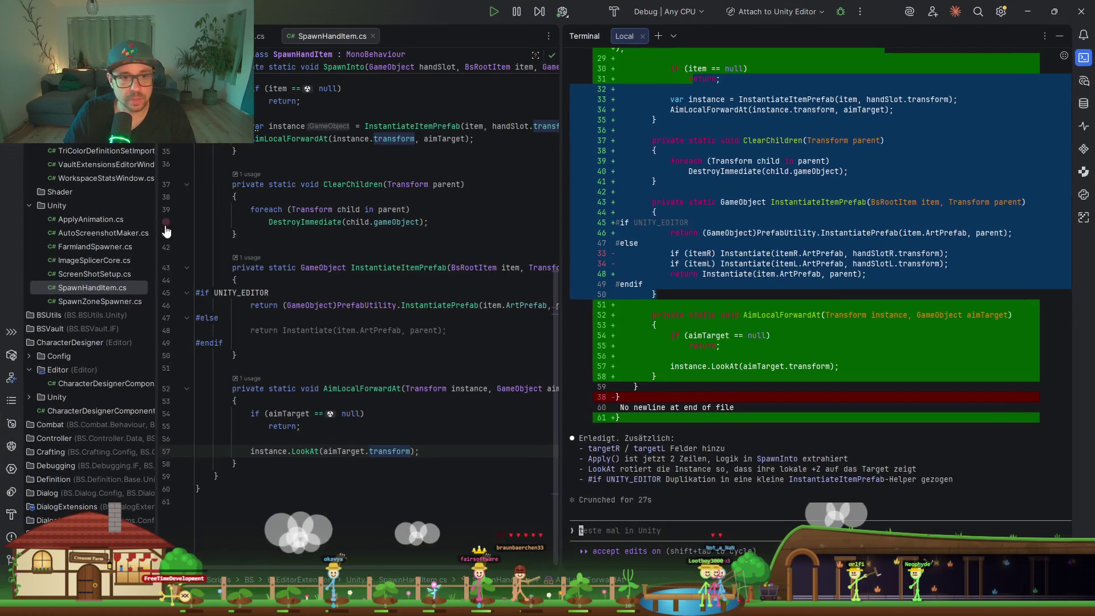
right_click(118, 252)
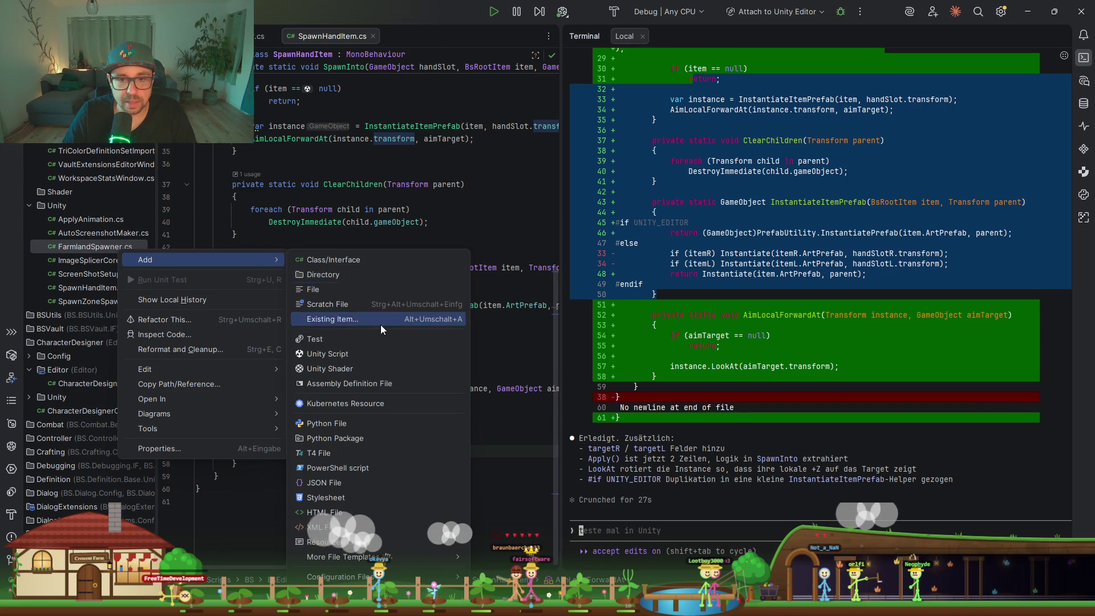
mouse_move(197, 405)
left_click(340, 403)
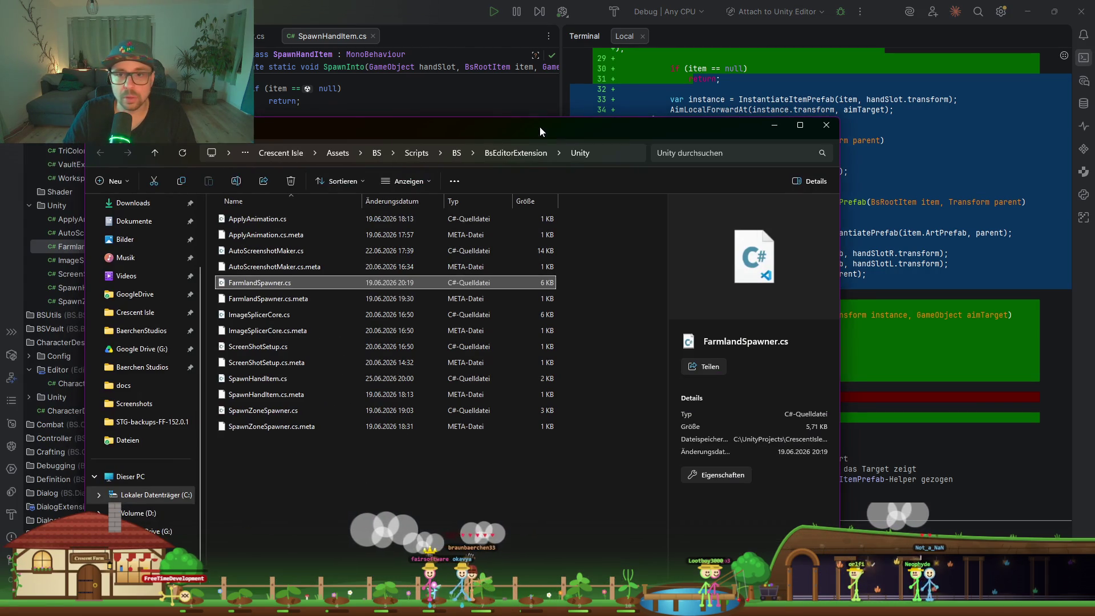
Go to the project's .claude\commands folder and open BSDeveloper.md
left_click(264, 154)
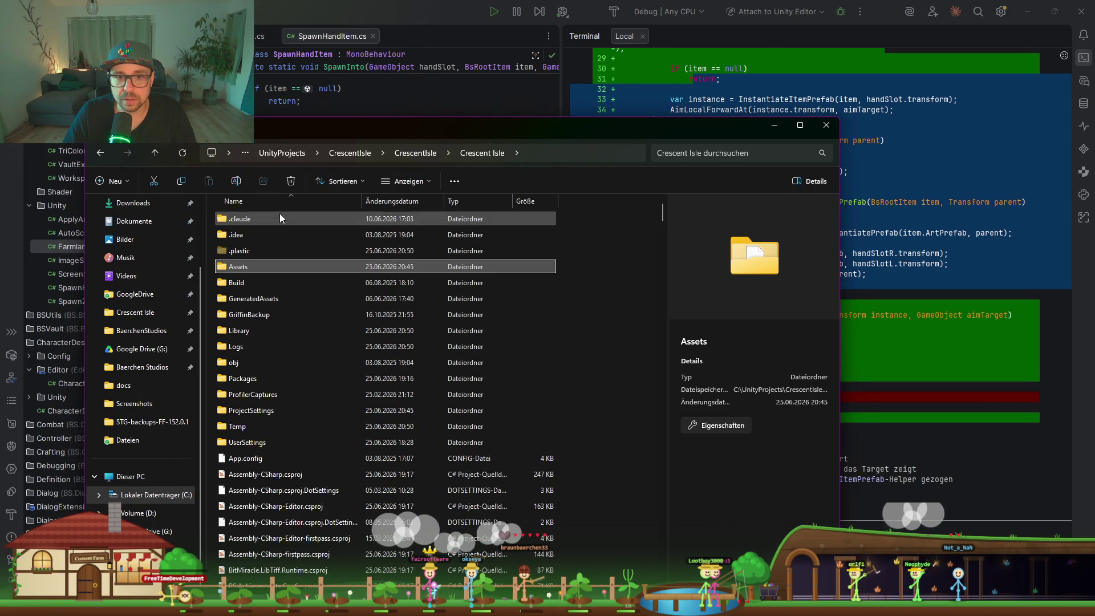
double_click(258, 221)
double_click(258, 220)
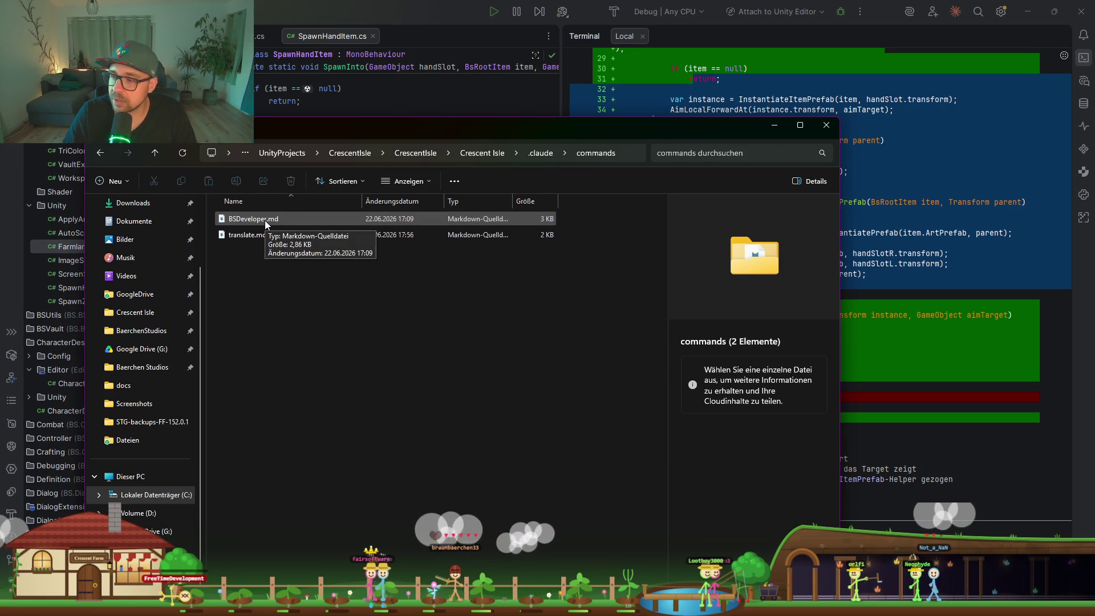
left_click(276, 220)
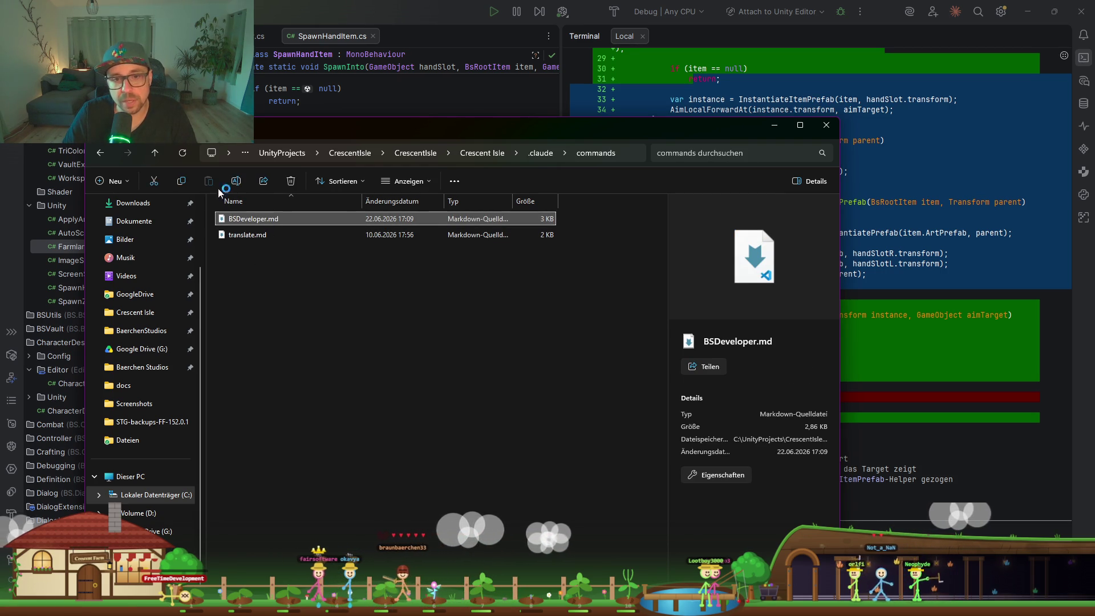
key("Return")
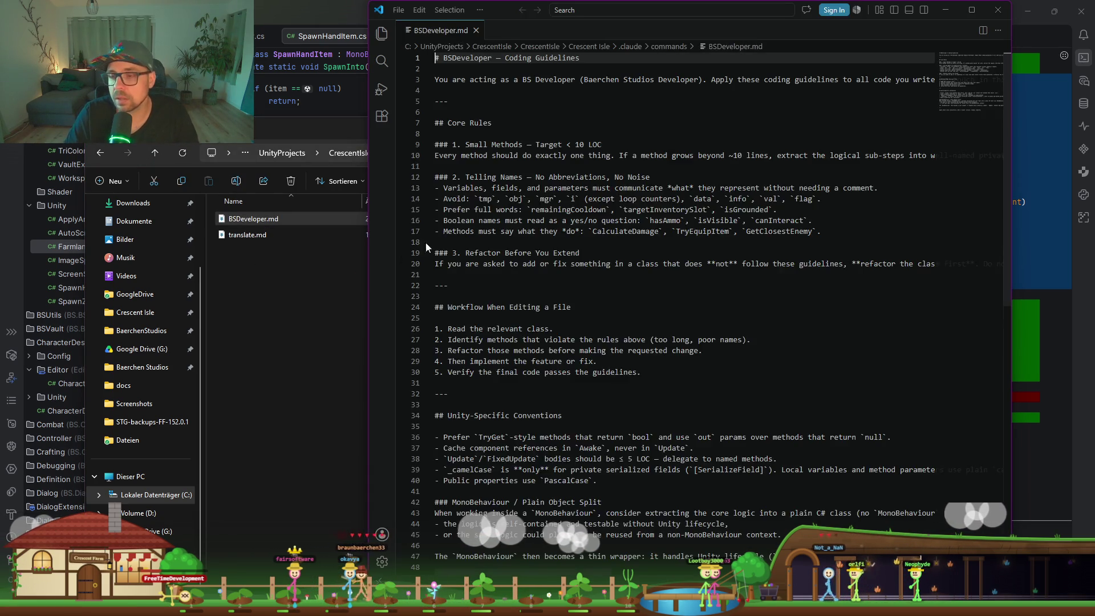
Maximise VS Code and highlight the Small Methods and Telling Names headings in BSDeveloper.md
double_click(522, 14)
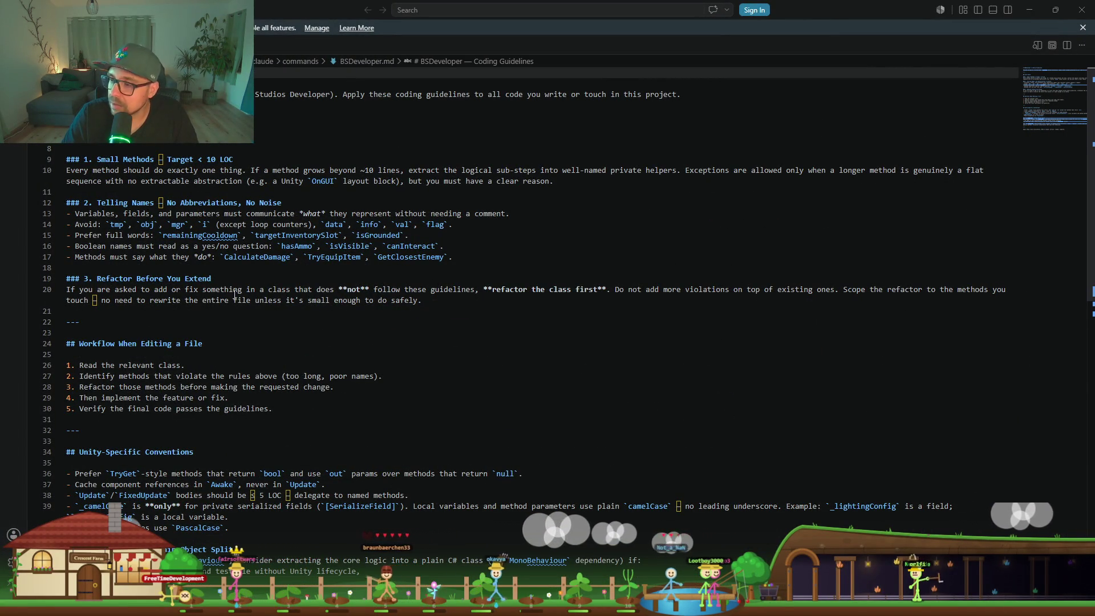
left_click_drag(233, 159, 96, 159)
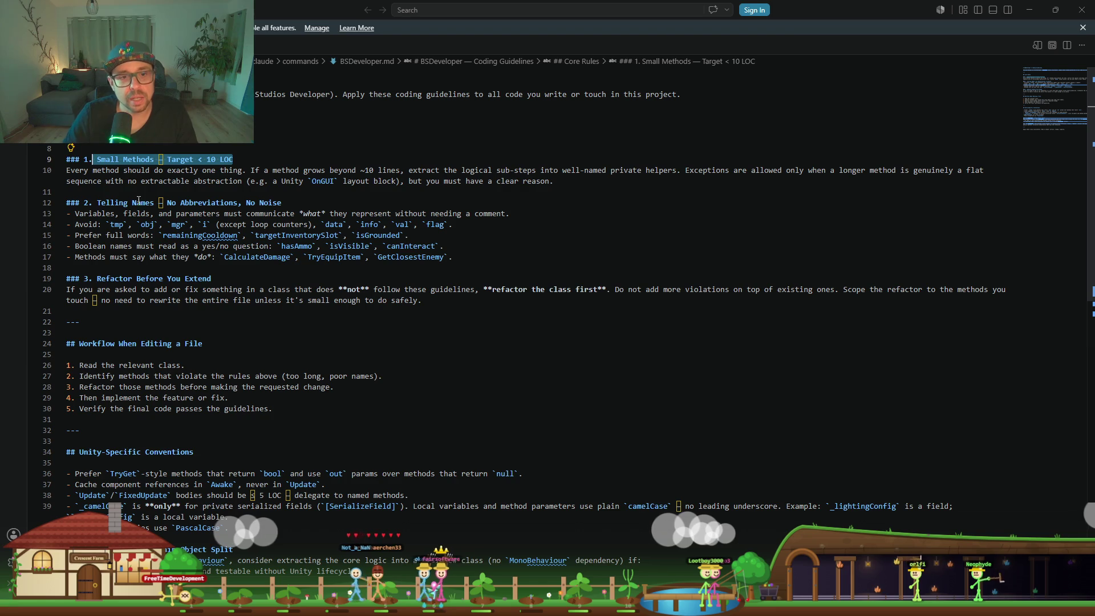
mouse_move(244, 201)
left_mouse_down()
mouse_move(193, 201)
mouse_move(212, 202)
left_mouse_up()
left_click(290, 202)
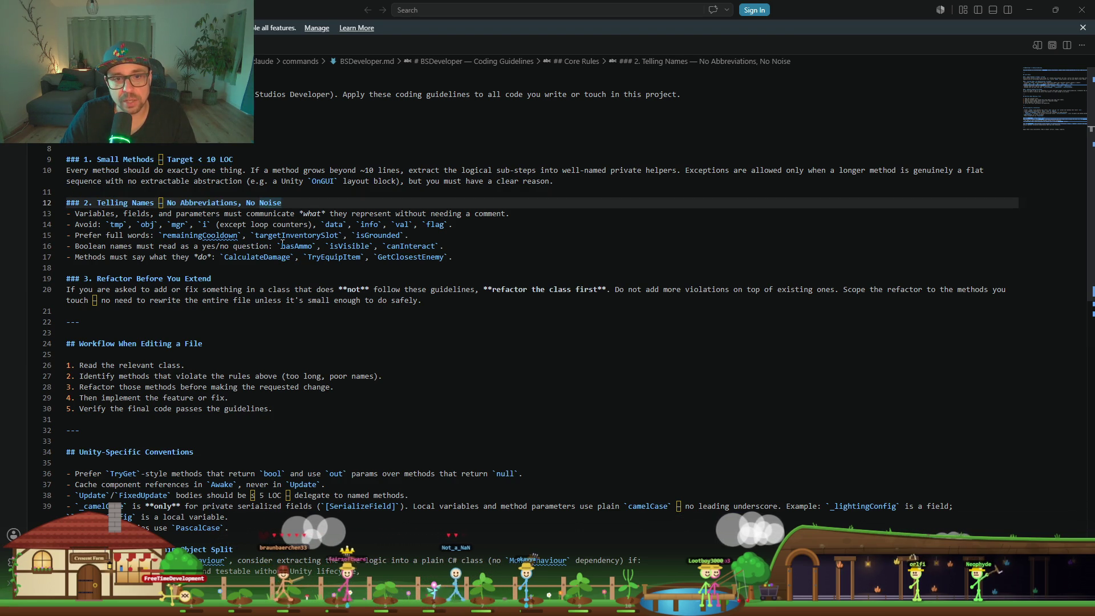
Highlight the single-letter i and remainingCooldown naming examples, then minimise VS Code
left_click(174, 225)
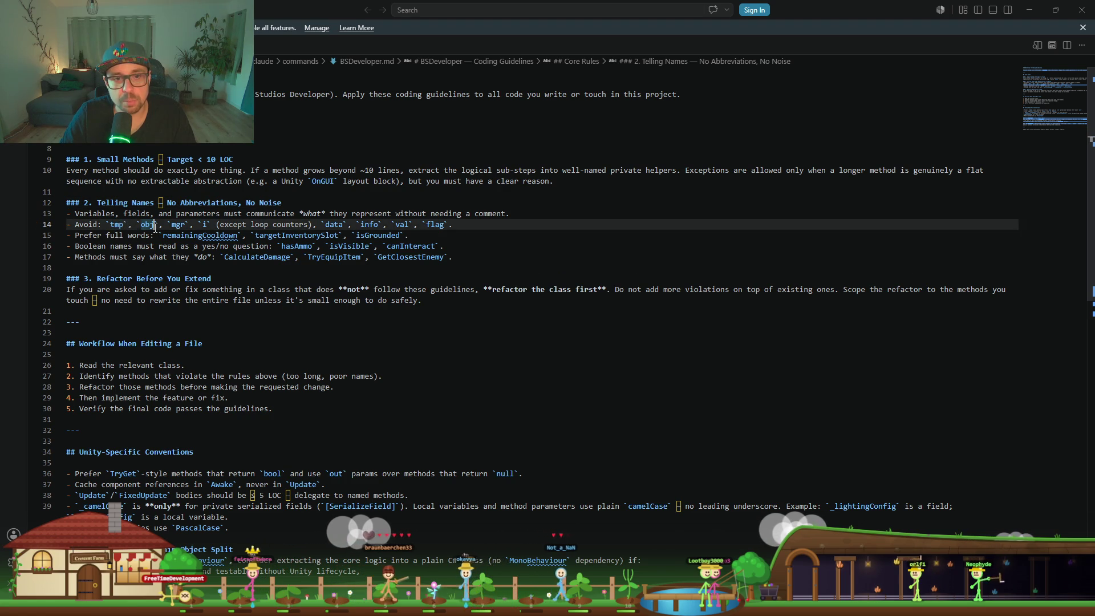
double_click(204, 224)
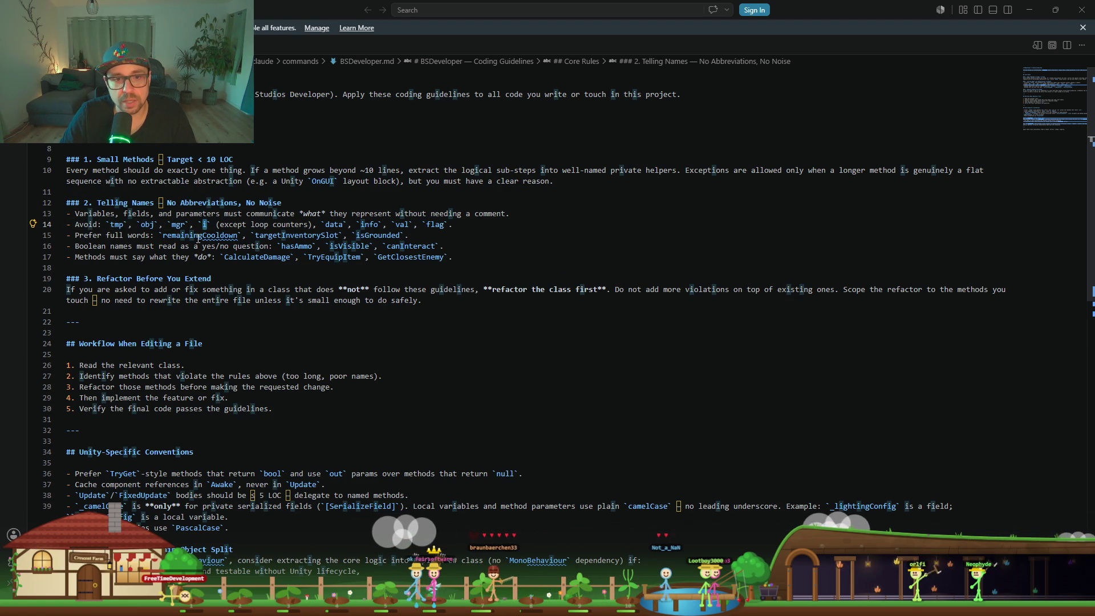
double_click(187, 236)
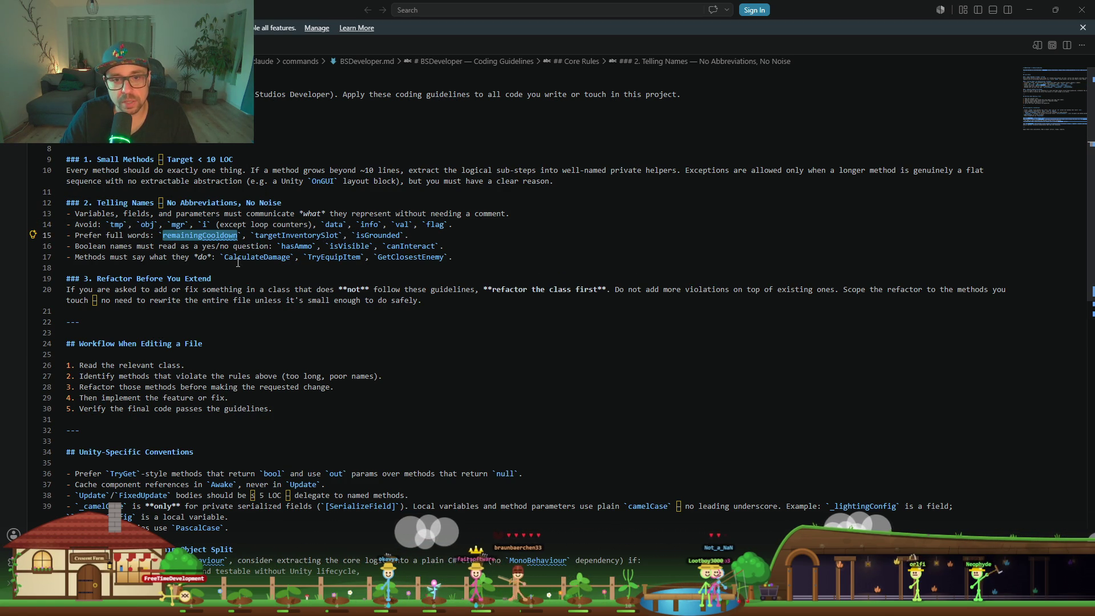
left_click(425, 228)
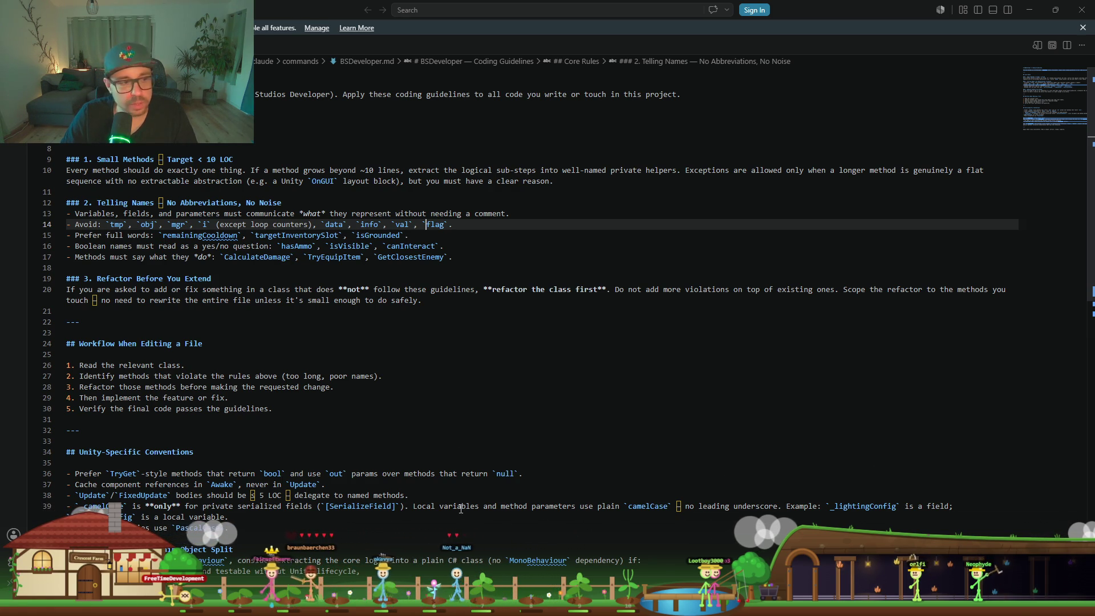
left_click(1028, 10)
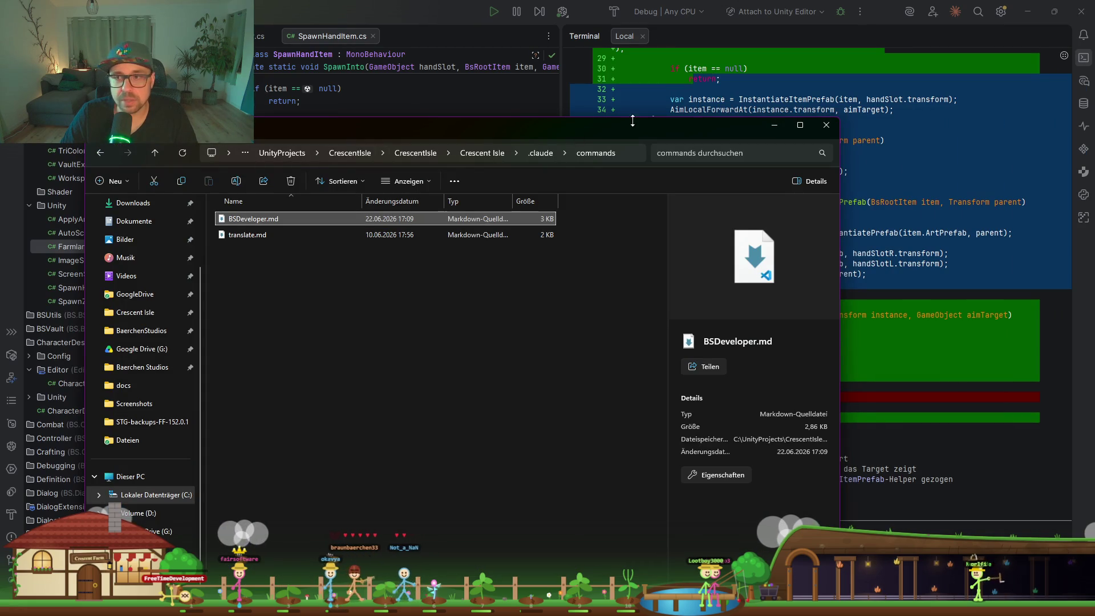
Minimise Explorer and switch to the Twitch stream tab in the browser
left_click(784, 121)
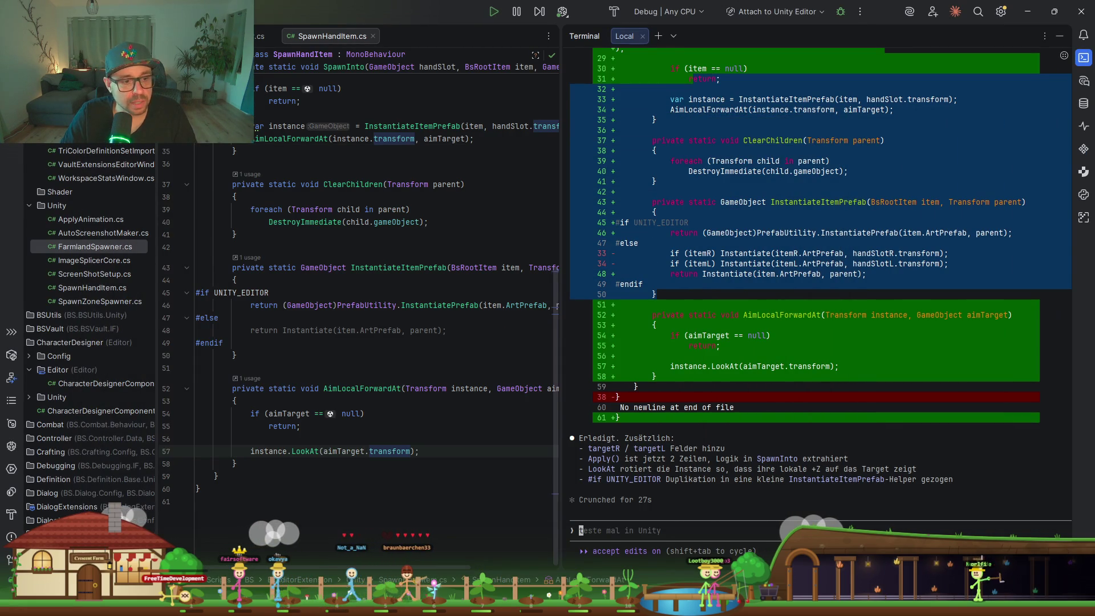
key("alt+Tab")
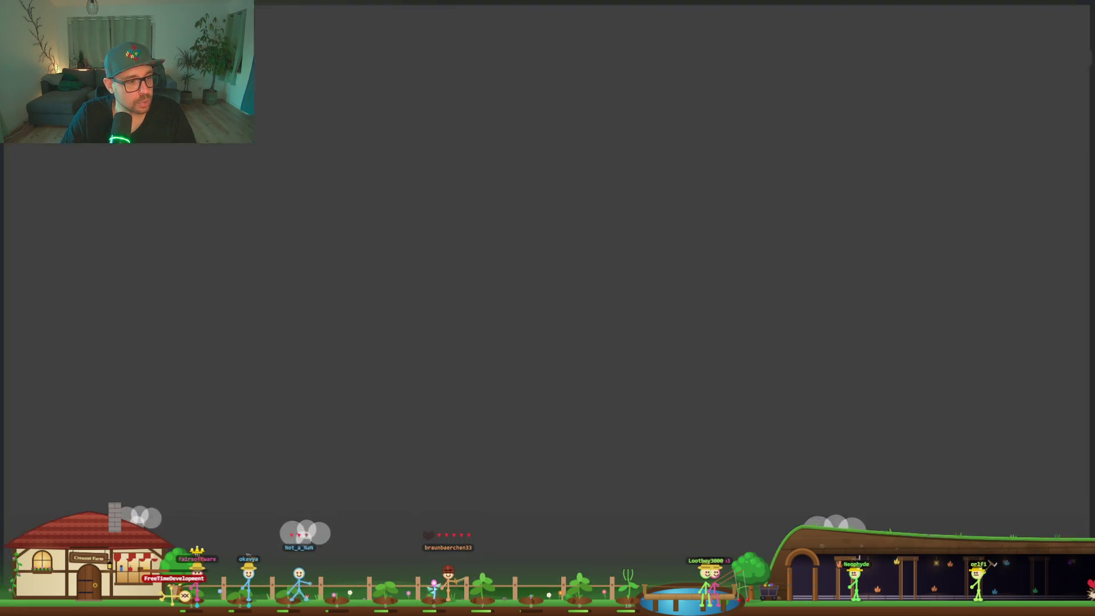
key("ctrl+1")
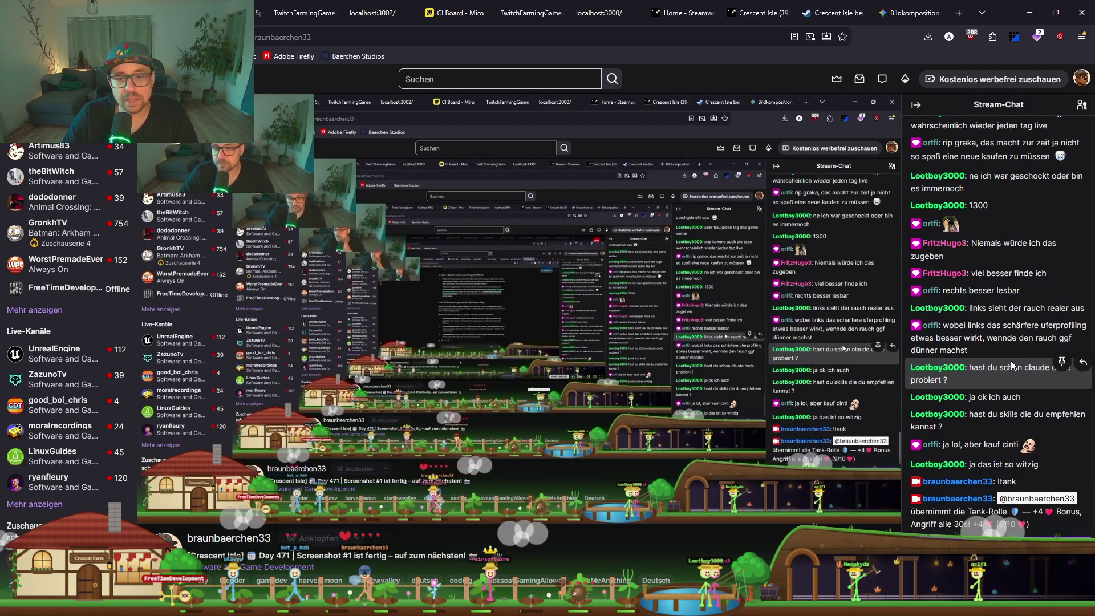
Return from the Twitch page to Rider to review Claude's SpawnHandItem.cs diff
mouse_move(507, 432)
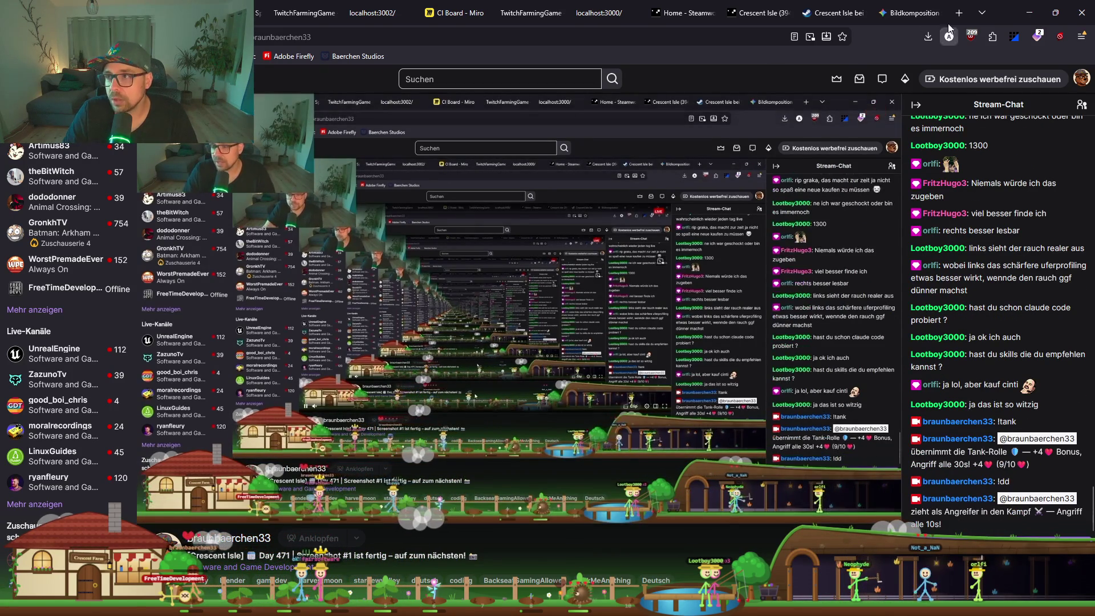
key("alt+Tab")
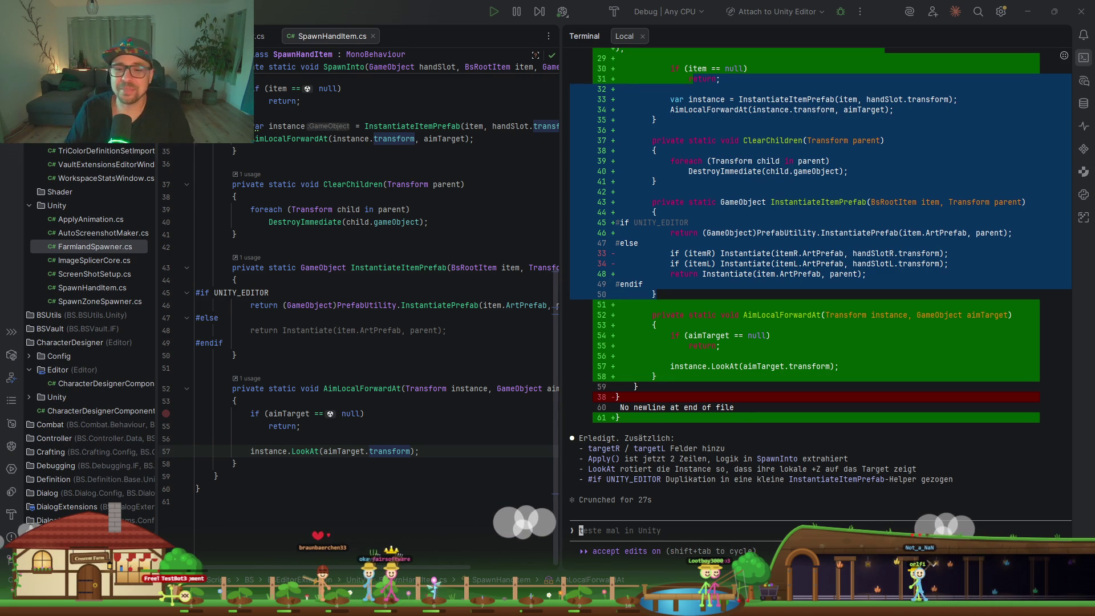
Minimise Rider and rearrange the Scene and Game views to frame the stalagmite over the lava
left_click(1007, 44)
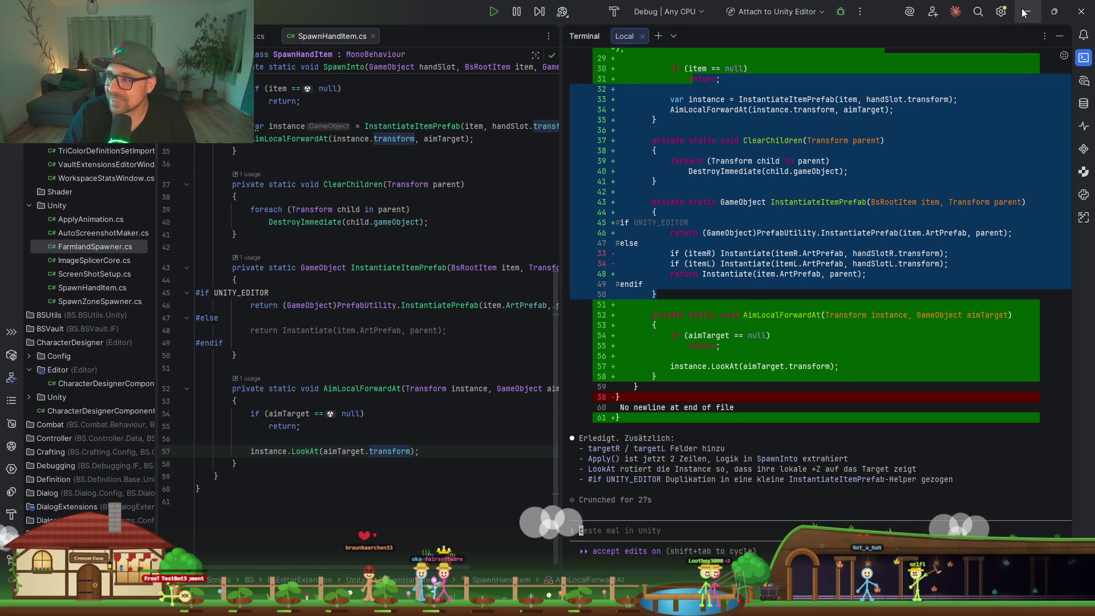
left_click(1023, 13)
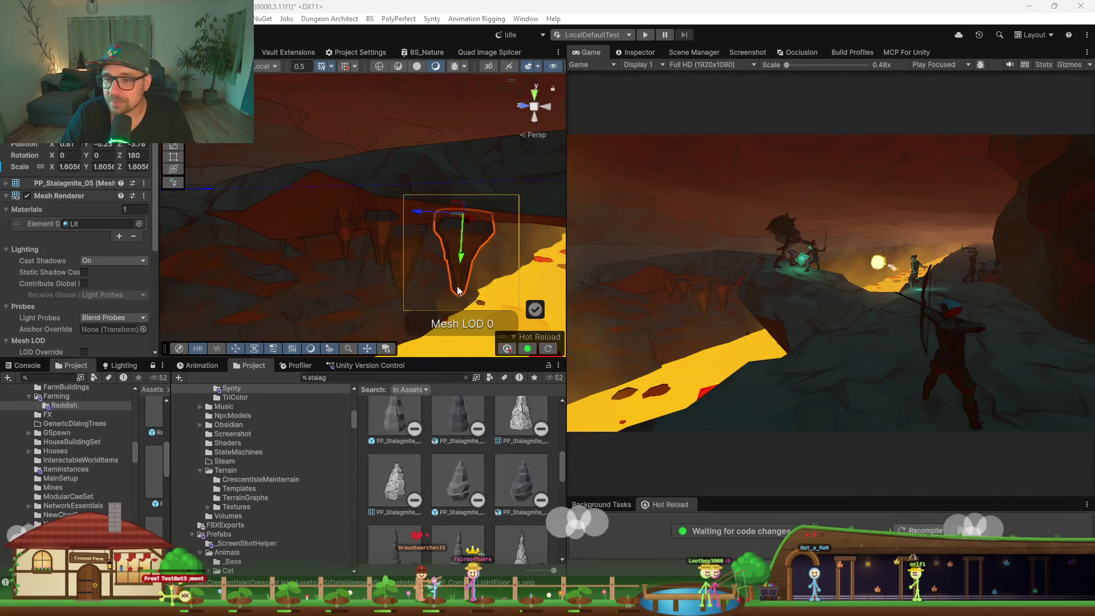
mouse_move(437, 357)
left_mouse_down()
mouse_move(438, 442)
mouse_move(479, 357)
mouse_move(489, 359)
mouse_move(445, 372)
left_mouse_up()
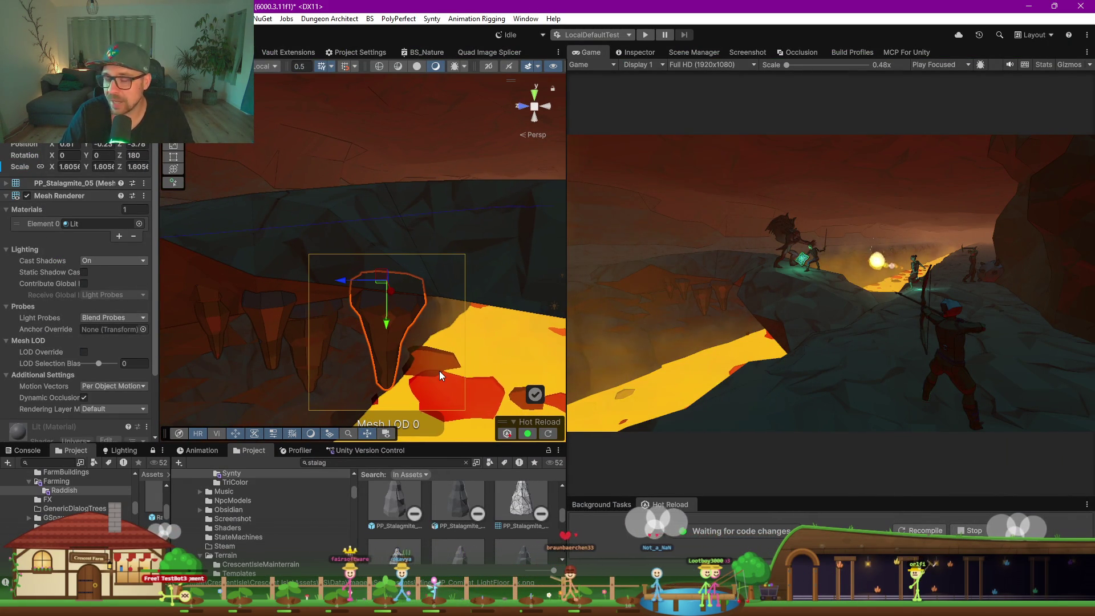
mouse_move(438, 370)
left_mouse_down()
mouse_move(474, 365)
mouse_move(412, 359)
mouse_move(492, 353)
left_mouse_up()
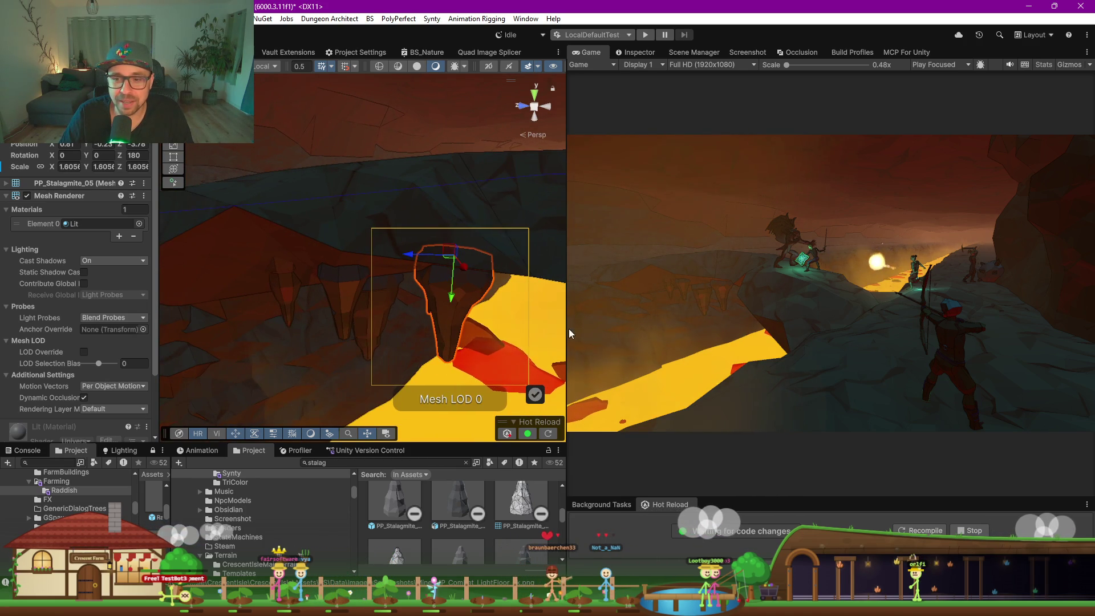
left_click_drag(566, 329, 697, 328)
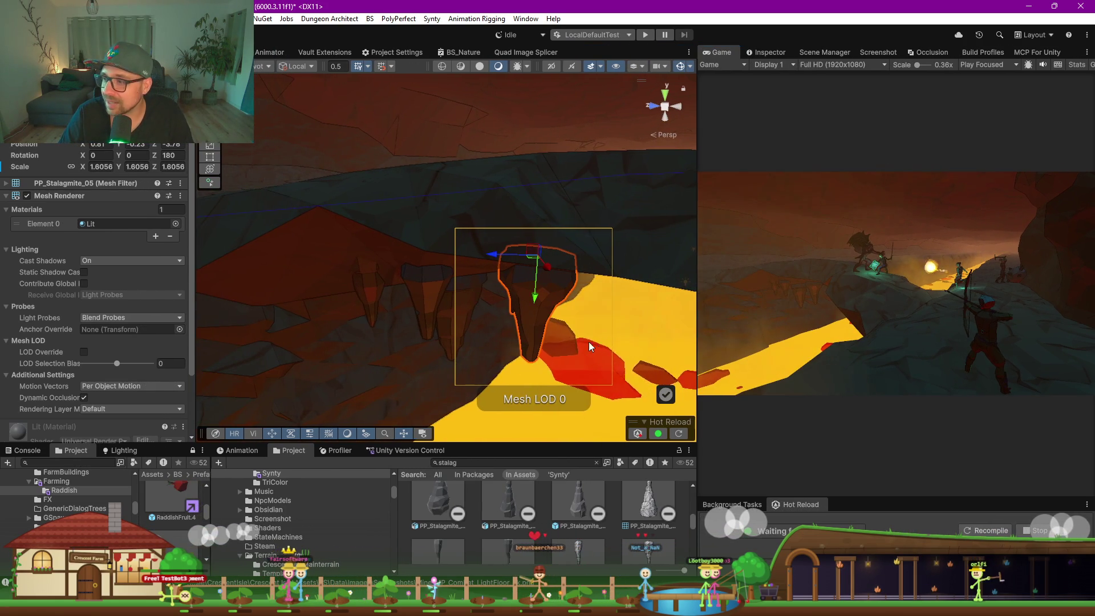
scroll(546, 345, "down", 8)
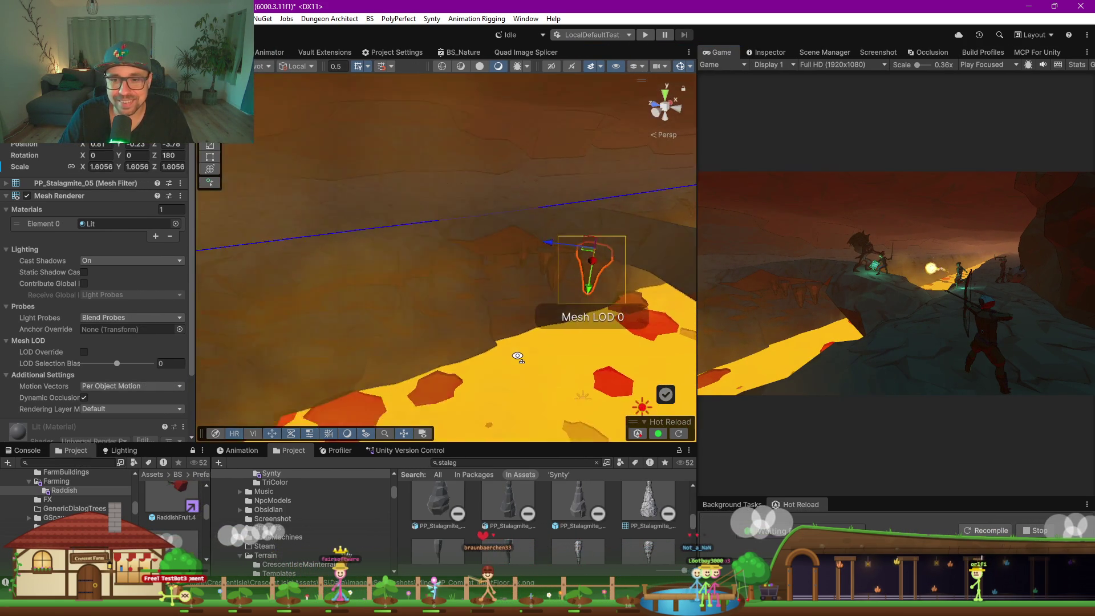
left_click_drag(544, 363, 582, 299)
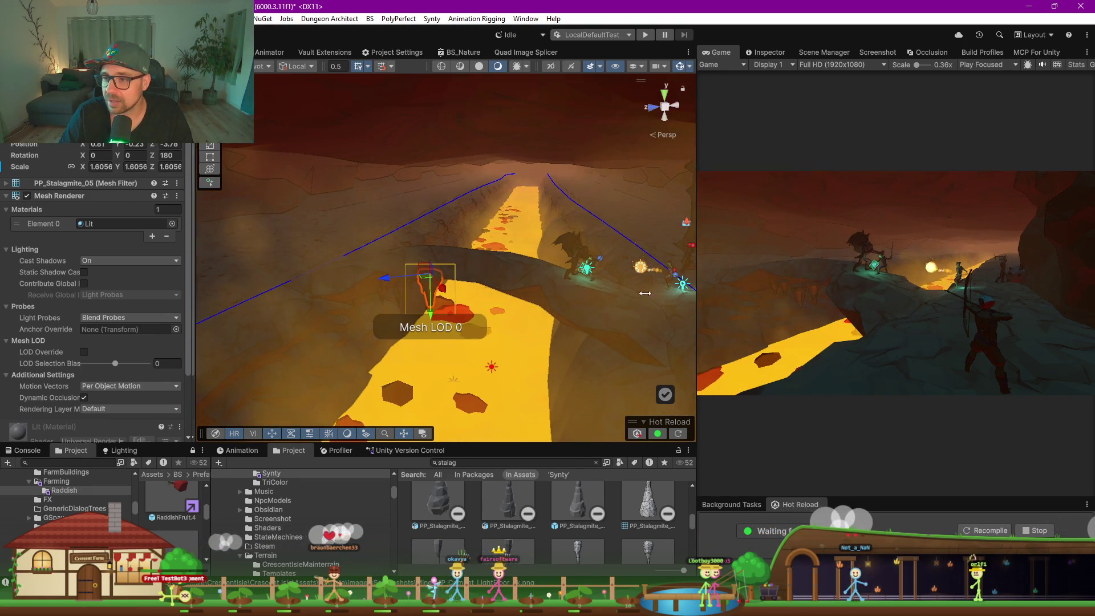
left_click_drag(697, 302, 601, 305)
mouse_move(385, 306)
left_mouse_down()
mouse_move(402, 295)
mouse_move(406, 323)
left_mouse_up()
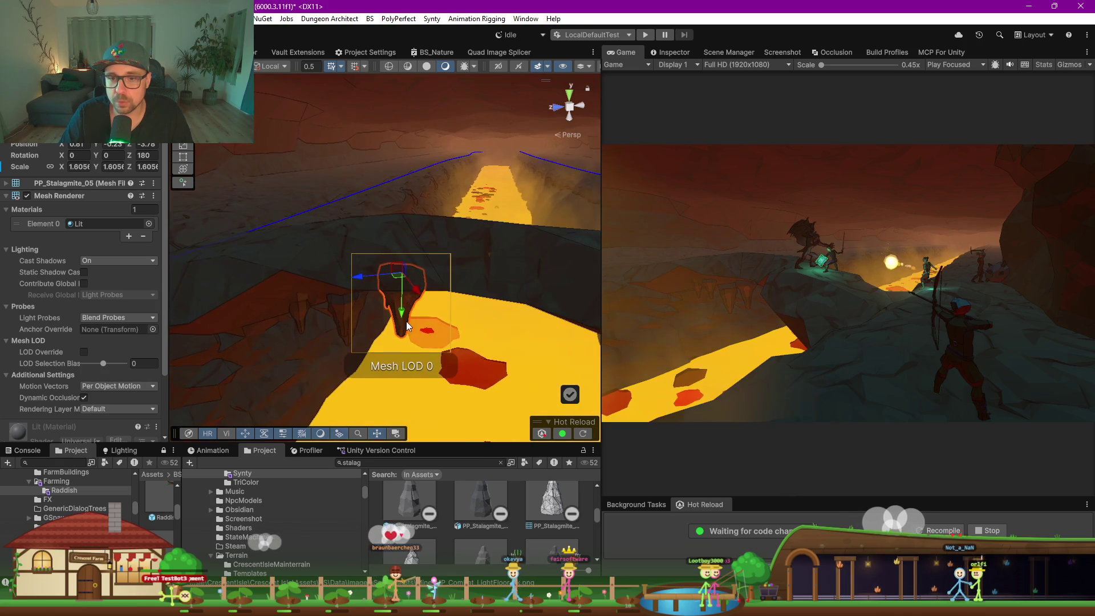
Move PP_Stalagmite_05 over the lava, raise it, and scale it to about 1.06, 2.78, 1.30
mouse_move(402, 281)
left_mouse_down()
mouse_move(542, 302)
mouse_move(534, 345)
left_mouse_up()
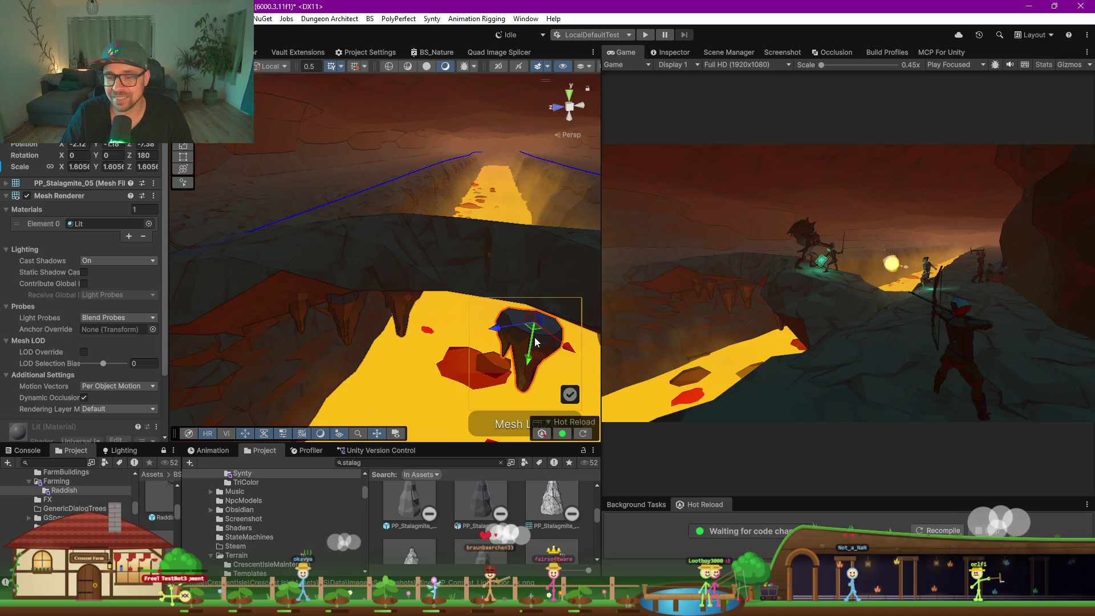
mouse_move(527, 368)
left_mouse_down()
mouse_move(540, 302)
mouse_move(463, 281)
left_mouse_up()
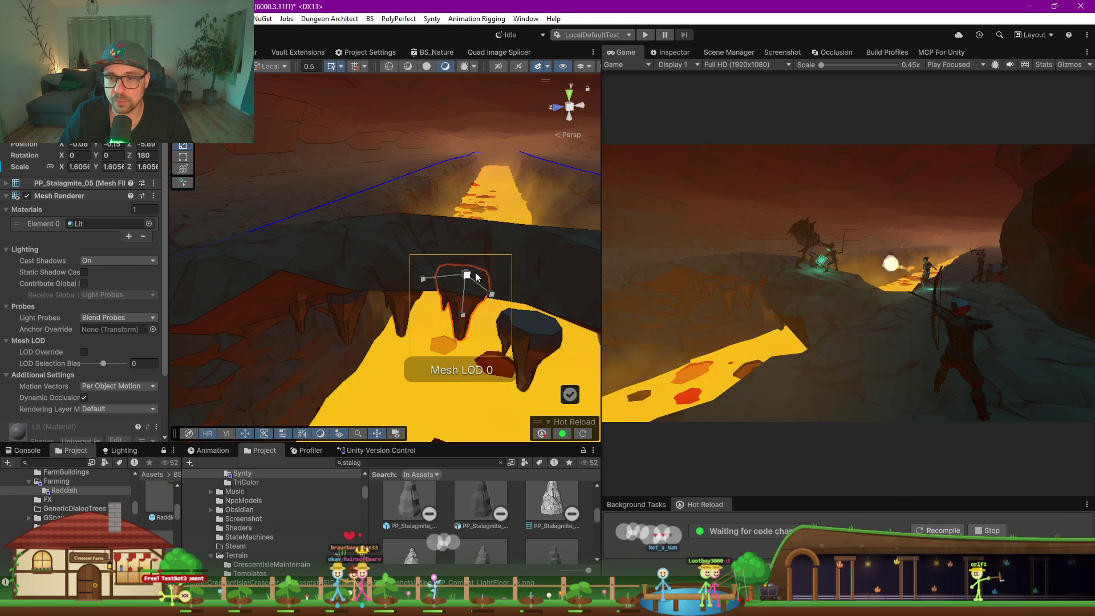
left_click_drag(490, 299, 462, 320)
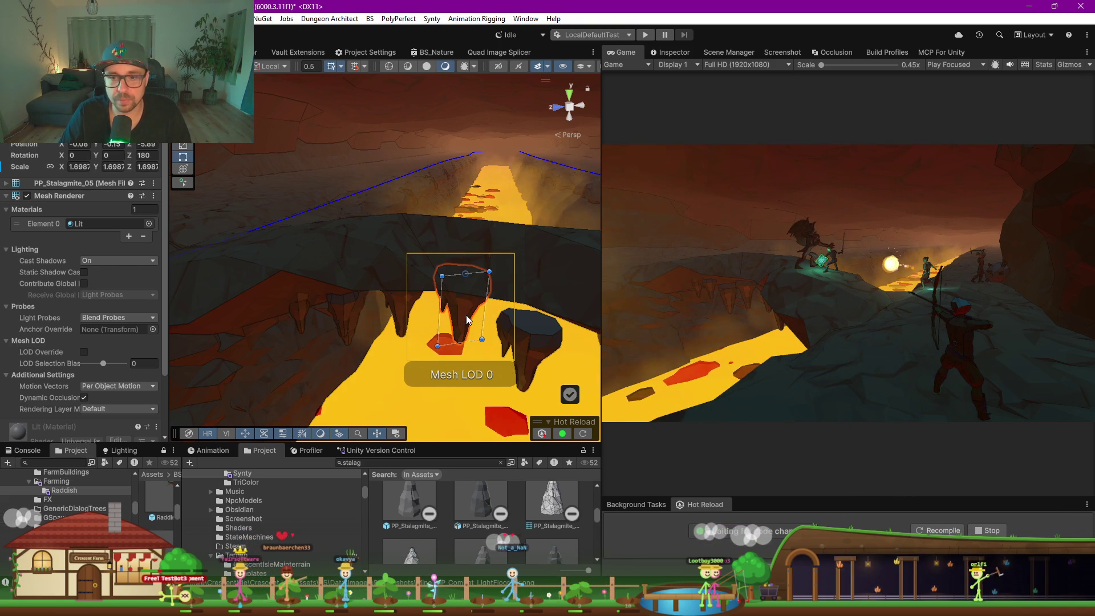
left_click_drag(465, 318, 470, 313)
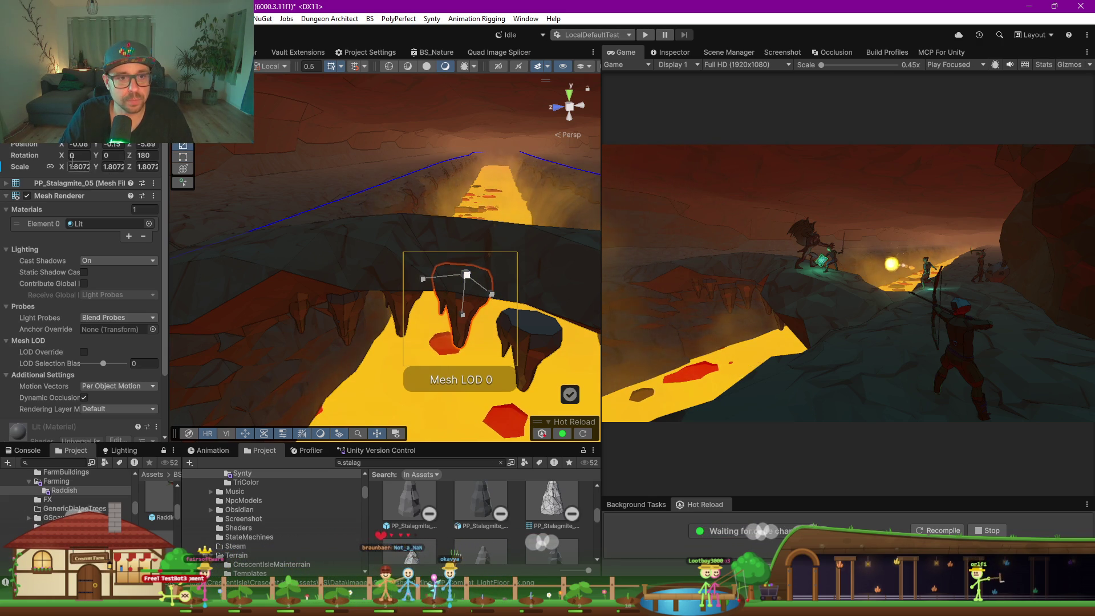
mouse_move(490, 294)
left_mouse_down()
mouse_move(479, 298)
mouse_move(504, 313)
mouse_move(435, 279)
left_mouse_up()
mouse_move(464, 318)
left_mouse_down()
mouse_move(469, 340)
mouse_move(499, 334)
mouse_move(413, 338)
mouse_move(427, 345)
mouse_move(410, 295)
mouse_move(425, 271)
left_mouse_up()
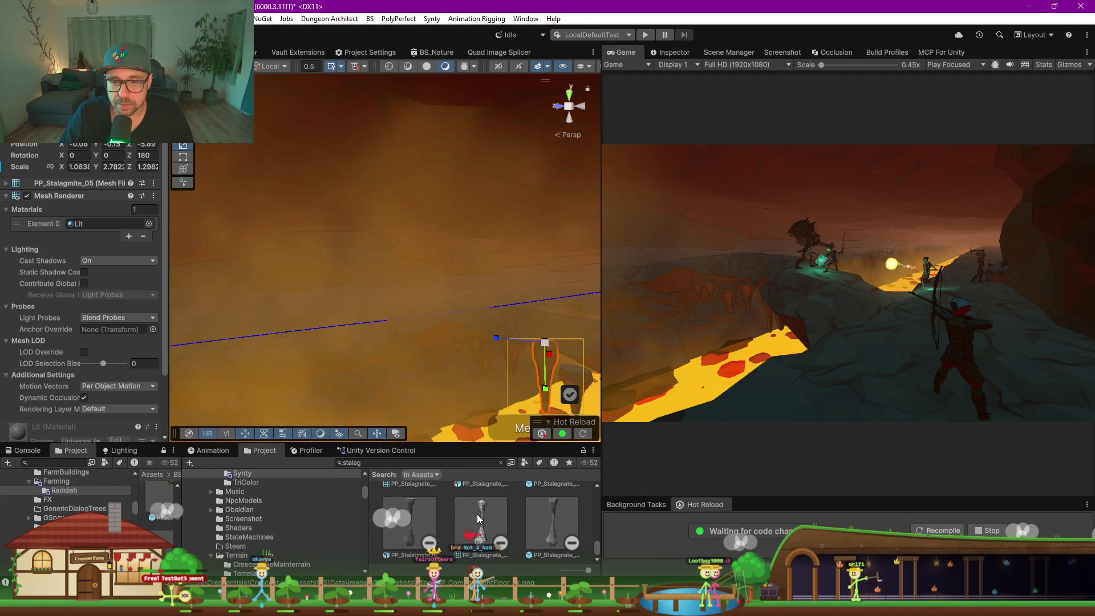
Drop PP_Stalagmite_08 into the scene and flip it to Rotation Z 180
scroll(479, 524, "down", 2)
scroll(480, 526, "up", 1)
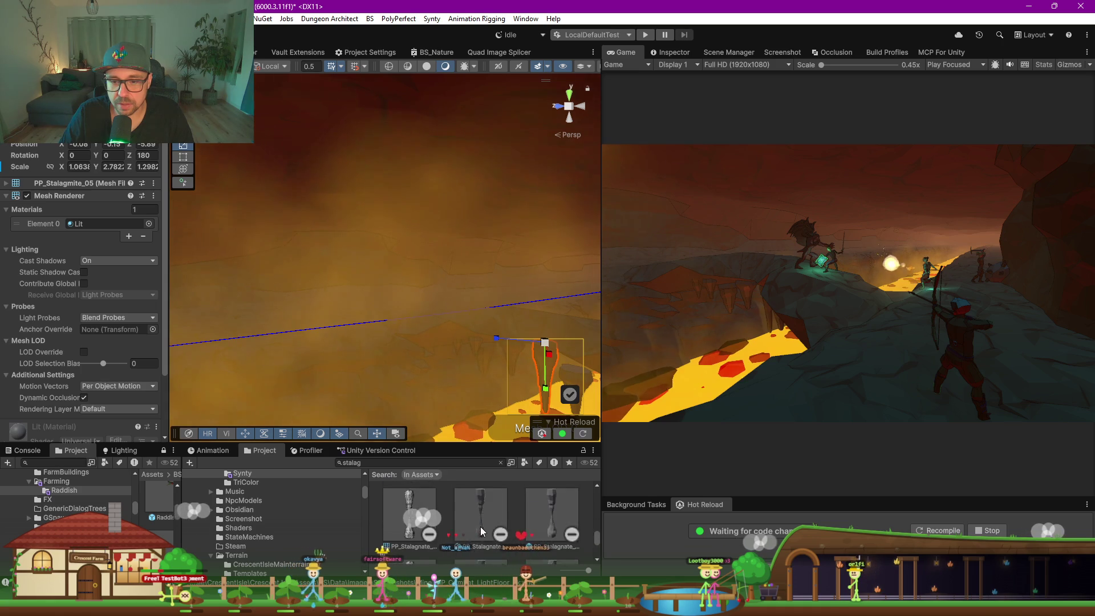
scroll(480, 526, "down", 2)
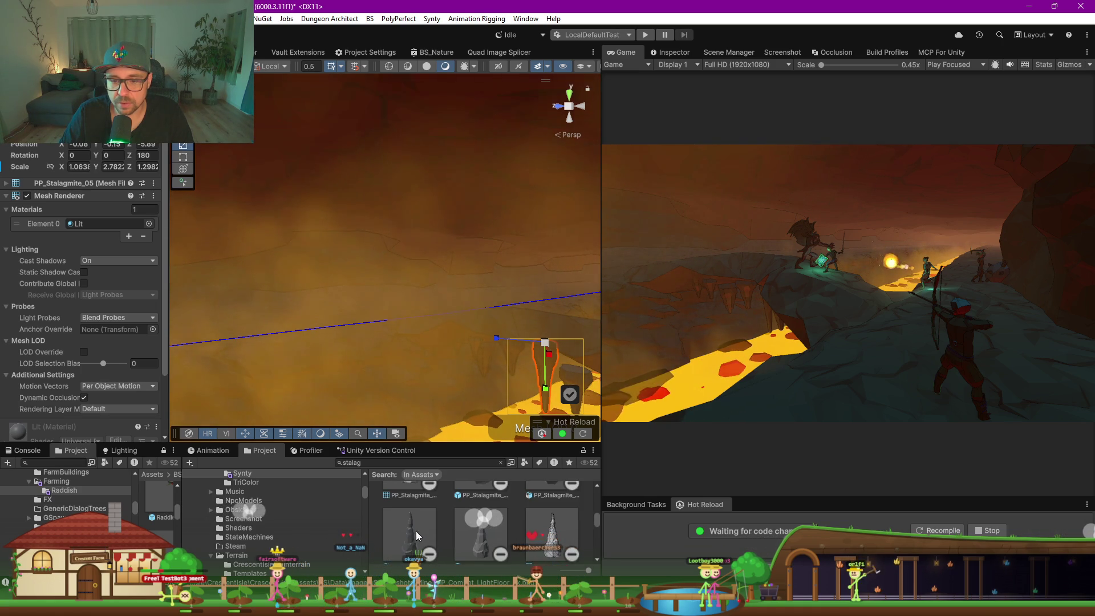
scroll(416, 529, "up", 1)
left_click_drag(391, 130, 390, 130)
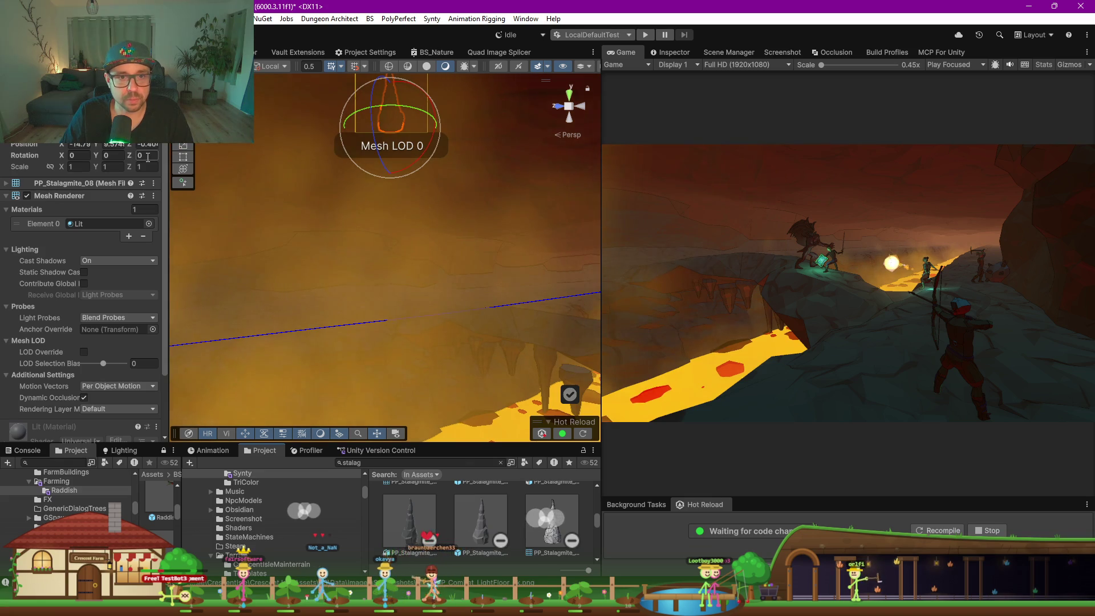
type("180")
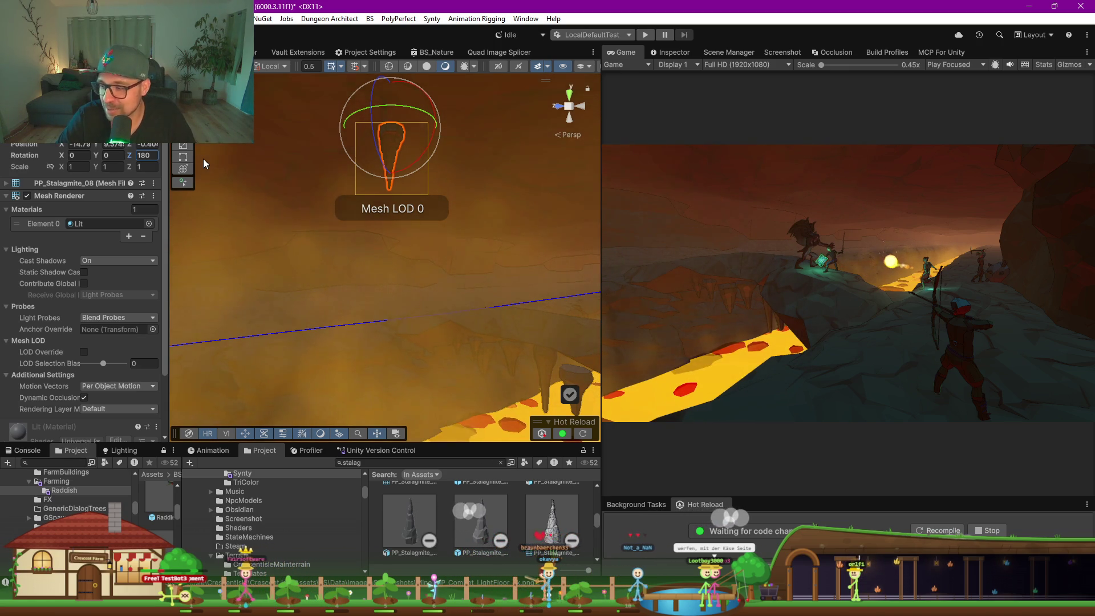
Scale PP_Stalagmite_08 uniformly to 2.44 and hang it above the combat area
key("w")
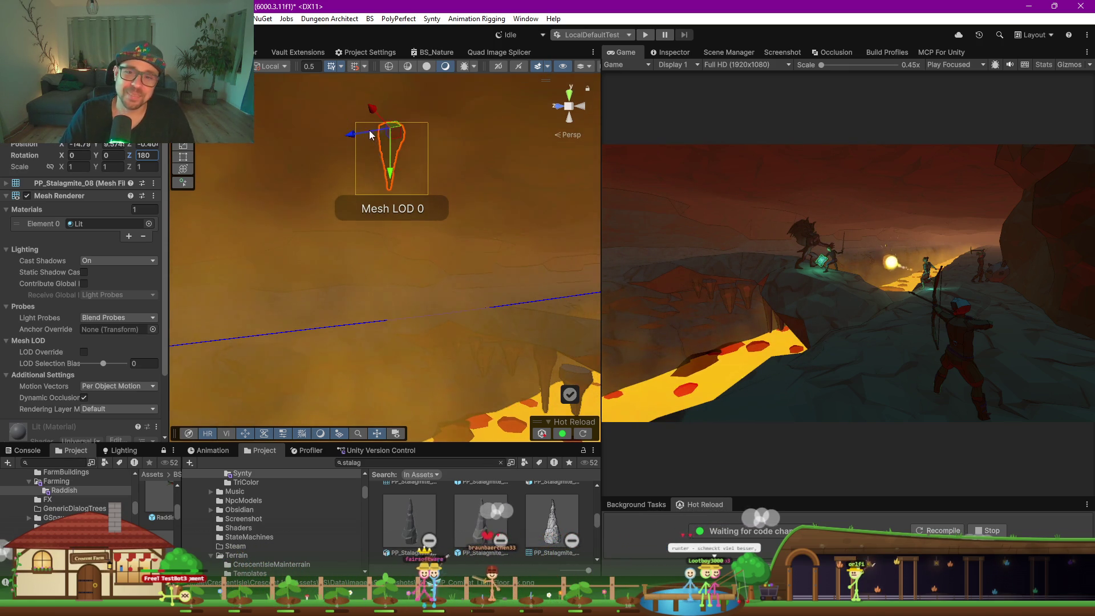
mouse_move(393, 132)
left_mouse_down()
mouse_move(466, 140)
mouse_move(543, 198)
mouse_move(525, 196)
mouse_move(518, 183)
mouse_move(639, 215)
left_mouse_up()
key("e")
key("r")
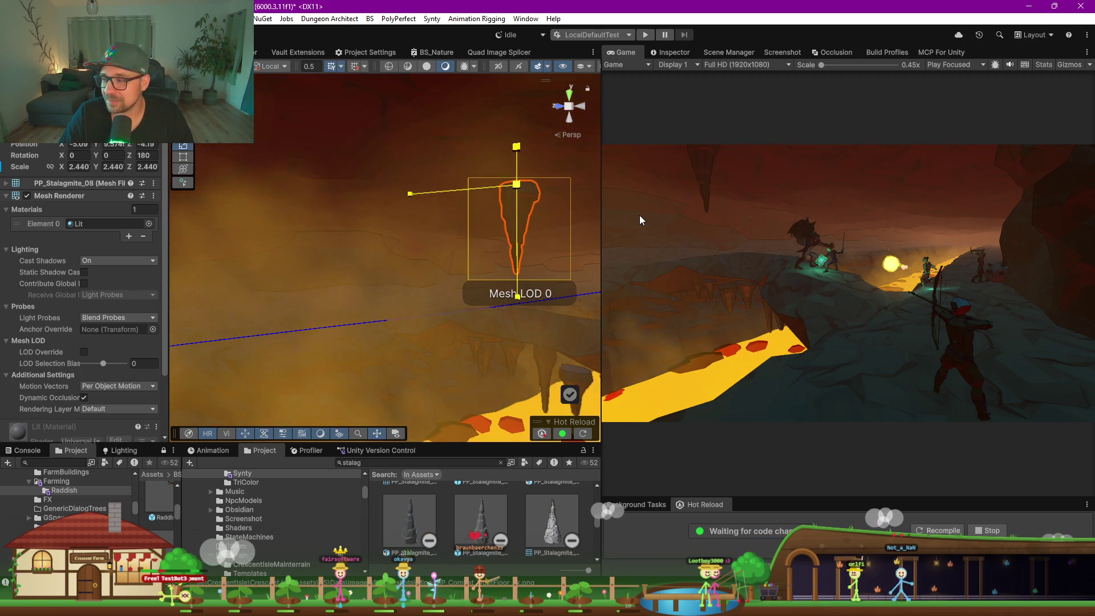
key("w")
mouse_move(511, 188)
left_mouse_down()
mouse_move(455, 173)
mouse_move(535, 164)
left_mouse_up()
left_click_drag(409, 213, 445, 245)
Enlarge the asset browser and pick another stalagmite asset from the results
scroll(534, 541, "down", 1)
left_click_drag(510, 440, 485, 343)
scroll(460, 459, "up", 3)
left_click(557, 482)
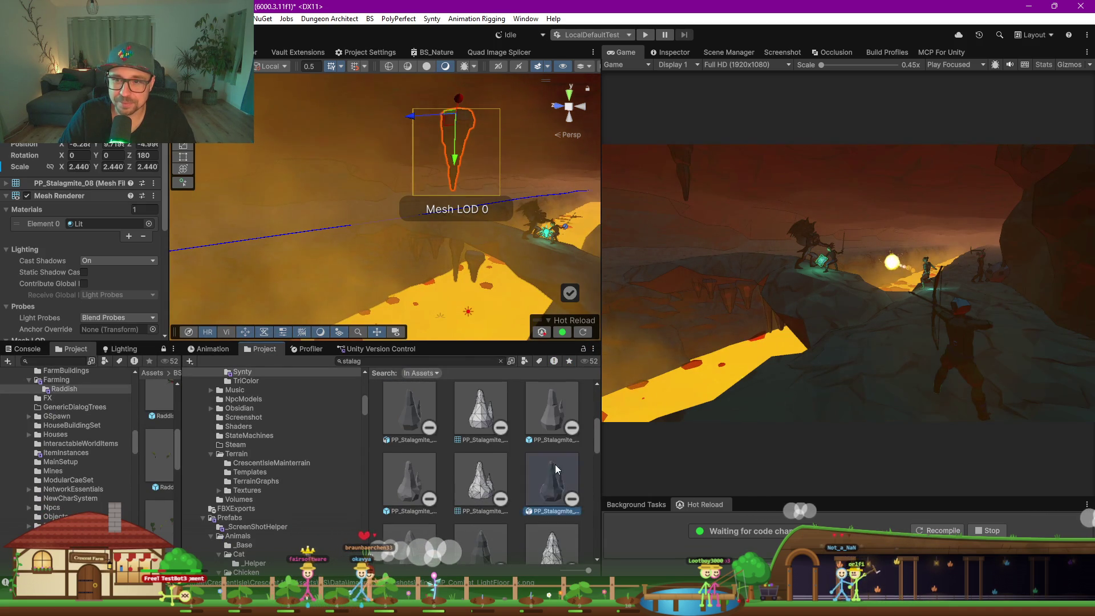
Flip the smaller PP_Stalagmite_05 to Rotation Z 180 and enlarge it to about 1.85
left_click(521, 117)
type("180")
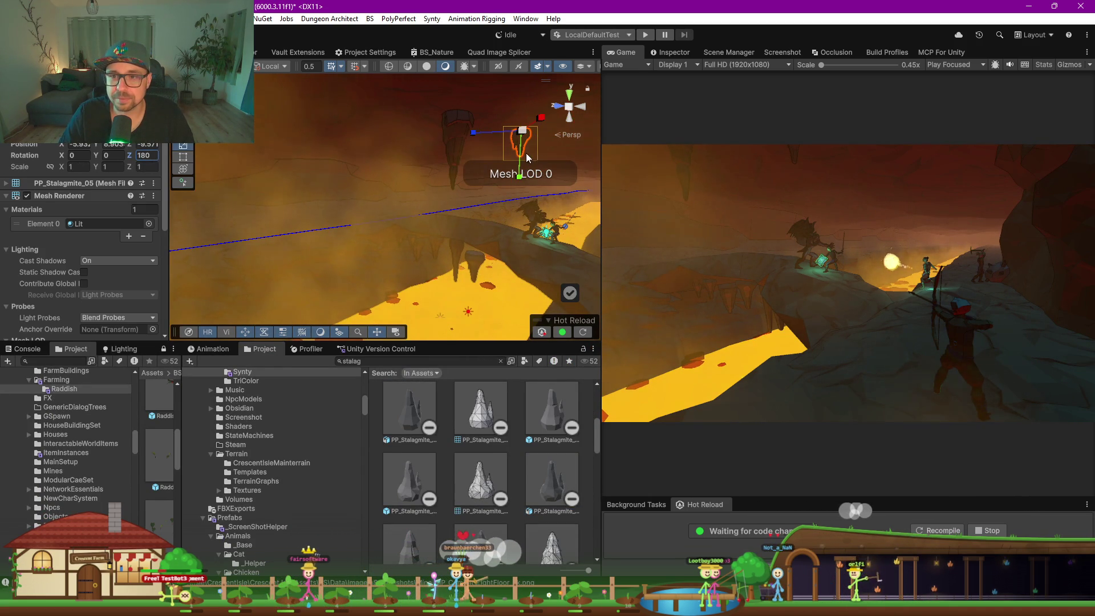
mouse_move(525, 135)
left_mouse_down()
mouse_move(629, 179)
mouse_move(533, 145)
mouse_move(564, 150)
mouse_move(559, 128)
mouse_move(462, 134)
left_mouse_up()
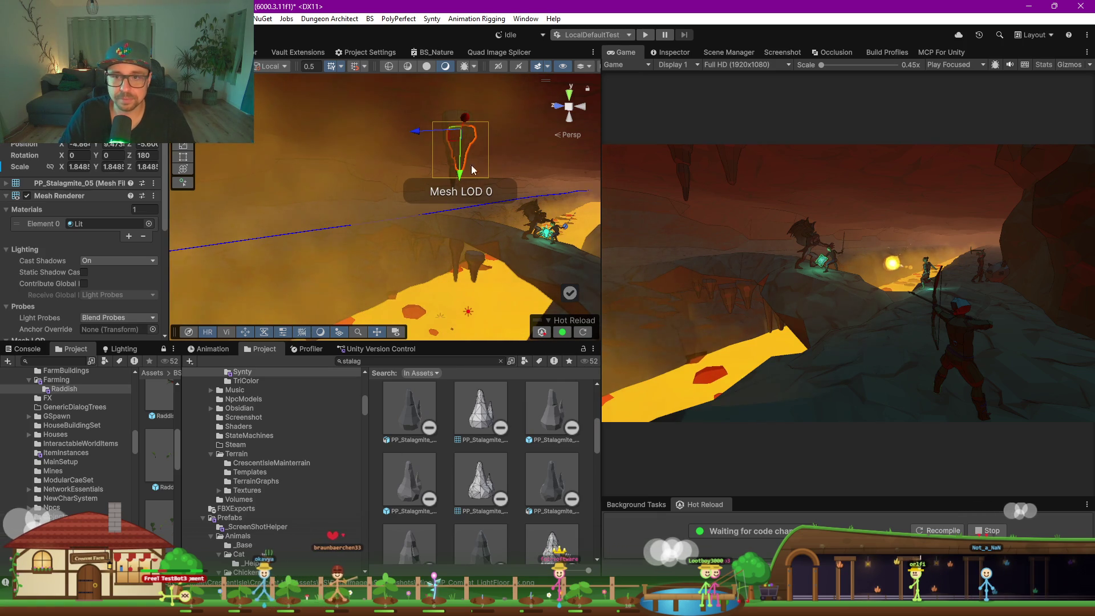
Move PP_Stalagmite_08 left and higher so it hangs right above the hero
left_click(459, 125)
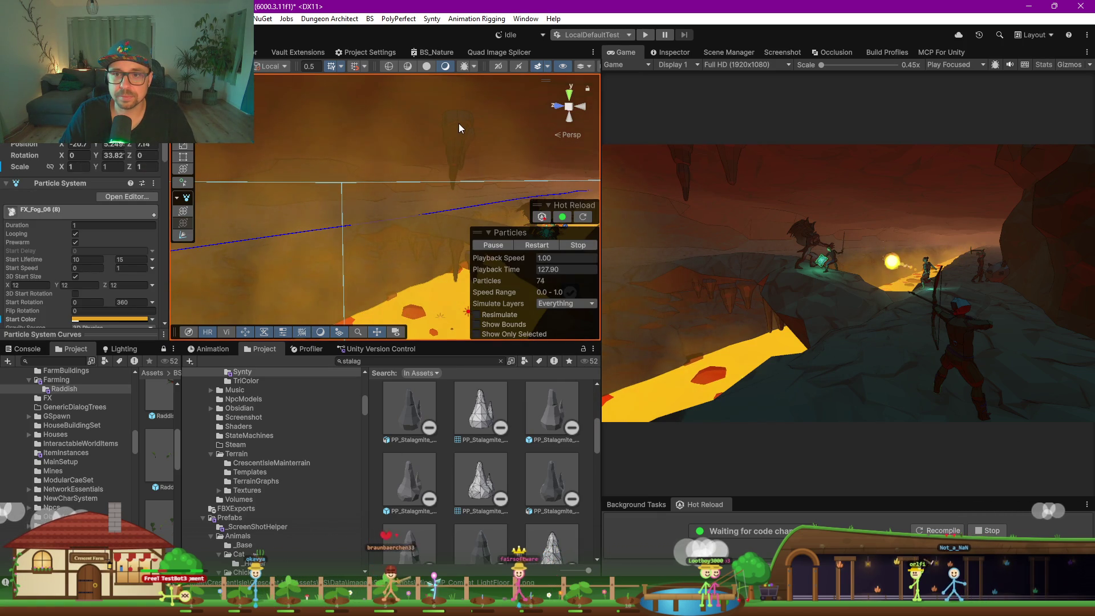
mouse_move(453, 169)
left_mouse_down()
mouse_move(501, 153)
mouse_move(444, 135)
left_mouse_up()
left_click(451, 145)
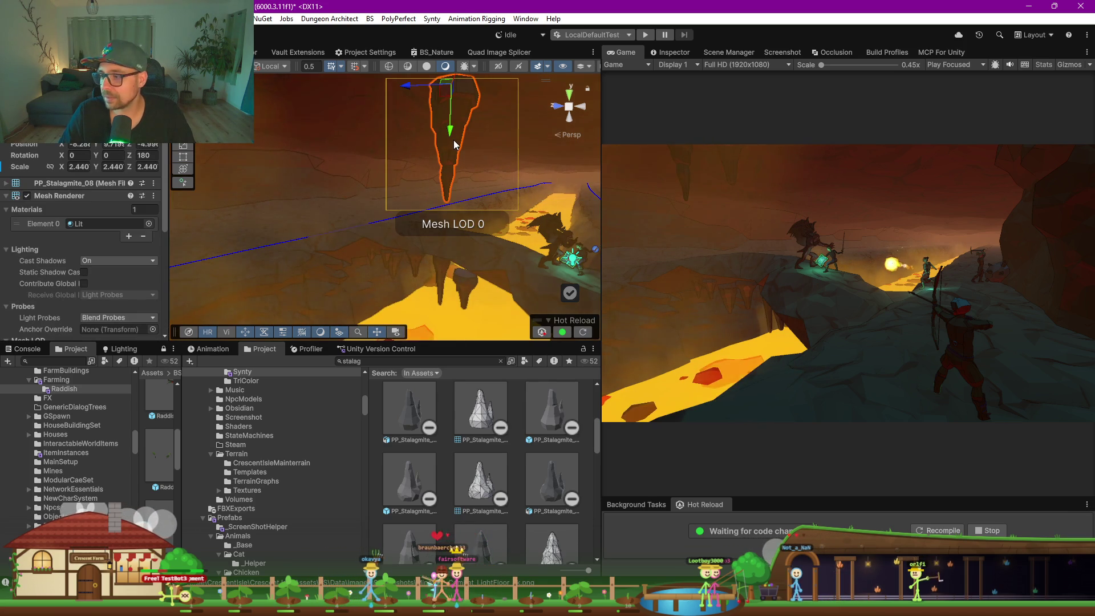
left_click_drag(446, 85, 383, 76)
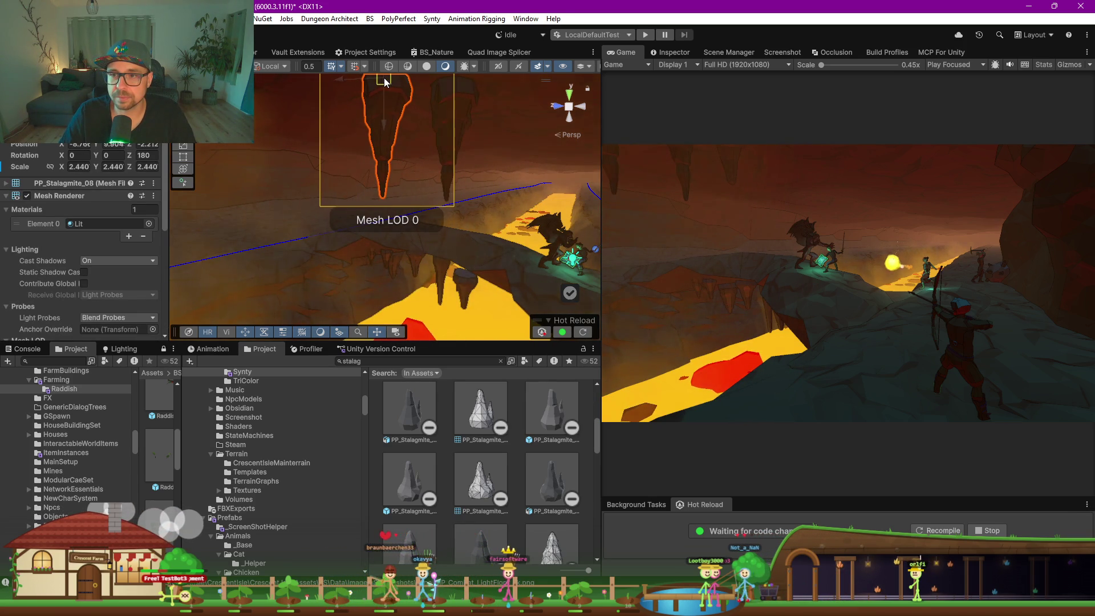
left_click_drag(384, 121, 387, 107)
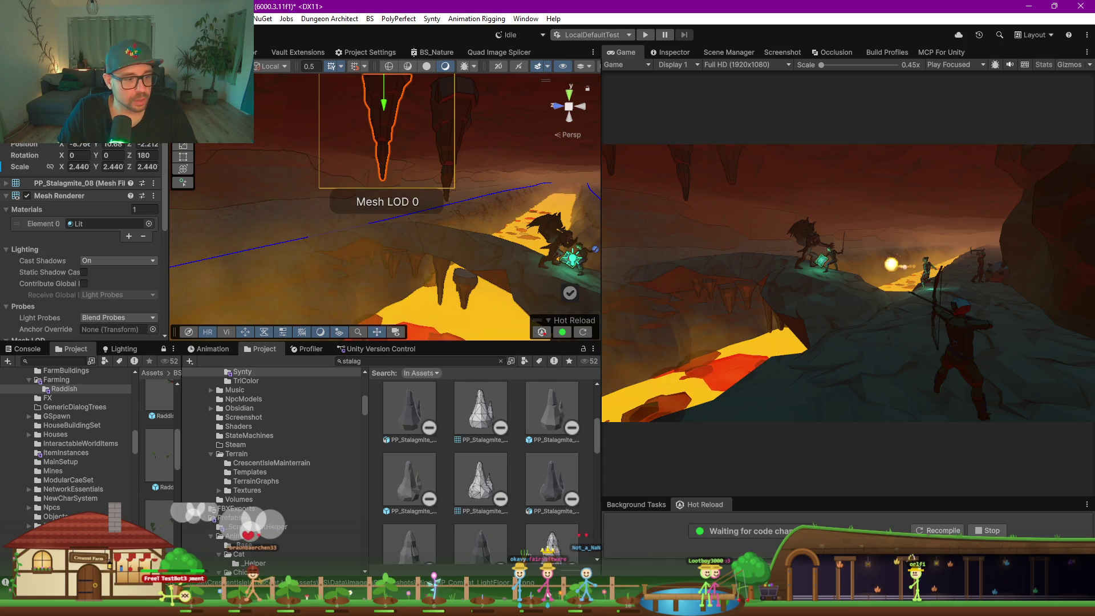
key("alt+Tab")
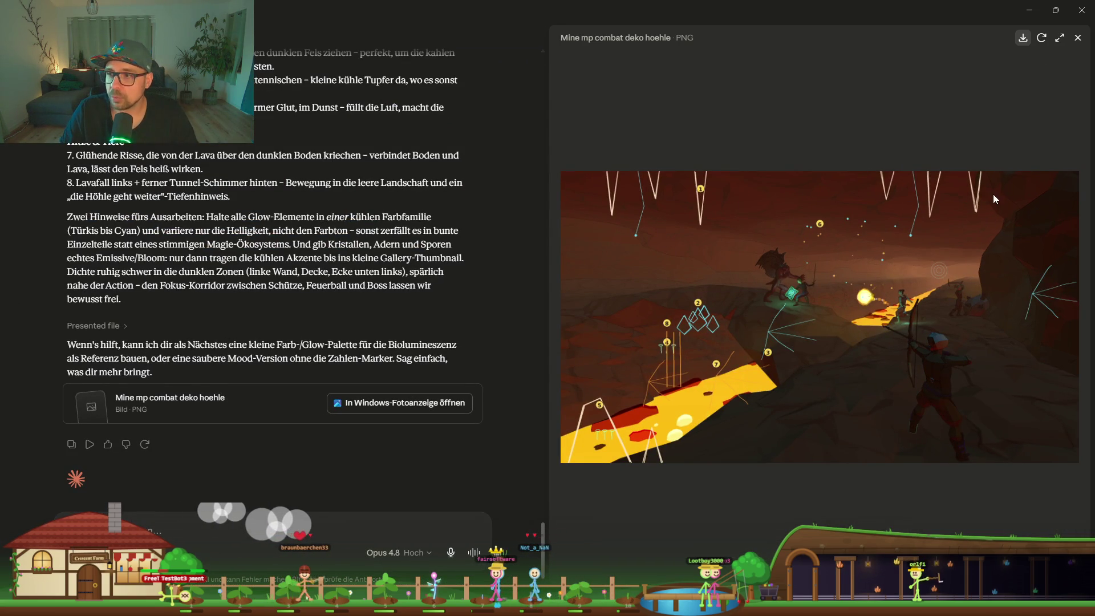